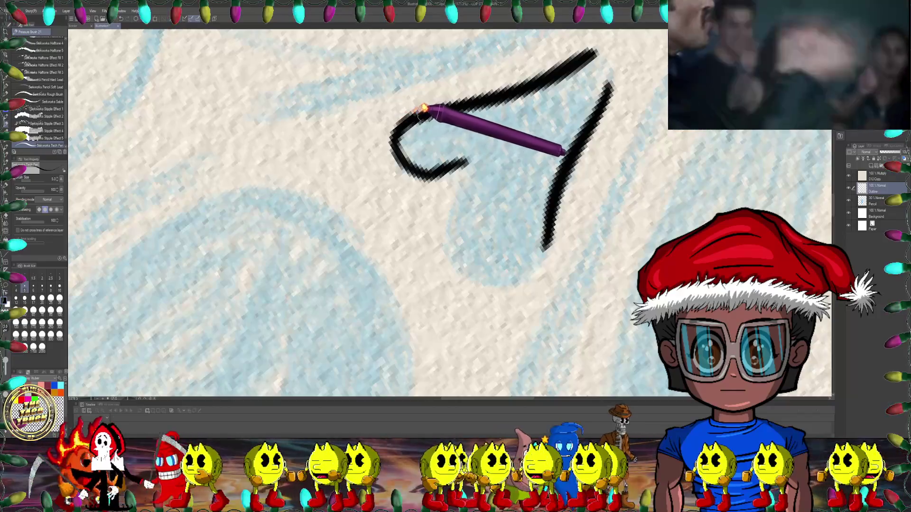
- Trace the pointed, heart-like nose outline in black over the blue mask sketch
{"action": "scroll", "coordinate": [516, 105], "scroll_direction": "down", "scroll_amount": 5}
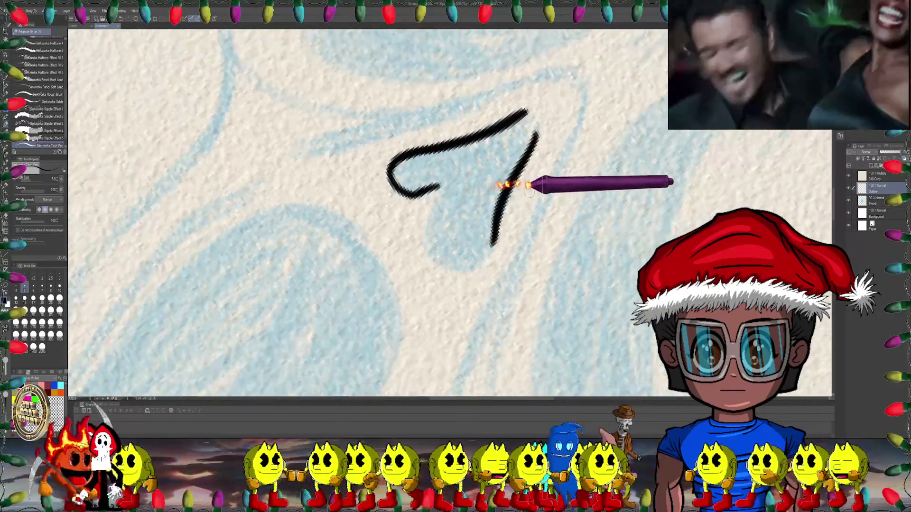
{"action": "scroll", "coordinate": [484, 166], "scroll_direction": "up", "scroll_amount": 3}
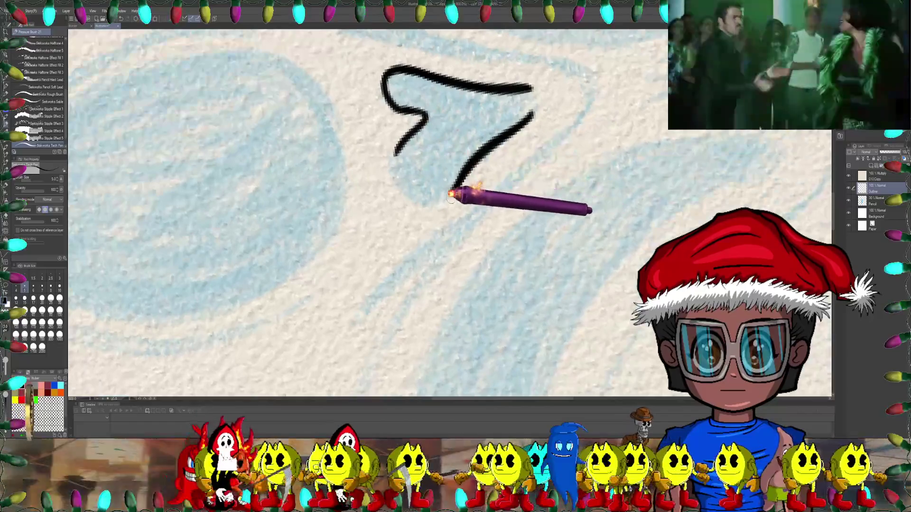
{"action": "scroll", "coordinate": [408, 166], "scroll_direction": "up", "scroll_amount": 5}
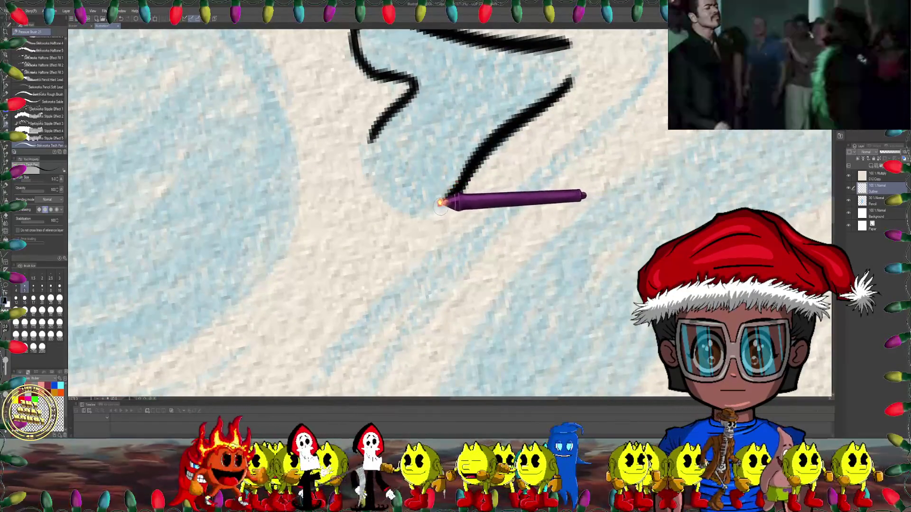
{"action": "scroll", "coordinate": [424, 208], "scroll_direction": "down", "scroll_amount": 3}
{"action": "scroll", "coordinate": [487, 213], "scroll_direction": "up", "scroll_amount": 6}
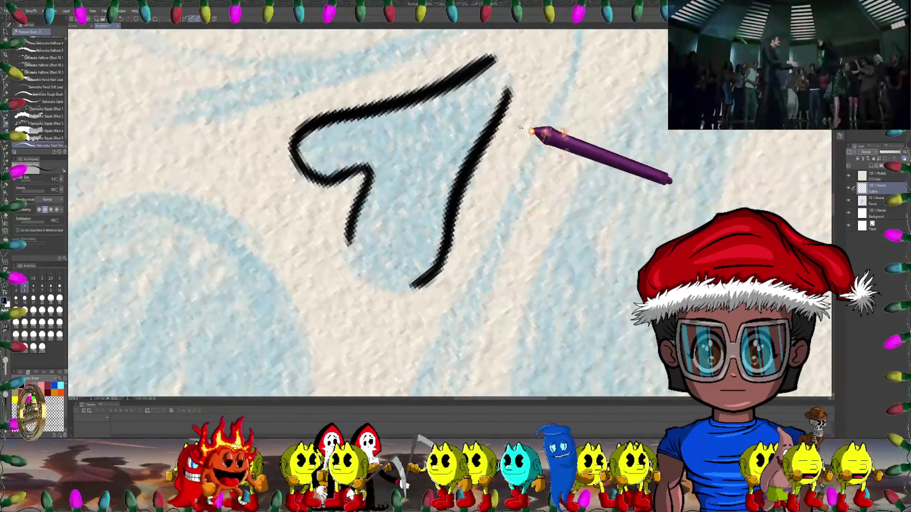
{"action": "scroll", "coordinate": [491, 93], "scroll_direction": "down", "scroll_amount": 1}
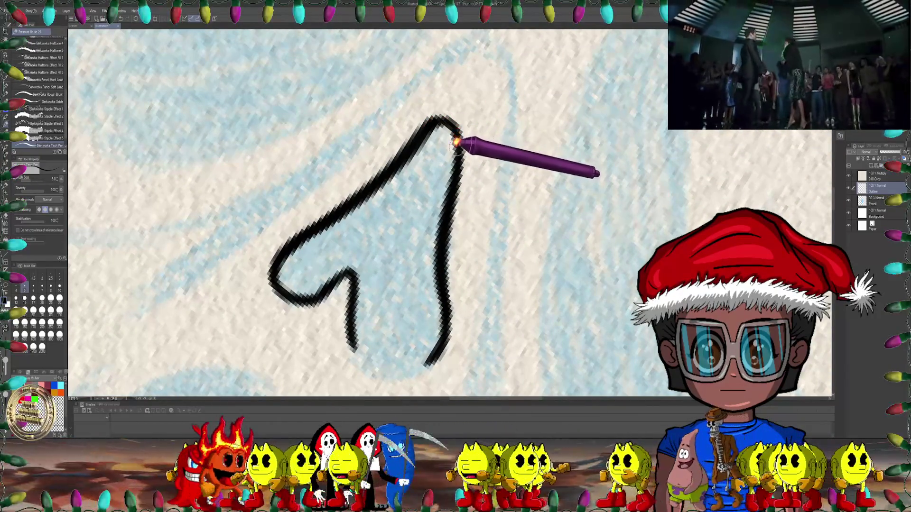
{"action": "scroll", "coordinate": [450, 209], "scroll_direction": "up", "scroll_amount": 3}
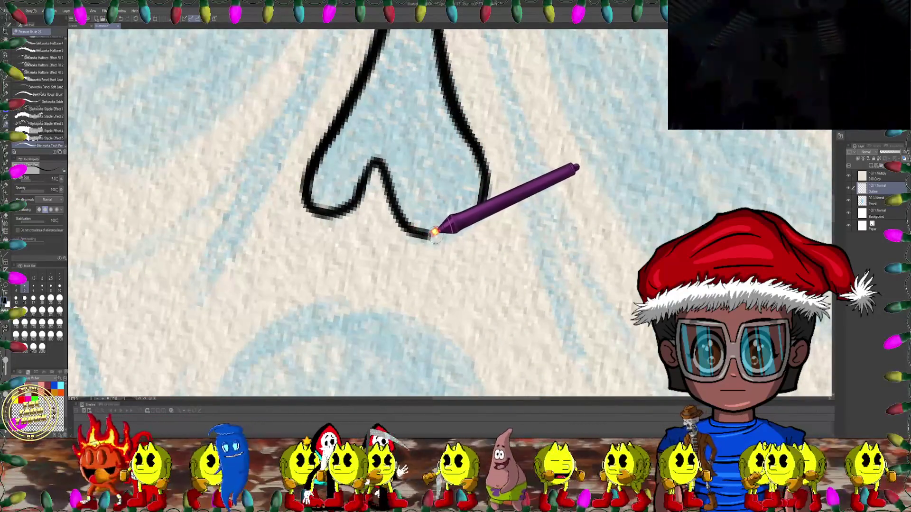
{"action": "scroll", "coordinate": [434, 227], "scroll_direction": "up", "scroll_amount": 3}
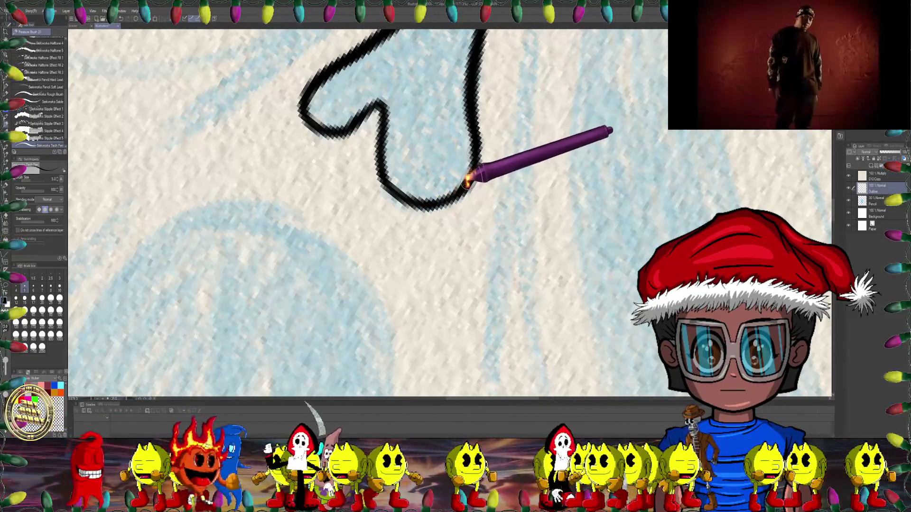
{"action": "scroll", "coordinate": [459, 177], "scroll_direction": "down", "scroll_amount": 2}
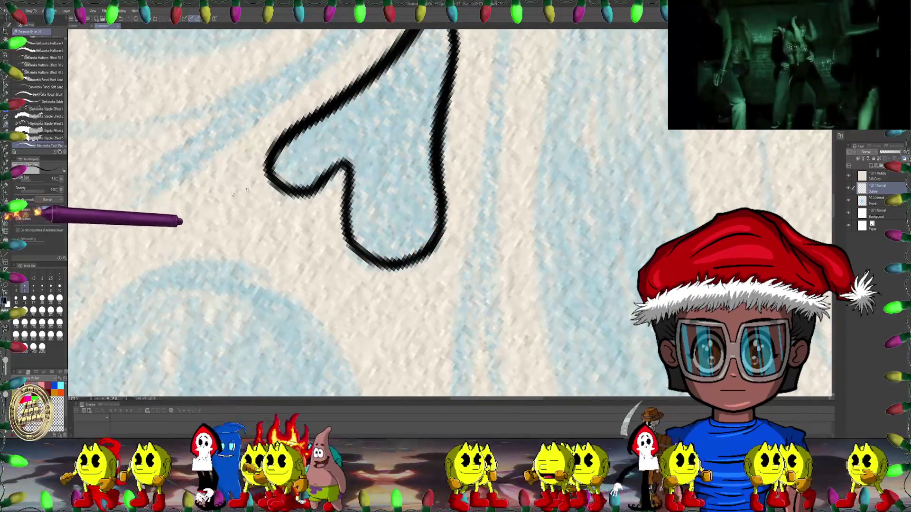
{"action": "scroll", "coordinate": [414, 205], "scroll_direction": "up", "scroll_amount": 2}
{"action": "scroll", "coordinate": [415, 205], "scroll_direction": "up", "scroll_amount": 2}
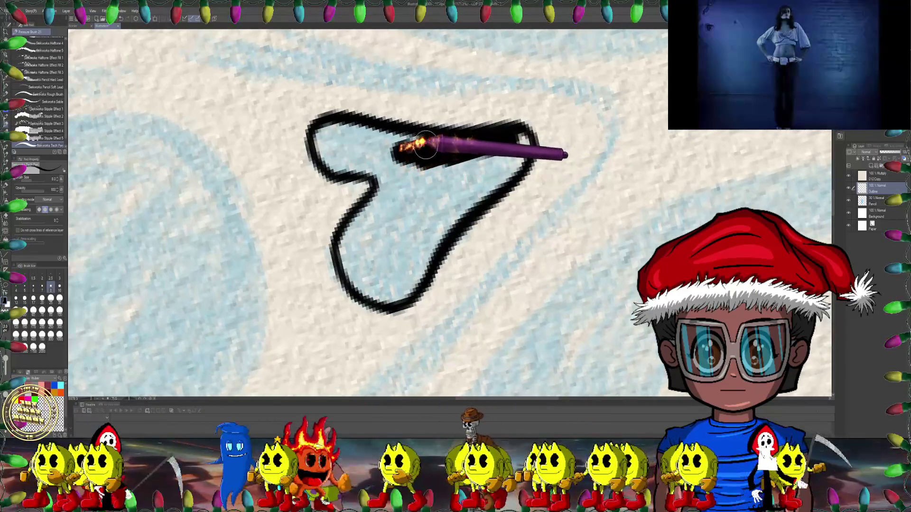
- Paint the nose solid black, covering its top band, lower-right gap and inner loop
{"action": "left_click_drag", "start_coordinate": [406, 170], "coordinate": [433, 140]}
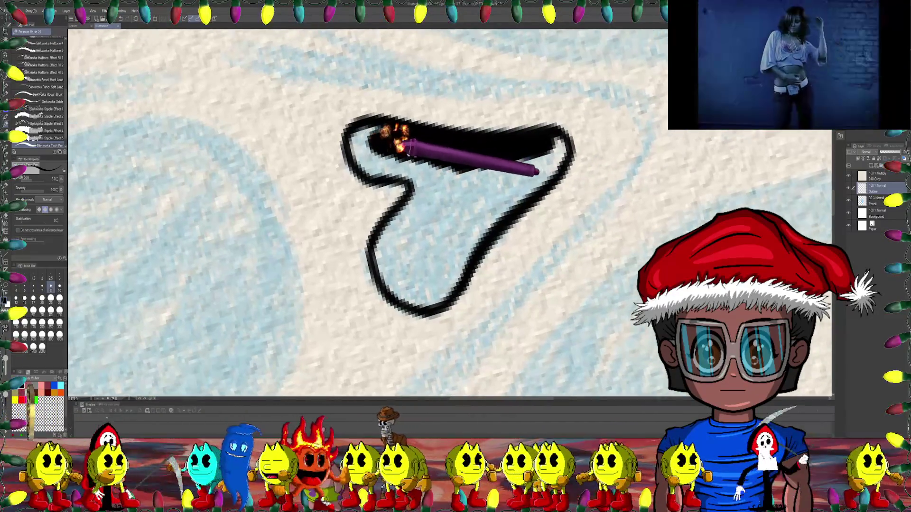
{"action": "scroll", "coordinate": [397, 137], "scroll_direction": "left", "scroll_amount": 2}
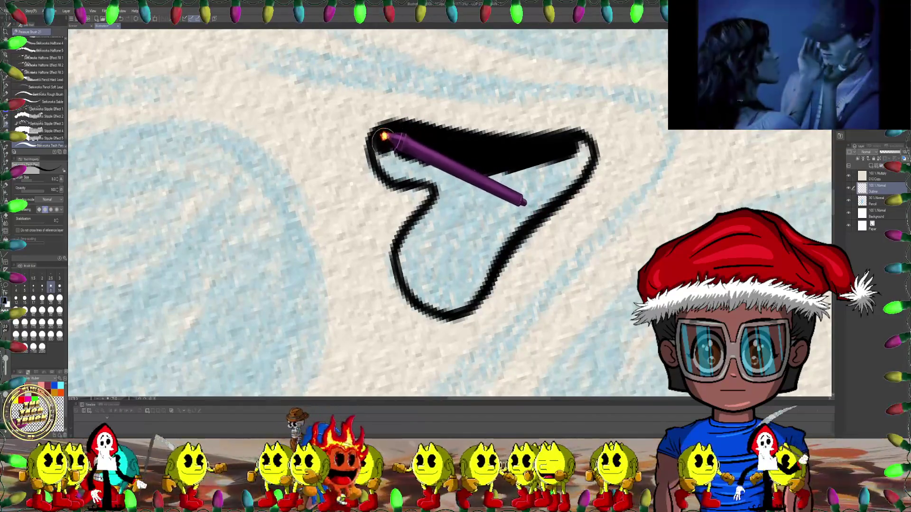
{"action": "left_click_drag", "start_coordinate": [394, 155], "coordinate": [412, 152]}
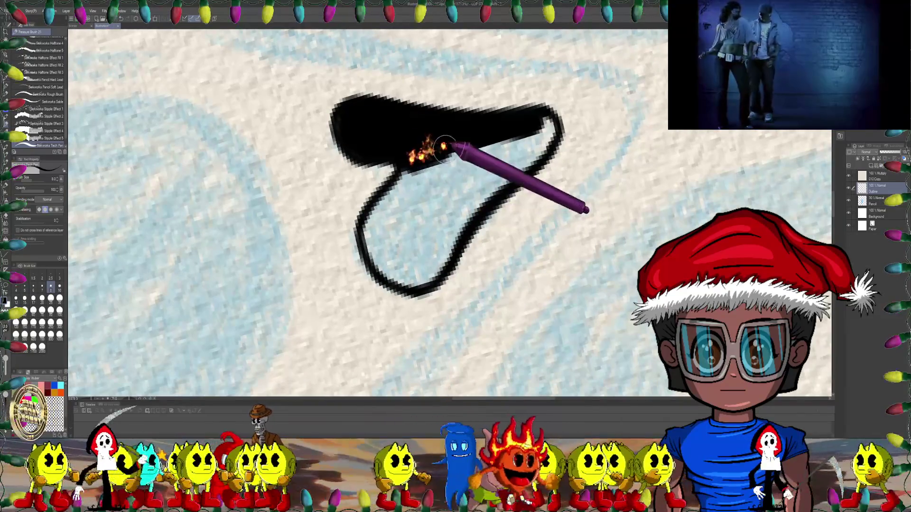
{"action": "mouse_move", "coordinate": [462, 154]}
{"action": "left_mouse_down"}
{"action": "mouse_move", "coordinate": [477, 144]}
{"action": "mouse_move", "coordinate": [489, 194]}
{"action": "left_mouse_up"}
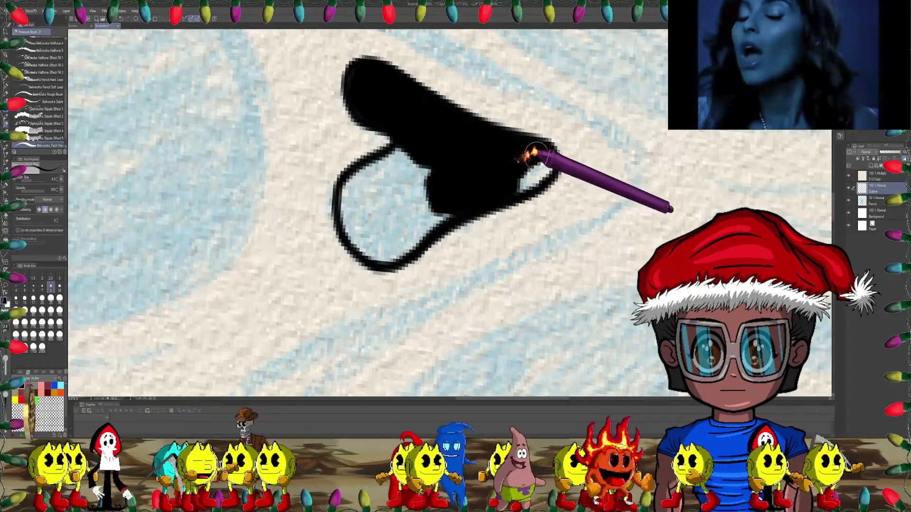
{"action": "mouse_move", "coordinate": [536, 153]}
{"action": "left_mouse_down"}
{"action": "mouse_move", "coordinate": [534, 174]}
{"action": "mouse_move", "coordinate": [564, 138]}
{"action": "left_mouse_up"}
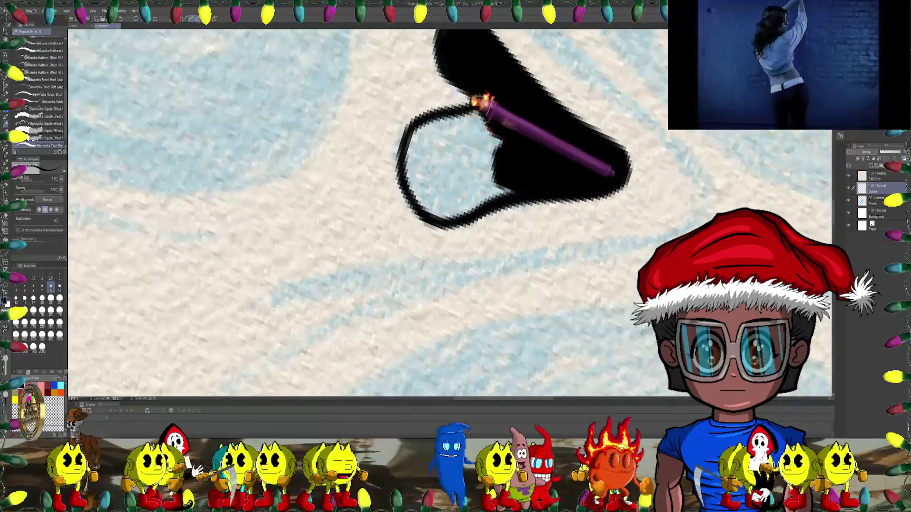
{"action": "mouse_move", "coordinate": [482, 98]}
{"action": "left_mouse_down"}
{"action": "mouse_move", "coordinate": [426, 130]}
{"action": "mouse_move", "coordinate": [448, 138]}
{"action": "mouse_move", "coordinate": [486, 179]}
{"action": "left_mouse_up"}
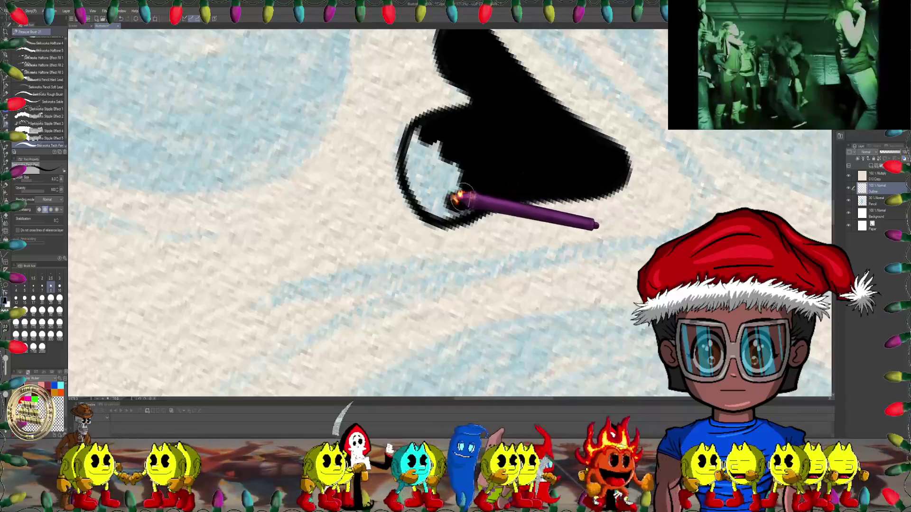
{"action": "left_click_drag", "start_coordinate": [432, 205], "coordinate": [425, 176]}
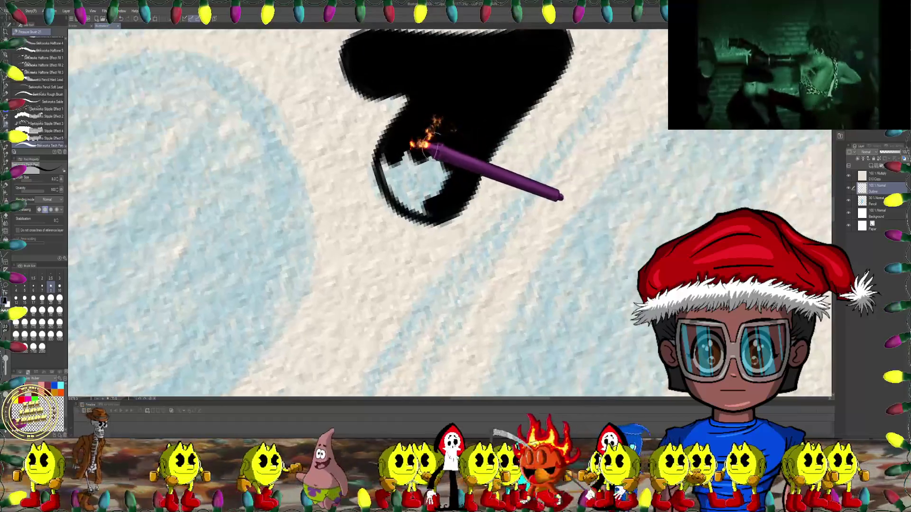
{"action": "mouse_move", "coordinate": [419, 147]}
{"action": "left_mouse_down"}
{"action": "mouse_move", "coordinate": [437, 207]}
{"action": "mouse_move", "coordinate": [378, 173]}
{"action": "mouse_move", "coordinate": [389, 191]}
{"action": "left_mouse_up"}
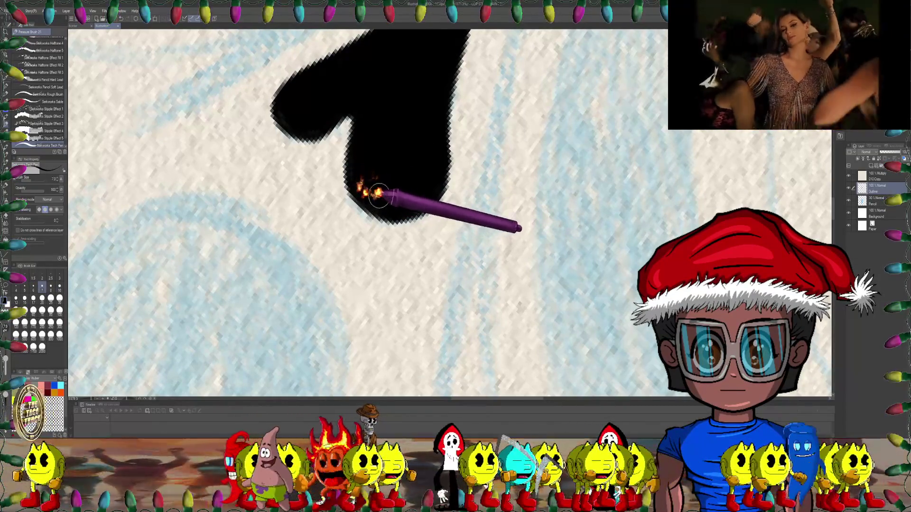
{"action": "scroll", "coordinate": [371, 192], "scroll_direction": "down", "scroll_amount": 3}
- Zoom out, rotate the mask horizontal and set the brush size to 5
{"action": "scroll", "coordinate": [417, 162], "scroll_direction": "down", "scroll_amount": 3}
{"action": "scroll", "coordinate": [509, 163], "scroll_direction": "down", "scroll_amount": 3}
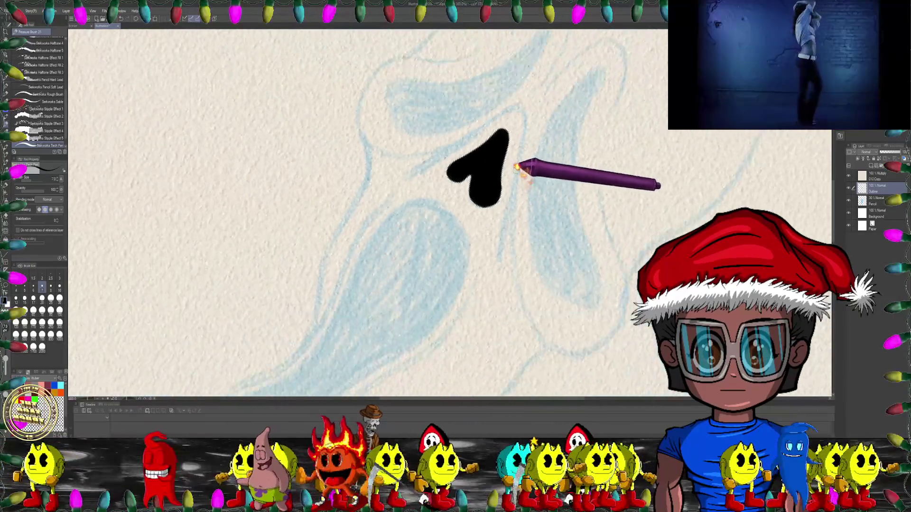
{"action": "scroll", "coordinate": [525, 167], "scroll_direction": "down", "scroll_amount": 2}
{"action": "left_click_drag", "start_coordinate": [547, 195], "coordinate": [112, 182]}
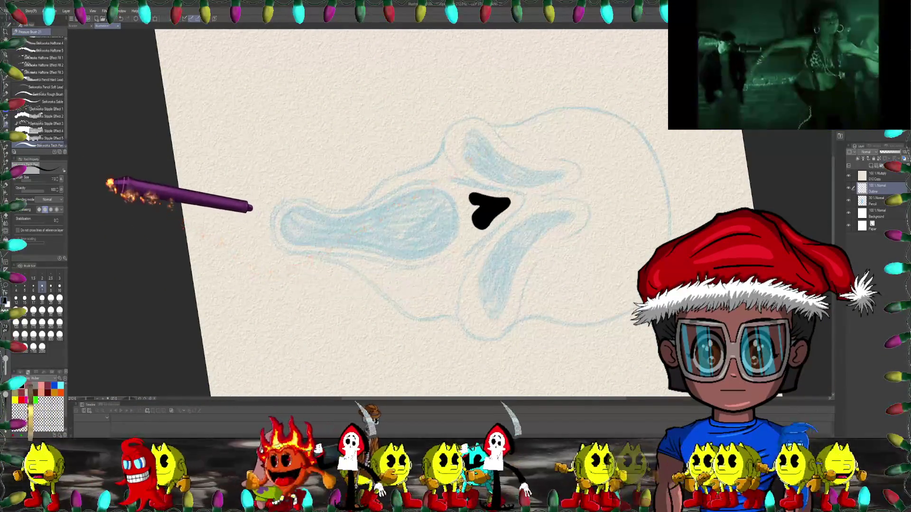
{"action": "left_click_drag", "start_coordinate": [512, 204], "coordinate": [379, 192]}
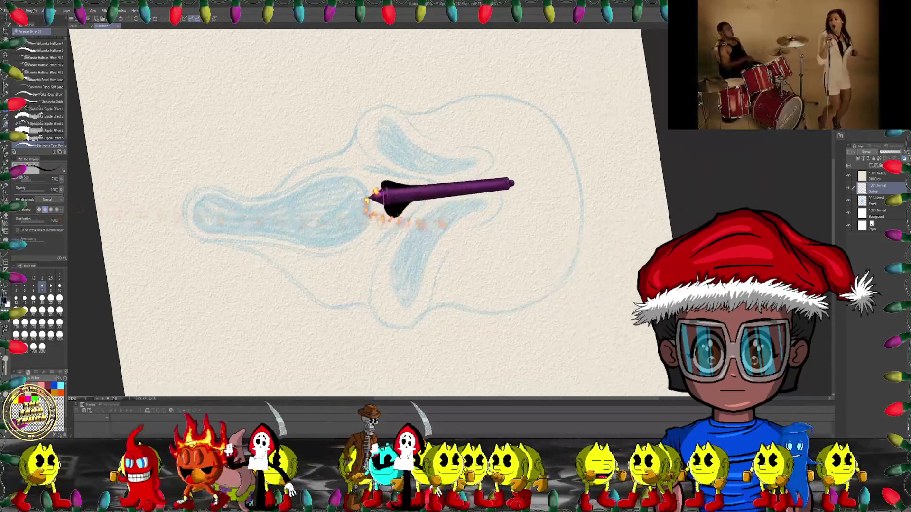
{"action": "key", "text": "bracketright"}
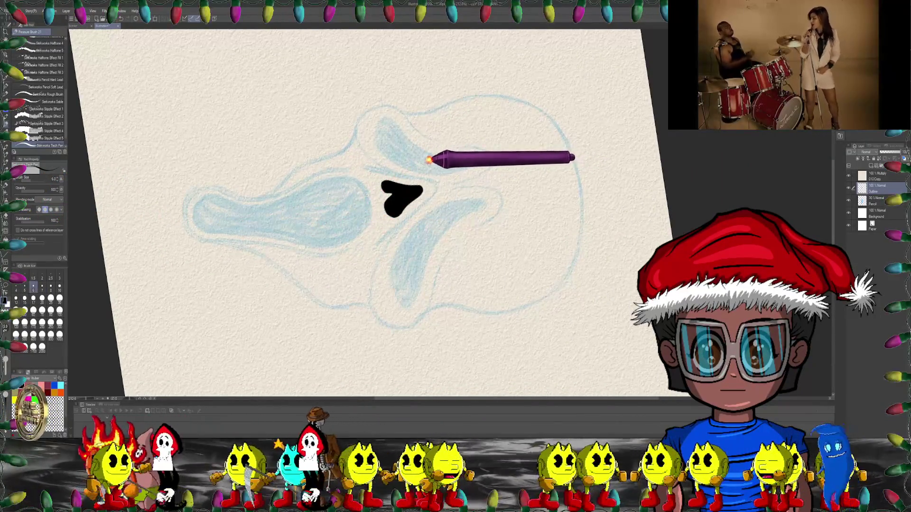
- Draw a thin black stroke arcing along the sketch's upper contour above the nose
{"action": "left_click_drag", "start_coordinate": [427, 159], "coordinate": [432, 128]}
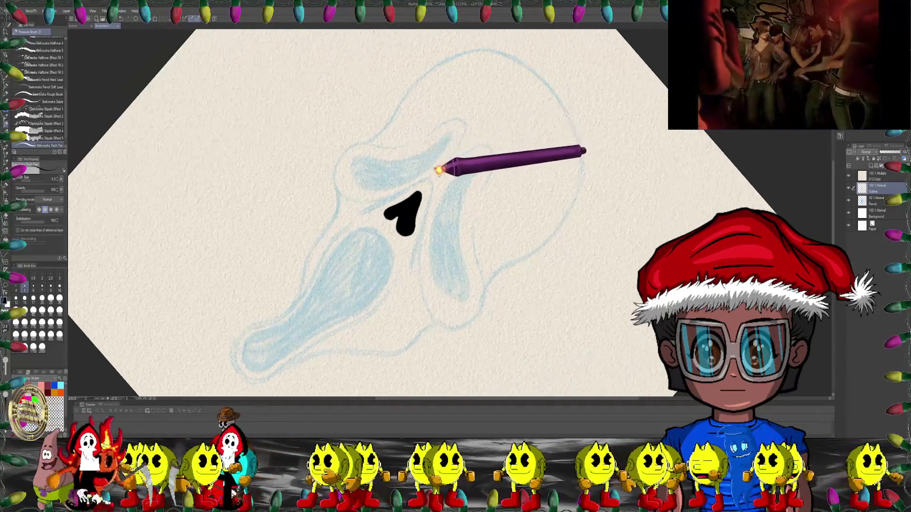
{"action": "scroll", "coordinate": [430, 129], "scroll_direction": "up", "scroll_amount": 5}
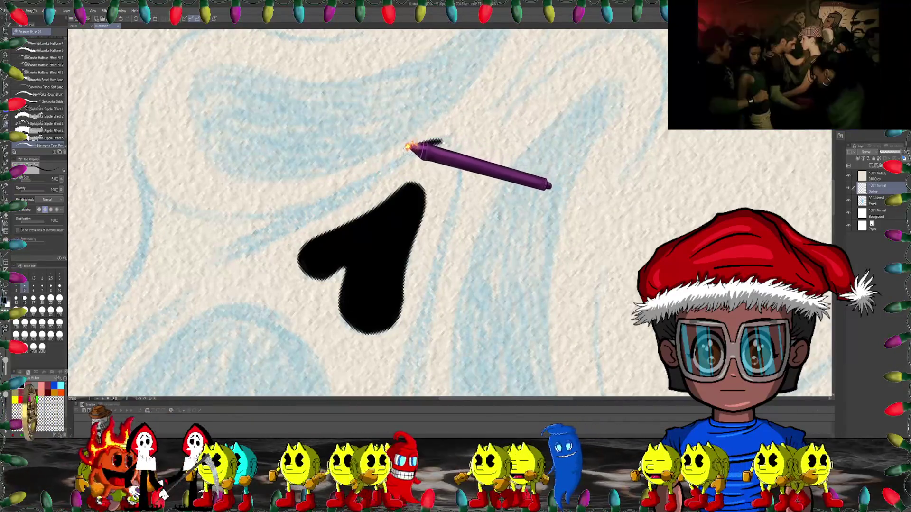
{"action": "mouse_move", "coordinate": [392, 158]}
{"action": "left_mouse_down"}
{"action": "mouse_move", "coordinate": [304, 229]}
{"action": "mouse_move", "coordinate": [449, 106]}
{"action": "left_mouse_up"}
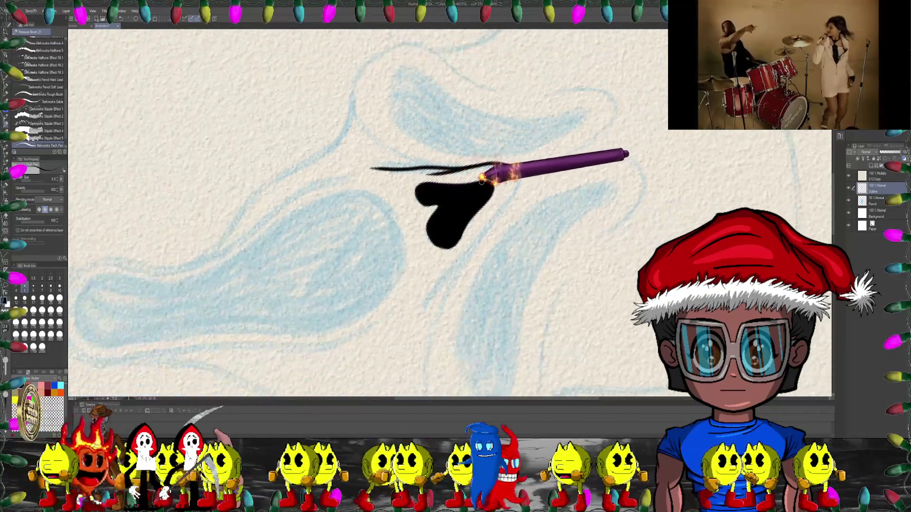
- Ink a thin curved line under the top arc and thicken the upper outline above the nose
{"action": "mouse_move", "coordinate": [313, 113]}
{"action": "left_mouse_down"}
{"action": "mouse_move", "coordinate": [517, 195]}
{"action": "mouse_move", "coordinate": [498, 142]}
{"action": "left_mouse_up"}
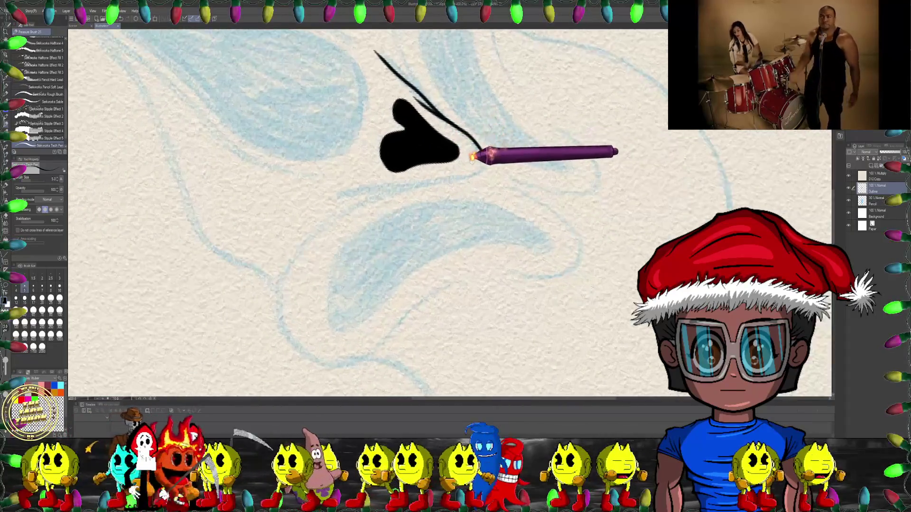
{"action": "scroll", "coordinate": [481, 152], "scroll_direction": "up", "scroll_amount": 3}
{"action": "left_click_drag", "start_coordinate": [465, 168], "coordinate": [468, 146]}
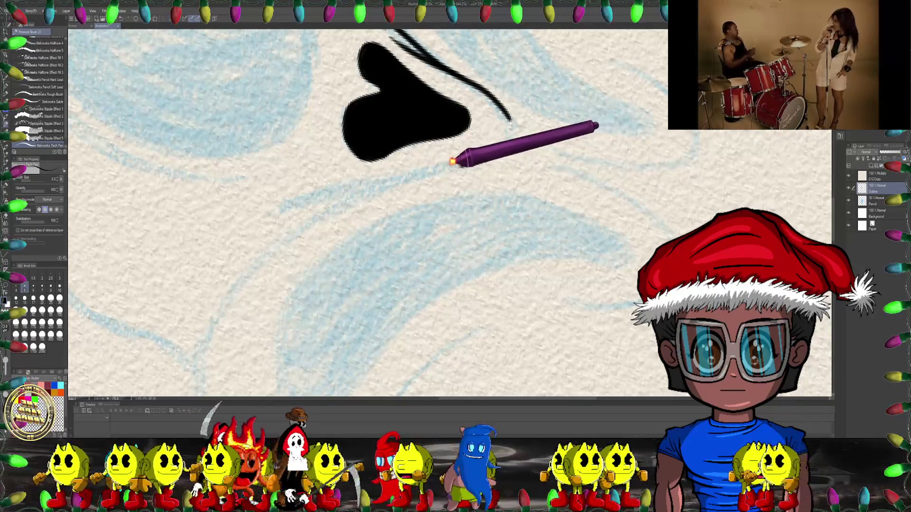
{"action": "mouse_move", "coordinate": [402, 170]}
{"action": "left_mouse_down"}
{"action": "mouse_move", "coordinate": [435, 85]}
{"action": "mouse_move", "coordinate": [447, 134]}
{"action": "left_mouse_up"}
{"action": "scroll", "coordinate": [387, 152], "scroll_direction": "up", "scroll_amount": 2}
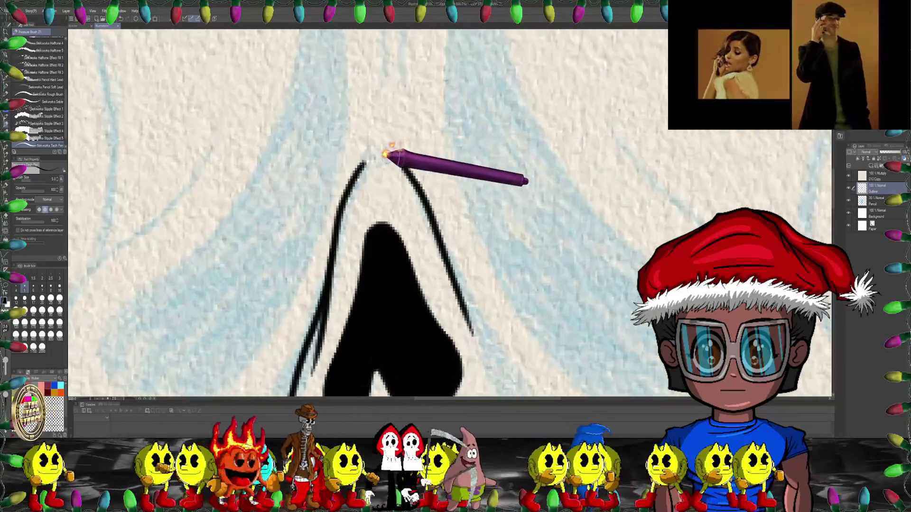
{"action": "scroll", "coordinate": [357, 165], "scroll_direction": "up", "scroll_amount": 2}
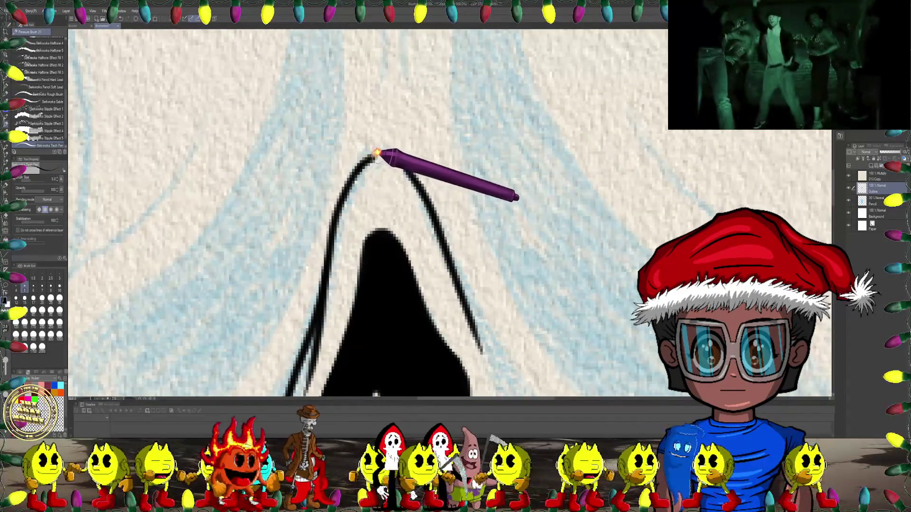
{"action": "left_click_drag", "start_coordinate": [409, 165], "coordinate": [378, 130]}
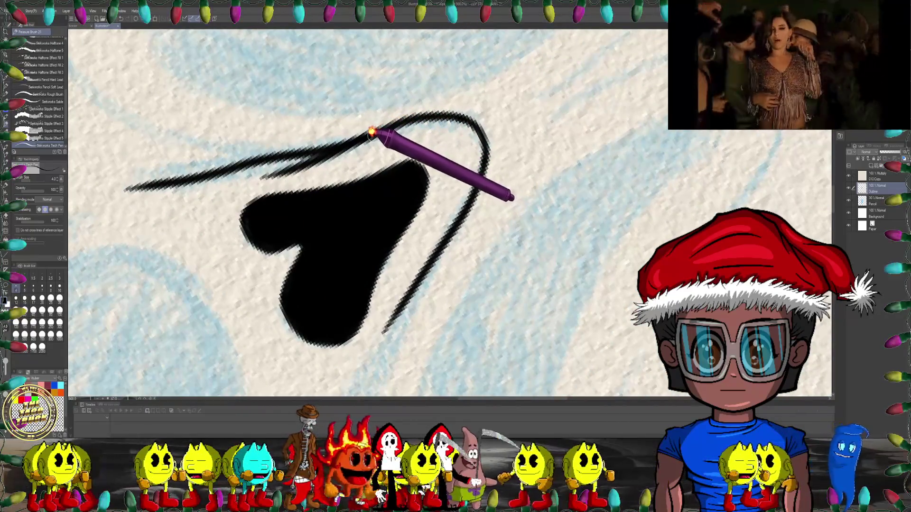
{"action": "scroll", "coordinate": [398, 125], "scroll_direction": "up", "scroll_amount": 1}
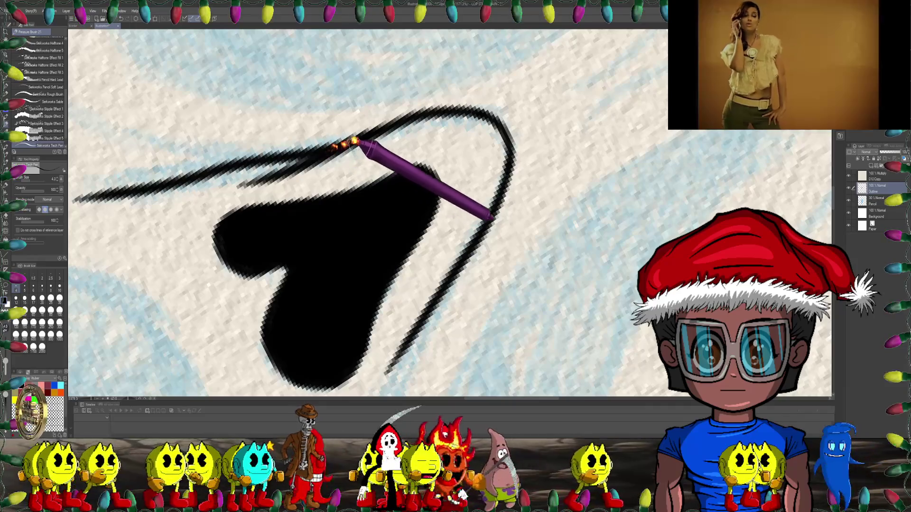
{"action": "mouse_move", "coordinate": [427, 122]}
{"action": "left_mouse_down"}
{"action": "mouse_move", "coordinate": [492, 132]}
{"action": "mouse_move", "coordinate": [244, 204]}
{"action": "left_mouse_up"}
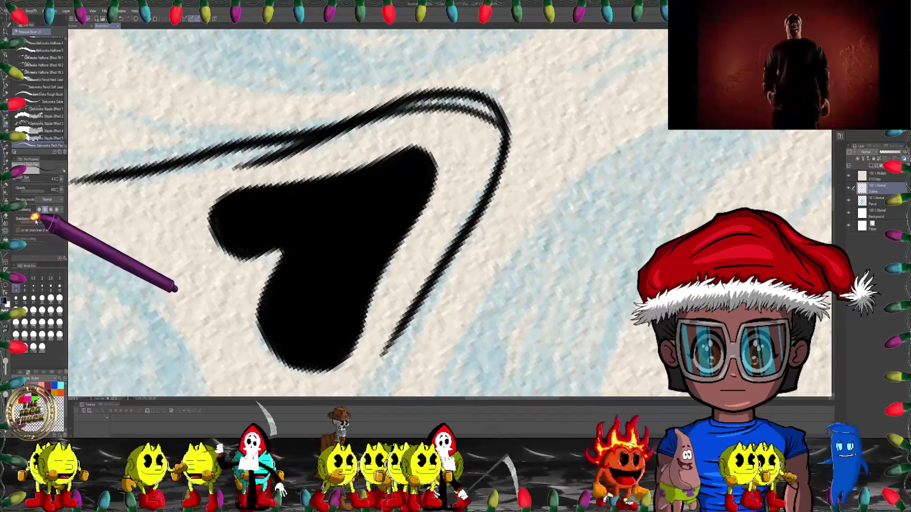
{"action": "mouse_move", "coordinate": [101, 243]}
{"action": "left_mouse_down"}
{"action": "mouse_move", "coordinate": [405, 173]}
{"action": "mouse_move", "coordinate": [396, 113]}
{"action": "left_mouse_up"}
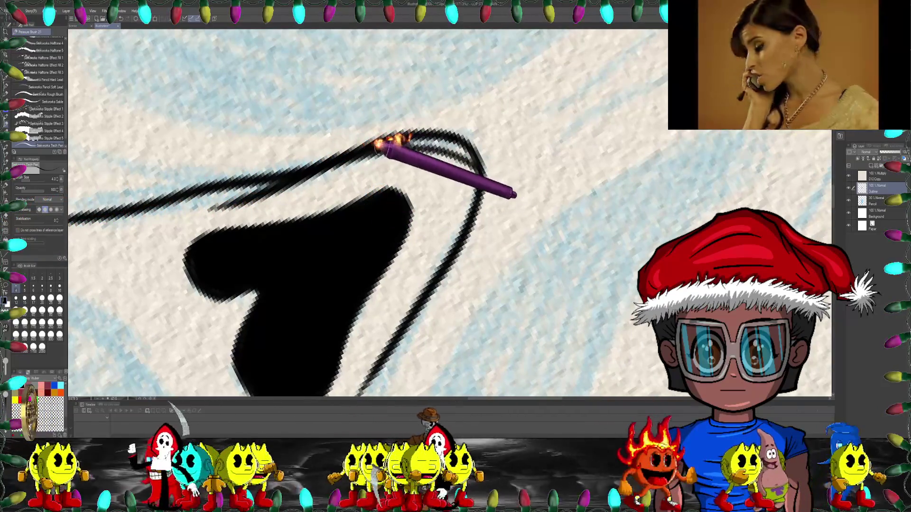
{"action": "left_click_drag", "start_coordinate": [425, 142], "coordinate": [464, 150]}
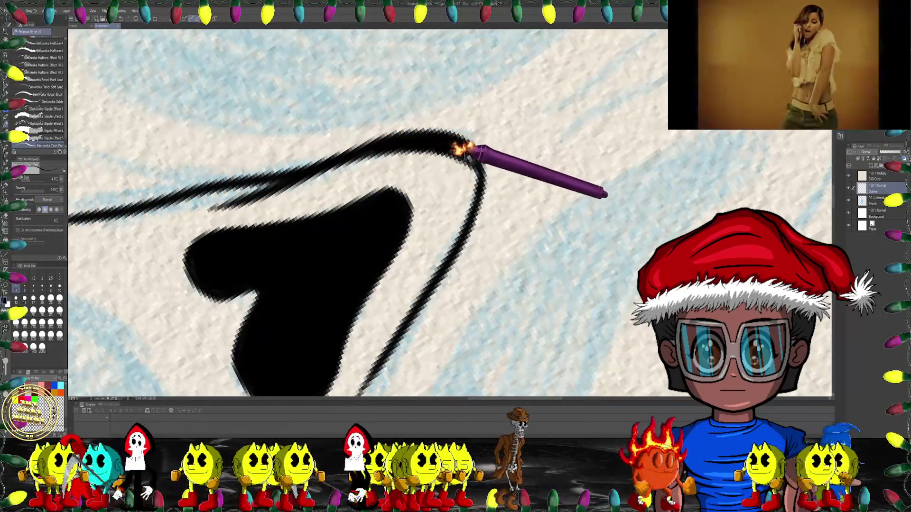
{"action": "scroll", "coordinate": [472, 156], "scroll_direction": "down", "scroll_amount": 5}
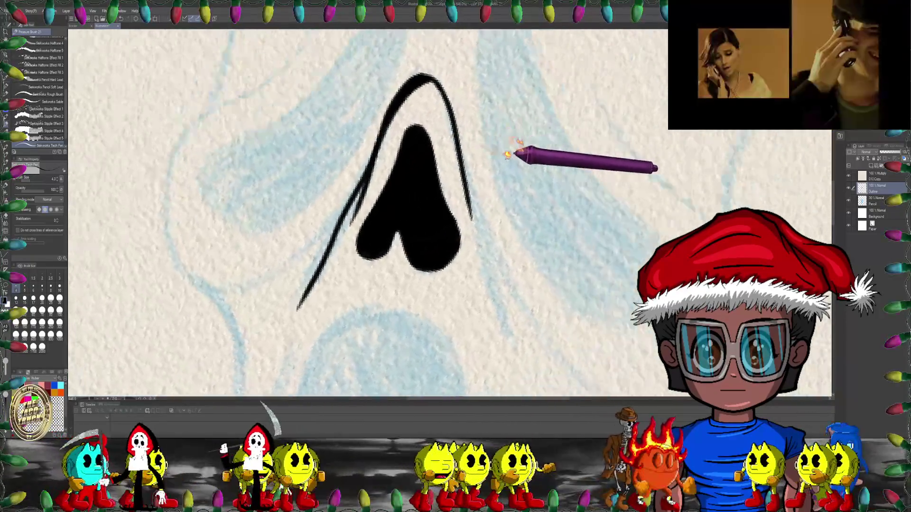
- Ink the tapering contour strokes along the other side and lower edge of the nose
{"action": "left_click_drag", "start_coordinate": [507, 155], "coordinate": [51, 216]}
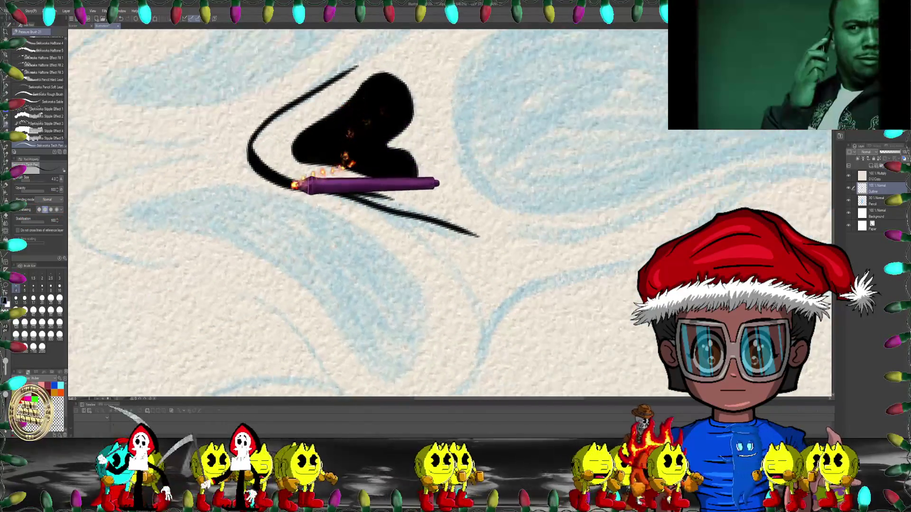
{"action": "scroll", "coordinate": [286, 177], "scroll_direction": "up", "scroll_amount": 5}
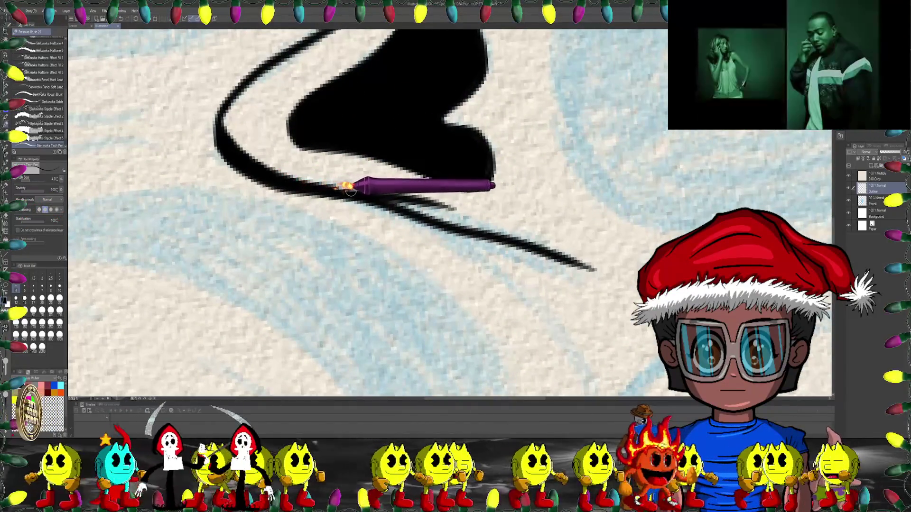
{"action": "left_click_drag", "start_coordinate": [411, 196], "coordinate": [377, 194]}
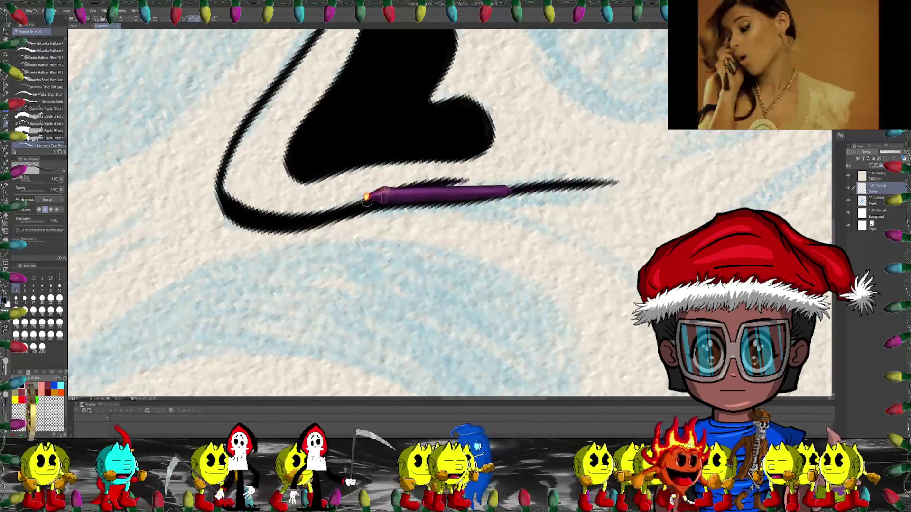
{"action": "mouse_move", "coordinate": [295, 214]}
{"action": "left_mouse_down"}
{"action": "mouse_move", "coordinate": [323, 135]}
{"action": "mouse_move", "coordinate": [366, 92]}
{"action": "left_mouse_up"}
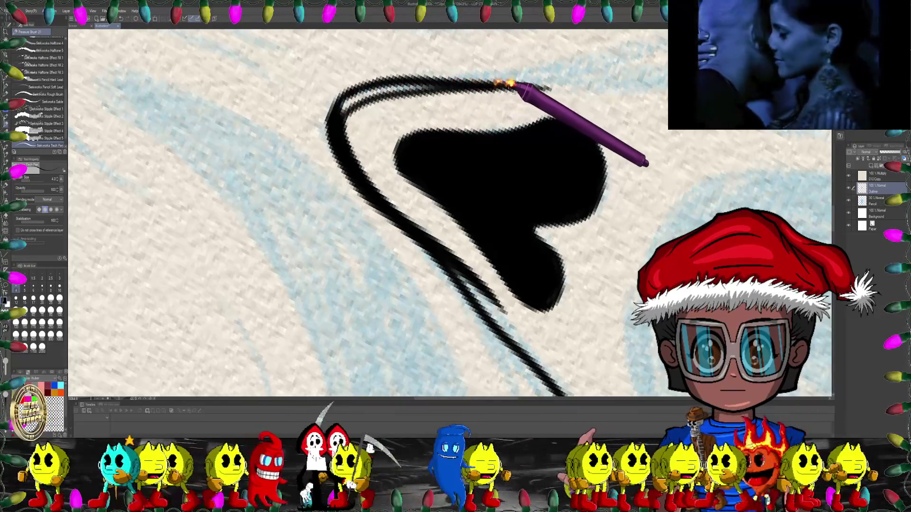
{"action": "left_click_drag", "start_coordinate": [504, 85], "coordinate": [539, 101]}
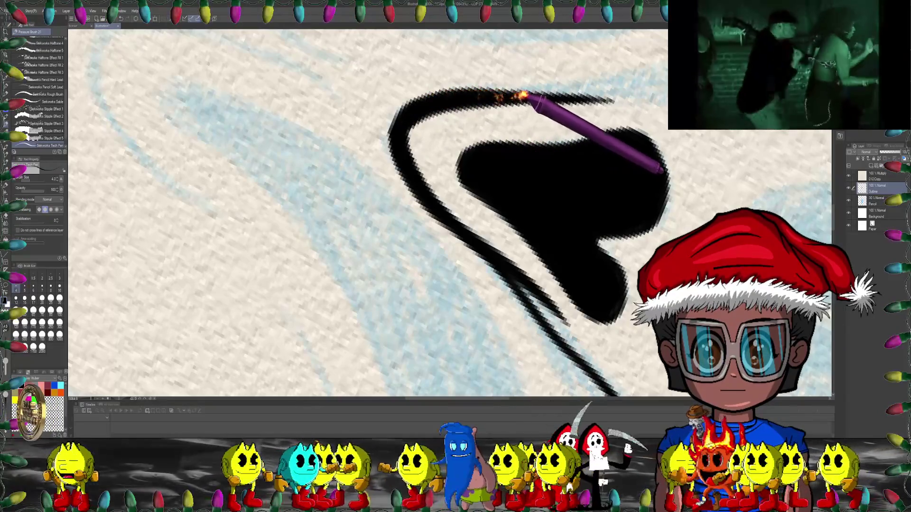
{"action": "scroll", "coordinate": [545, 119], "scroll_direction": "down", "scroll_amount": 5}
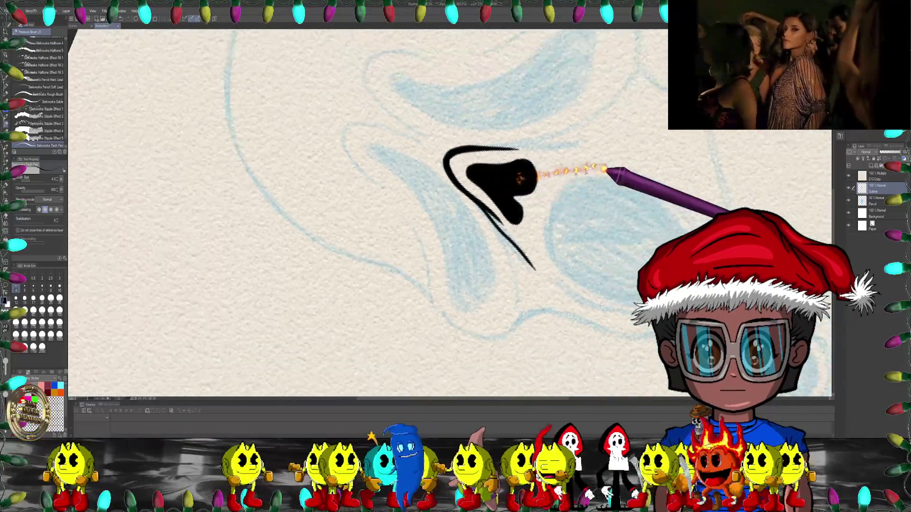
{"action": "mouse_move", "coordinate": [606, 169]}
{"action": "left_mouse_down"}
{"action": "mouse_move", "coordinate": [432, 133]}
{"action": "mouse_move", "coordinate": [453, 195]}
{"action": "mouse_move", "coordinate": [472, 214]}
{"action": "left_mouse_up"}
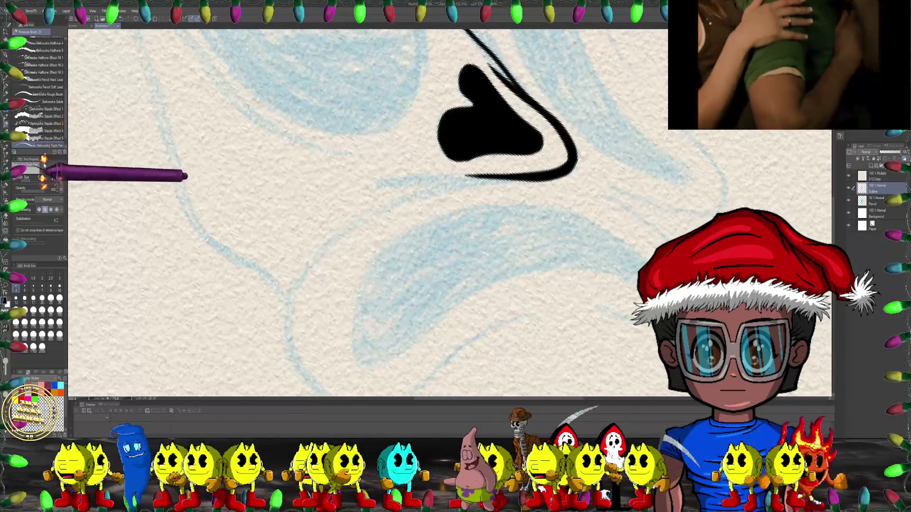
{"action": "mouse_move", "coordinate": [396, 204]}
{"action": "left_mouse_down"}
{"action": "mouse_move", "coordinate": [325, 191]}
{"action": "mouse_move", "coordinate": [308, 158]}
{"action": "left_mouse_up"}
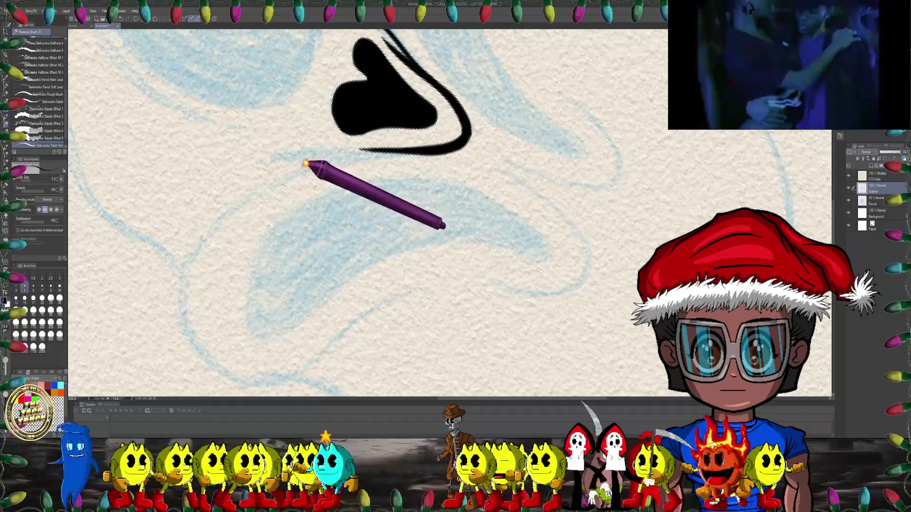
{"action": "left_click_drag", "start_coordinate": [417, 153], "coordinate": [426, 135]}
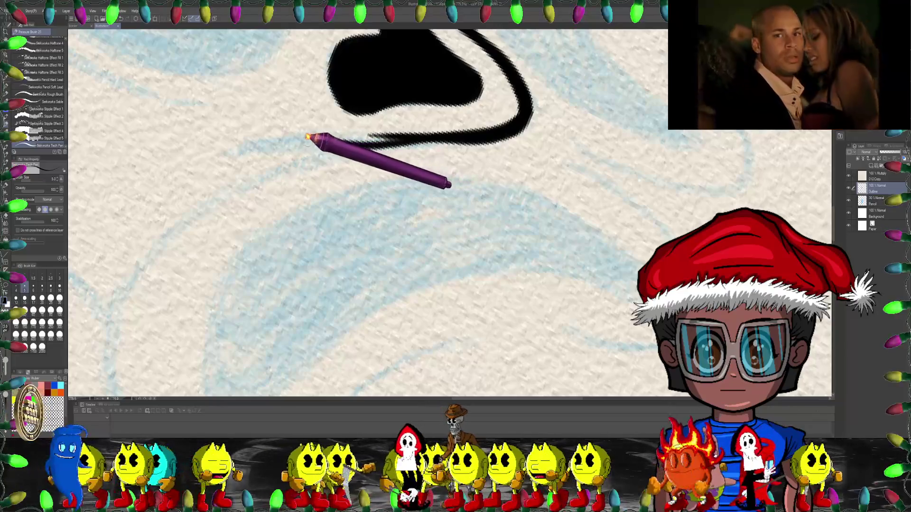
{"action": "left_click_drag", "start_coordinate": [220, 148], "coordinate": [353, 150]}
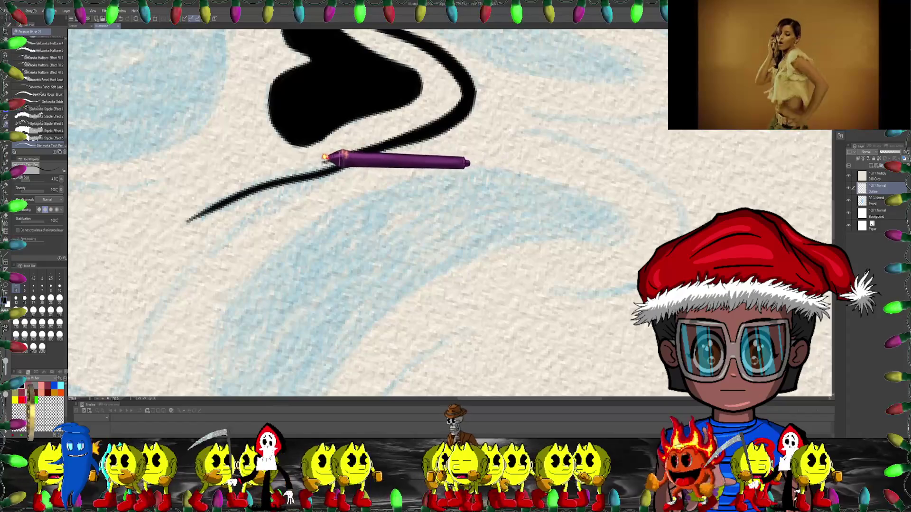
{"action": "left_click_drag", "start_coordinate": [296, 161], "coordinate": [334, 110]}
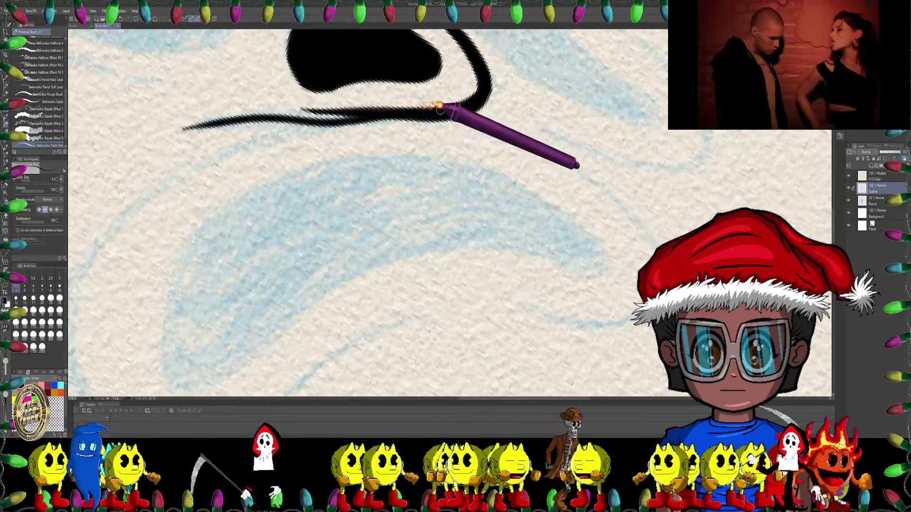
{"action": "scroll", "coordinate": [373, 116], "scroll_direction": "down", "scroll_amount": 3}
{"action": "scroll", "coordinate": [407, 139], "scroll_direction": "down", "scroll_amount": 3}
{"action": "scroll", "coordinate": [448, 146], "scroll_direction": "down", "scroll_amount": 2}
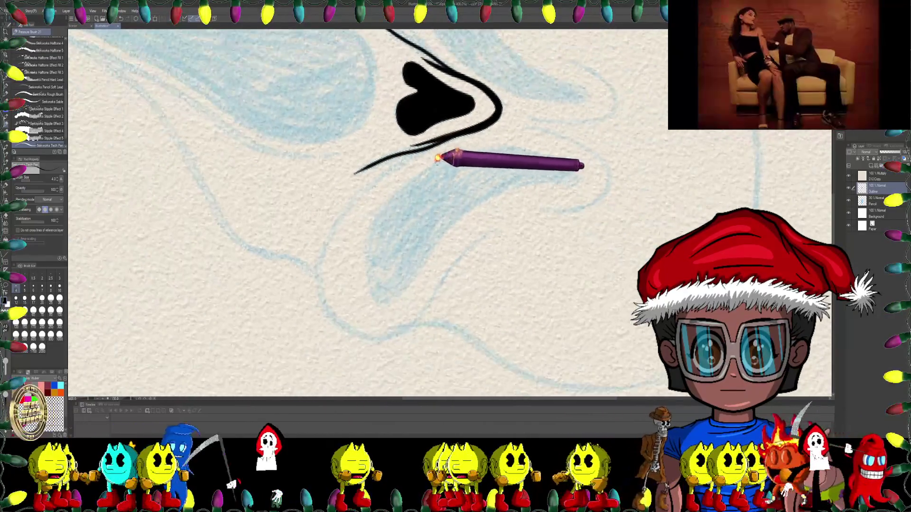
{"action": "mouse_move", "coordinate": [455, 151]}
{"action": "left_mouse_down"}
{"action": "mouse_move", "coordinate": [488, 134]}
{"action": "mouse_move", "coordinate": [467, 131]}
{"action": "left_mouse_up"}
- Draw an arched black line above the mouth sketch, reaching below the nose on both sides
{"action": "scroll", "coordinate": [474, 138], "scroll_direction": "up", "scroll_amount": 2}
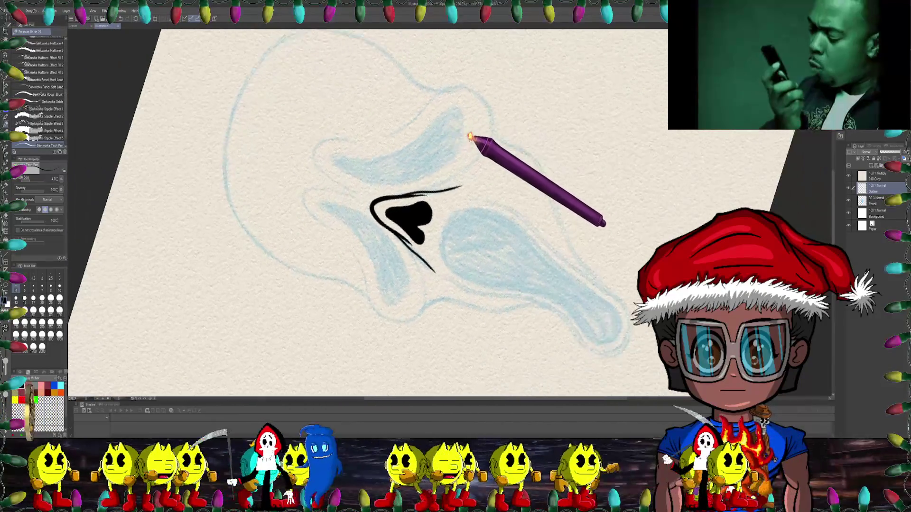
{"action": "scroll", "coordinate": [482, 187], "scroll_direction": "down", "scroll_amount": 1}
{"action": "mouse_move", "coordinate": [479, 180]}
{"action": "left_mouse_down"}
{"action": "mouse_move", "coordinate": [462, 176]}
{"action": "mouse_move", "coordinate": [484, 187]}
{"action": "left_mouse_up"}
{"action": "scroll", "coordinate": [463, 176], "scroll_direction": "up", "scroll_amount": 2}
{"action": "scroll", "coordinate": [467, 175], "scroll_direction": "up", "scroll_amount": 1}
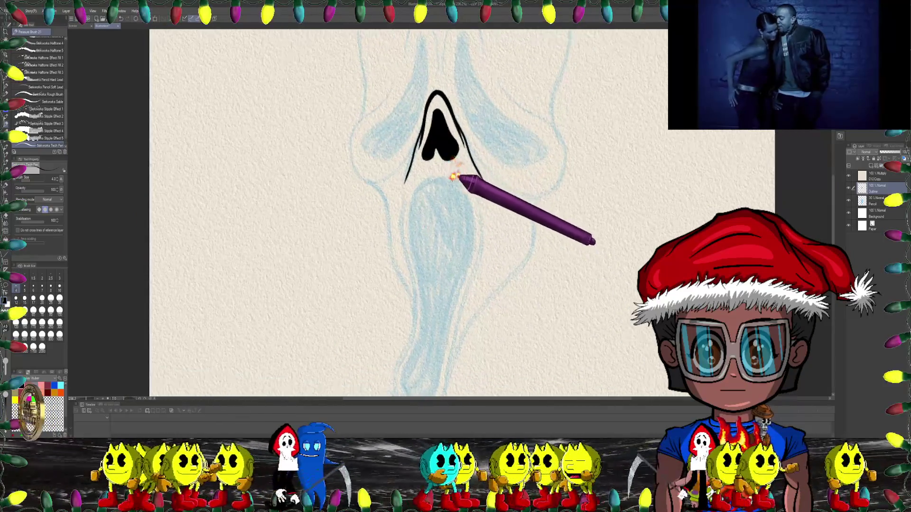
{"action": "scroll", "coordinate": [460, 179], "scroll_direction": "up", "scroll_amount": 2}
{"action": "scroll", "coordinate": [431, 176], "scroll_direction": "up", "scroll_amount": 1}
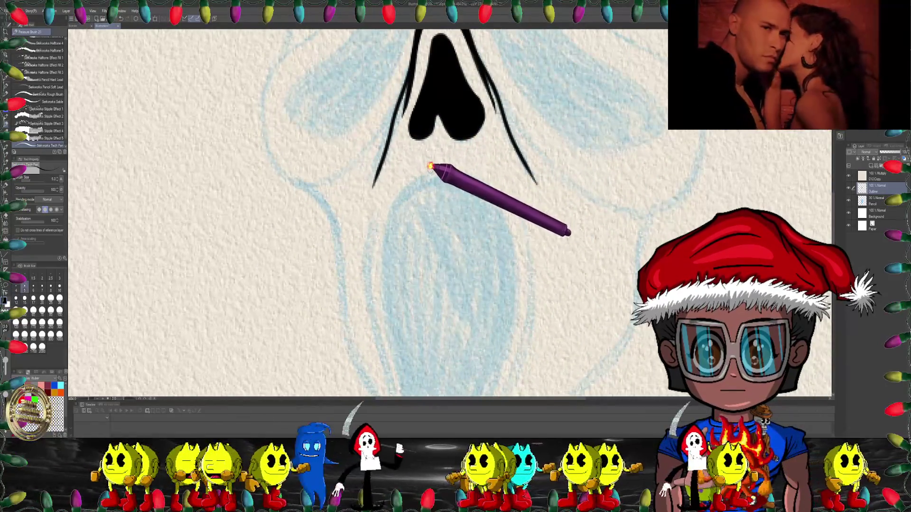
{"action": "scroll", "coordinate": [464, 138], "scroll_direction": "down", "scroll_amount": 1}
{"action": "scroll", "coordinate": [413, 142], "scroll_direction": "up", "scroll_amount": 1}
{"action": "scroll", "coordinate": [458, 126], "scroll_direction": "up", "scroll_amount": 1}
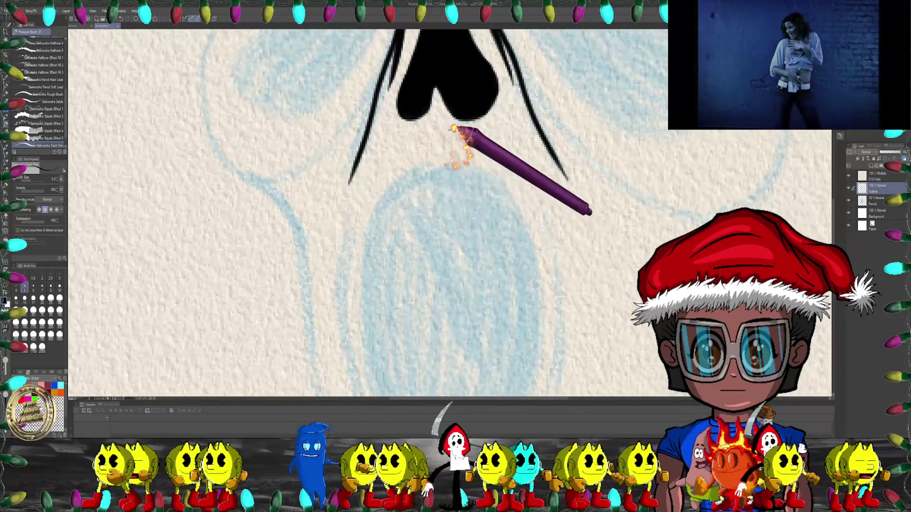
{"action": "mouse_move", "coordinate": [457, 126]}
{"action": "left_mouse_down"}
{"action": "mouse_move", "coordinate": [404, 157]}
{"action": "mouse_move", "coordinate": [413, 162]}
{"action": "mouse_move", "coordinate": [417, 142]}
{"action": "mouse_move", "coordinate": [479, 174]}
{"action": "mouse_move", "coordinate": [417, 138]}
{"action": "mouse_move", "coordinate": [364, 130]}
{"action": "mouse_move", "coordinate": [393, 132]}
{"action": "left_mouse_up"}
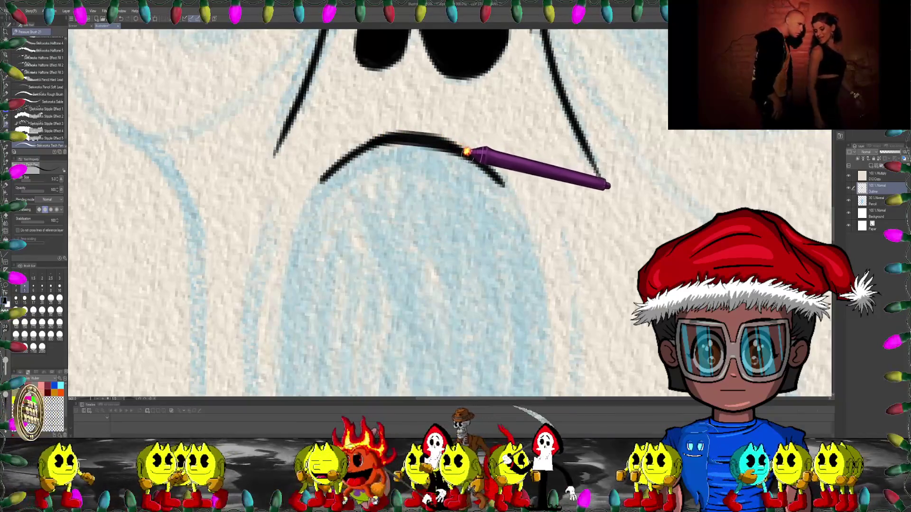
- Ink the first stroke along the eye's lower edge beside the nose
{"action": "left_click_drag", "start_coordinate": [467, 152], "coordinate": [370, 184]}
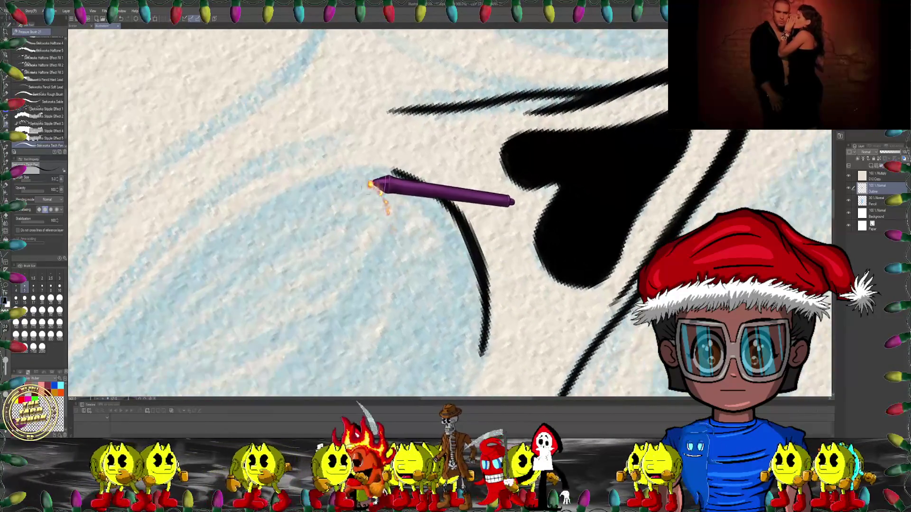
{"action": "left_click_drag", "start_coordinate": [316, 197], "coordinate": [221, 157]}
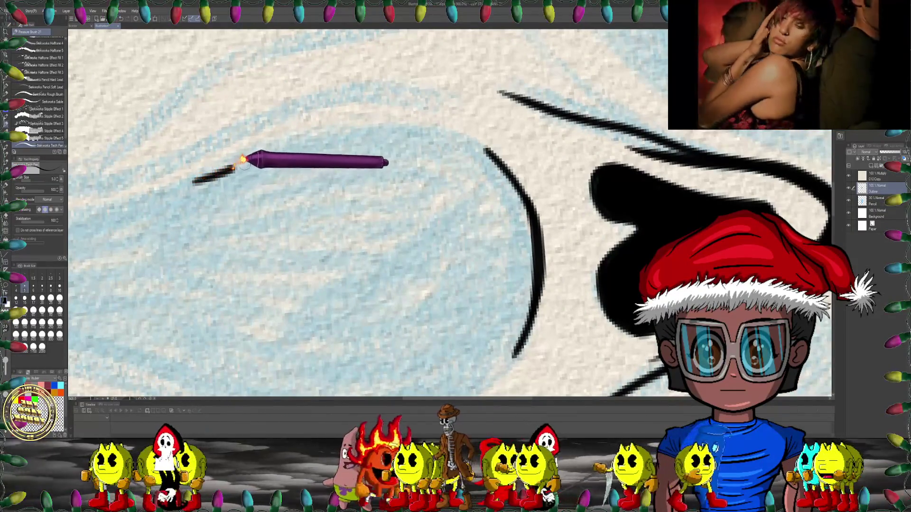
{"action": "left_click_drag", "start_coordinate": [242, 159], "coordinate": [352, 122]}
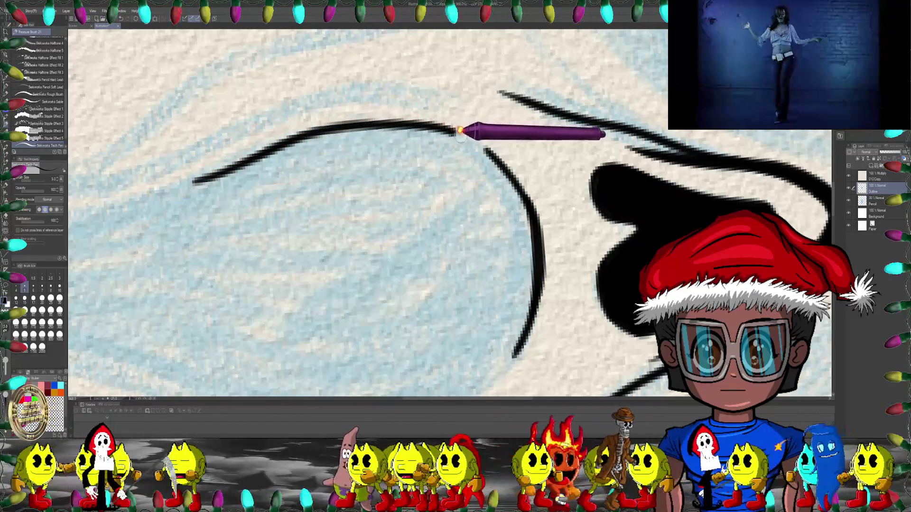
{"action": "left_click_drag", "start_coordinate": [459, 130], "coordinate": [418, 191]}
{"action": "mouse_move", "coordinate": [401, 244]}
{"action": "left_mouse_down"}
{"action": "mouse_move", "coordinate": [434, 156]}
{"action": "mouse_move", "coordinate": [472, 264]}
{"action": "left_mouse_up"}
{"action": "scroll", "coordinate": [456, 154], "scroll_direction": "up", "scroll_amount": 3}
{"action": "scroll", "coordinate": [457, 156], "scroll_direction": "up", "scroll_amount": 2}
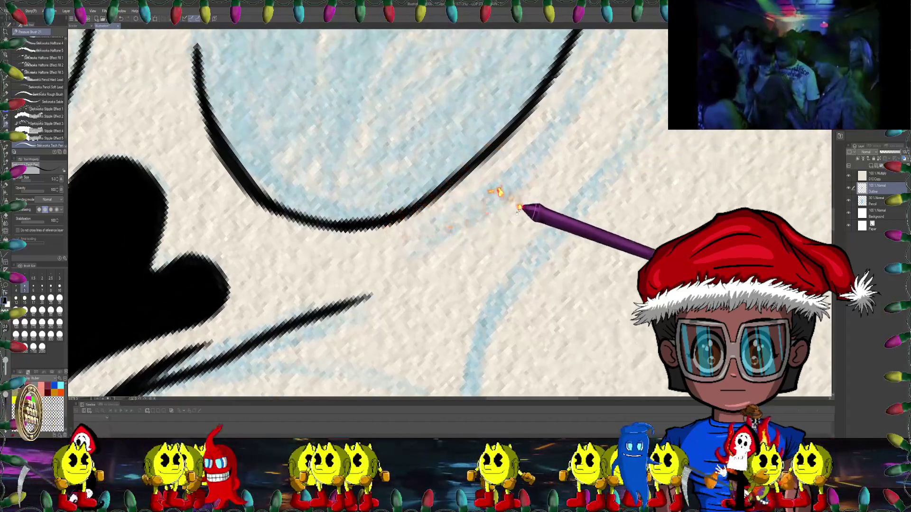
- Extend the wavy ink curve rightward along the eye's lower contour, then zoom out
{"action": "mouse_move", "coordinate": [455, 171]}
{"action": "left_mouse_down"}
{"action": "mouse_move", "coordinate": [549, 179]}
{"action": "mouse_move", "coordinate": [488, 197]}
{"action": "left_mouse_up"}
{"action": "scroll", "coordinate": [599, 220], "scroll_direction": "up", "scroll_amount": 2}
{"action": "scroll", "coordinate": [590, 173], "scroll_direction": "down", "scroll_amount": 2}
{"action": "scroll", "coordinate": [467, 173], "scroll_direction": "up", "scroll_amount": 2}
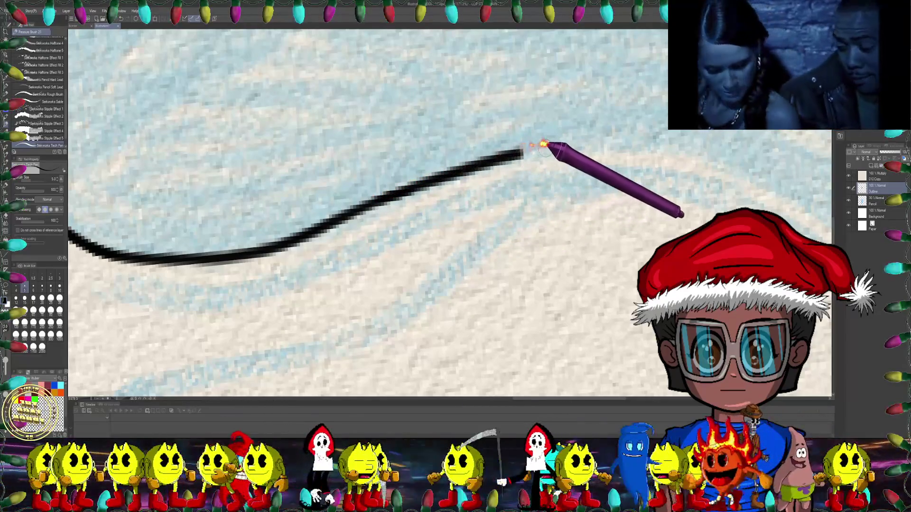
{"action": "left_click_drag", "start_coordinate": [590, 139], "coordinate": [687, 144]}
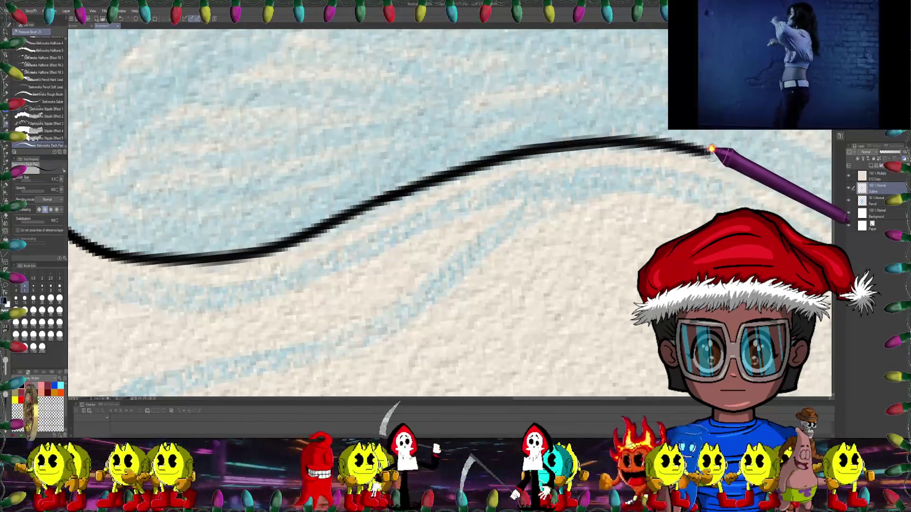
{"action": "scroll", "coordinate": [479, 166], "scroll_direction": "down", "scroll_amount": 2}
{"action": "scroll", "coordinate": [521, 175], "scroll_direction": "down", "scroll_amount": 2}
{"action": "scroll", "coordinate": [532, 183], "scroll_direction": "down", "scroll_amount": 2}
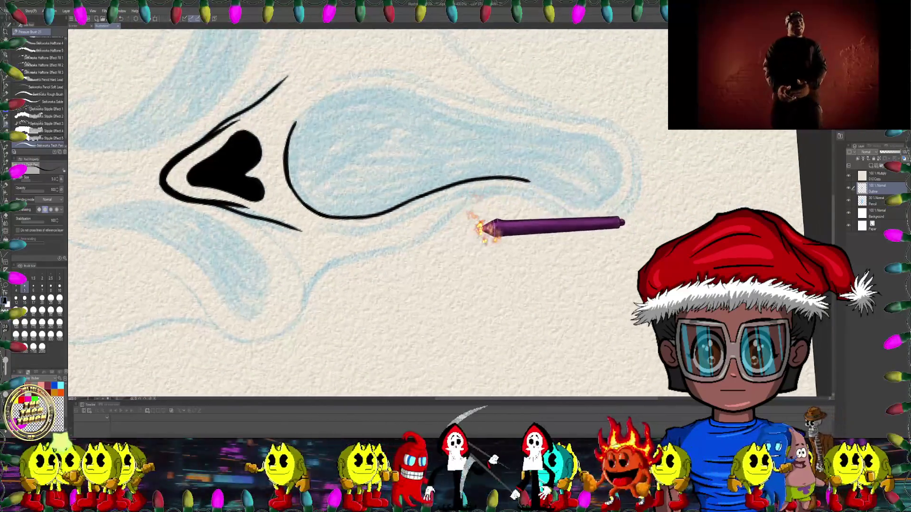
- Turn the canvas upright over the blue eye loop and ink a short stroke near the curve's end
{"action": "mouse_move", "coordinate": [480, 229]}
{"action": "left_mouse_down"}
{"action": "mouse_move", "coordinate": [468, 190]}
{"action": "mouse_move", "coordinate": [488, 185]}
{"action": "mouse_move", "coordinate": [535, 236]}
{"action": "mouse_move", "coordinate": [504, 159]}
{"action": "mouse_move", "coordinate": [488, 204]}
{"action": "mouse_move", "coordinate": [433, 152]}
{"action": "left_mouse_up"}
{"action": "scroll", "coordinate": [427, 167], "scroll_direction": "up", "scroll_amount": 2}
{"action": "scroll", "coordinate": [409, 187], "scroll_direction": "up", "scroll_amount": 2}
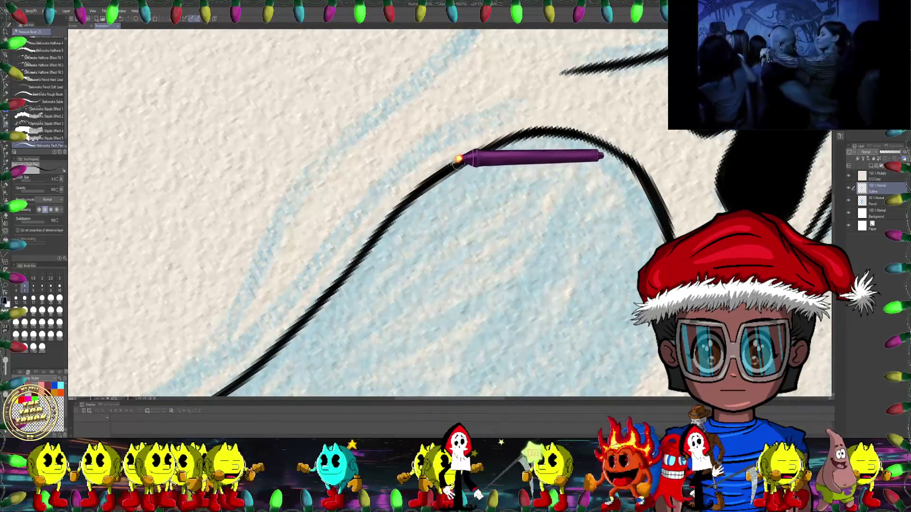
{"action": "scroll", "coordinate": [464, 173], "scroll_direction": "down", "scroll_amount": 2}
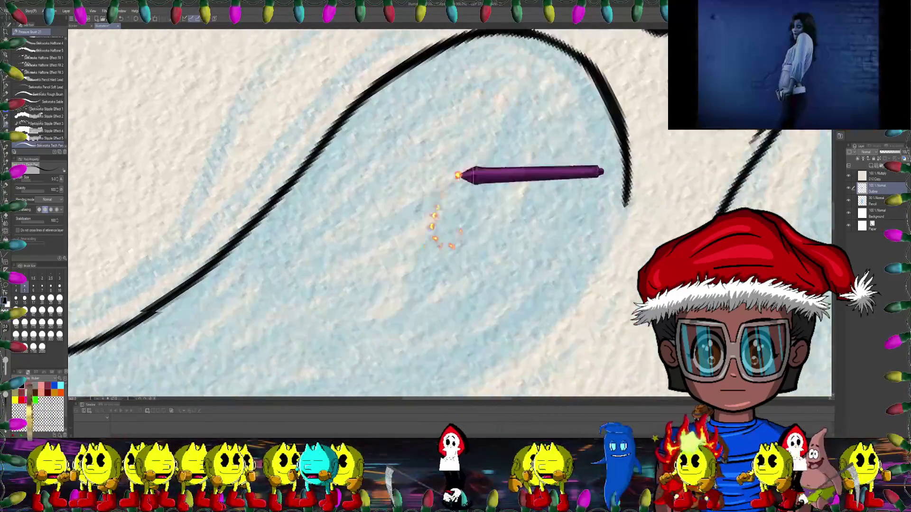
{"action": "mouse_move", "coordinate": [463, 173]}
{"action": "left_mouse_down"}
{"action": "mouse_move", "coordinate": [519, 177]}
{"action": "mouse_move", "coordinate": [393, 211]}
{"action": "left_mouse_up"}
{"action": "scroll", "coordinate": [476, 138], "scroll_direction": "up", "scroll_amount": 1}
{"action": "left_click_drag", "start_coordinate": [475, 138], "coordinate": [470, 146]}
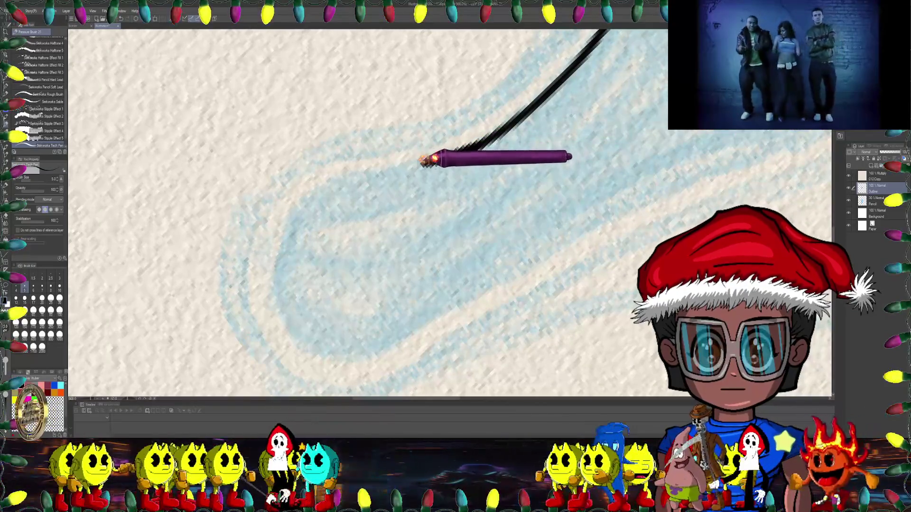
{"action": "left_click_drag", "start_coordinate": [421, 164], "coordinate": [470, 149]}
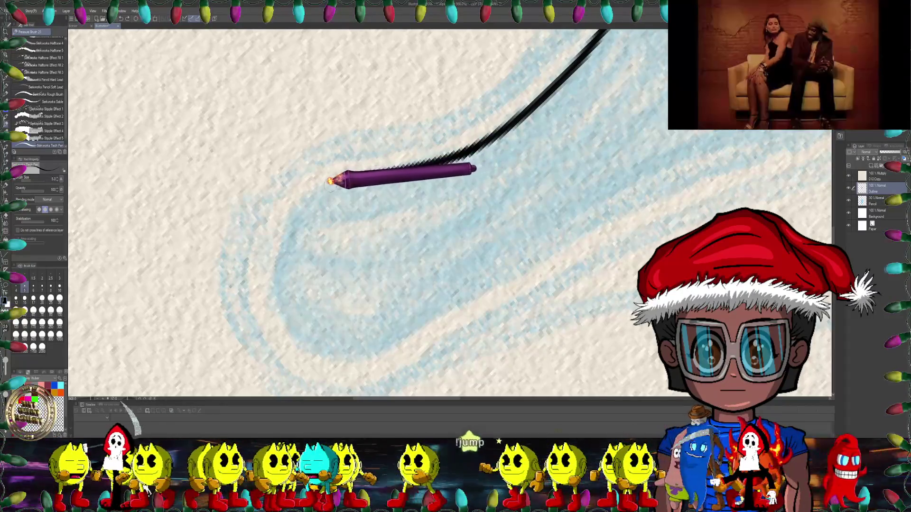
{"action": "scroll", "coordinate": [315, 192], "scroll_direction": "down", "scroll_amount": 2}
- Draw a long tapering stroke along the eye sketch's upper contour
{"action": "mouse_move", "coordinate": [376, 207]}
{"action": "left_mouse_down"}
{"action": "mouse_move", "coordinate": [489, 159]}
{"action": "mouse_move", "coordinate": [519, 179]}
{"action": "mouse_move", "coordinate": [529, 128]}
{"action": "mouse_move", "coordinate": [509, 146]}
{"action": "mouse_move", "coordinate": [454, 132]}
{"action": "mouse_move", "coordinate": [413, 194]}
{"action": "mouse_move", "coordinate": [407, 112]}
{"action": "left_mouse_up"}
{"action": "scroll", "coordinate": [417, 135], "scroll_direction": "up", "scroll_amount": 2}
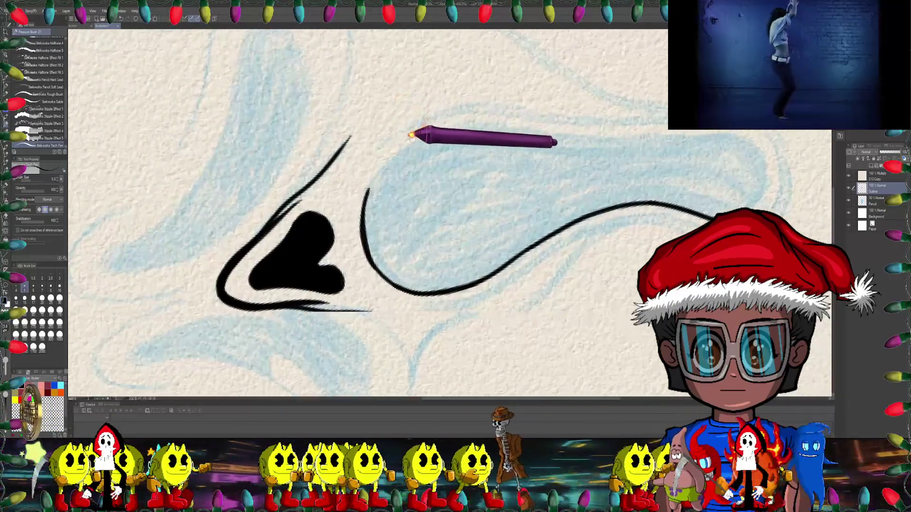
{"action": "scroll", "coordinate": [402, 140], "scroll_direction": "up", "scroll_amount": 2}
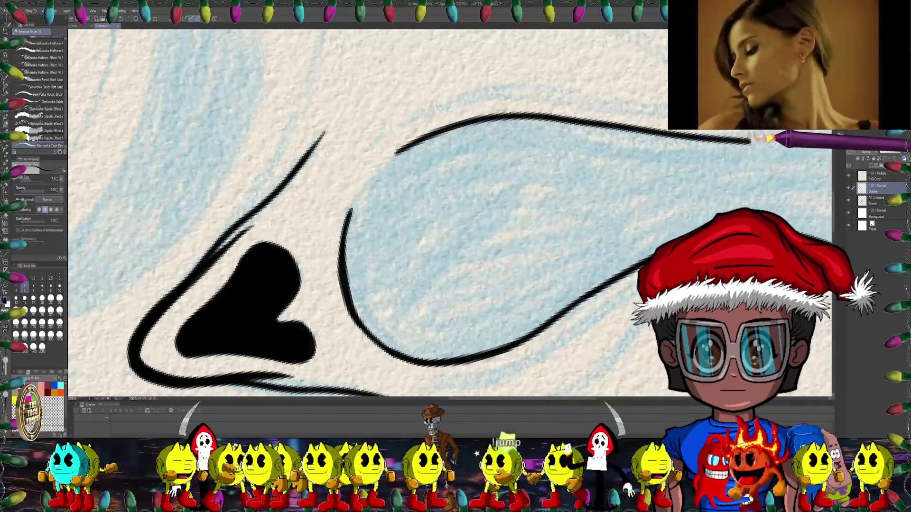
{"action": "mouse_move", "coordinate": [774, 136]}
{"action": "left_mouse_down"}
{"action": "mouse_move", "coordinate": [362, 174]}
{"action": "mouse_move", "coordinate": [511, 140]}
{"action": "mouse_move", "coordinate": [468, 163]}
{"action": "mouse_move", "coordinate": [441, 197]}
{"action": "mouse_move", "coordinate": [419, 123]}
{"action": "left_mouse_up"}
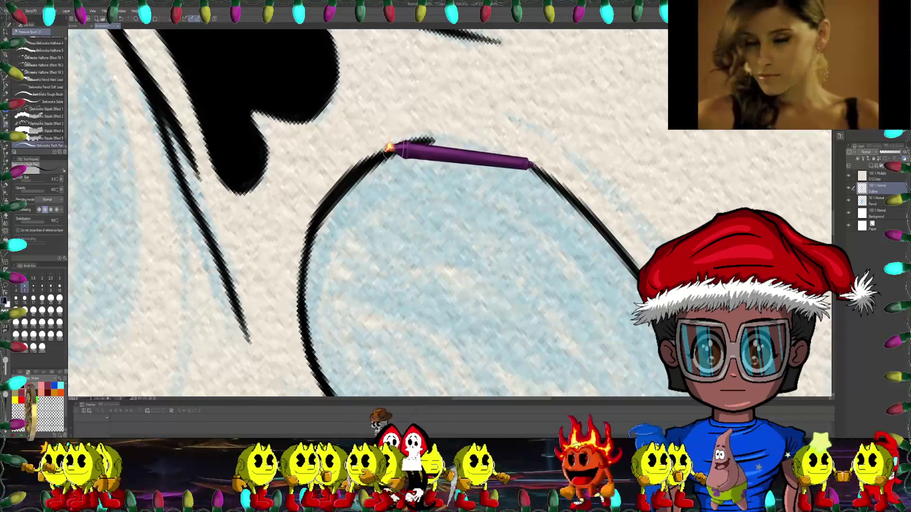
{"action": "left_click_drag", "start_coordinate": [481, 134], "coordinate": [406, 147]}
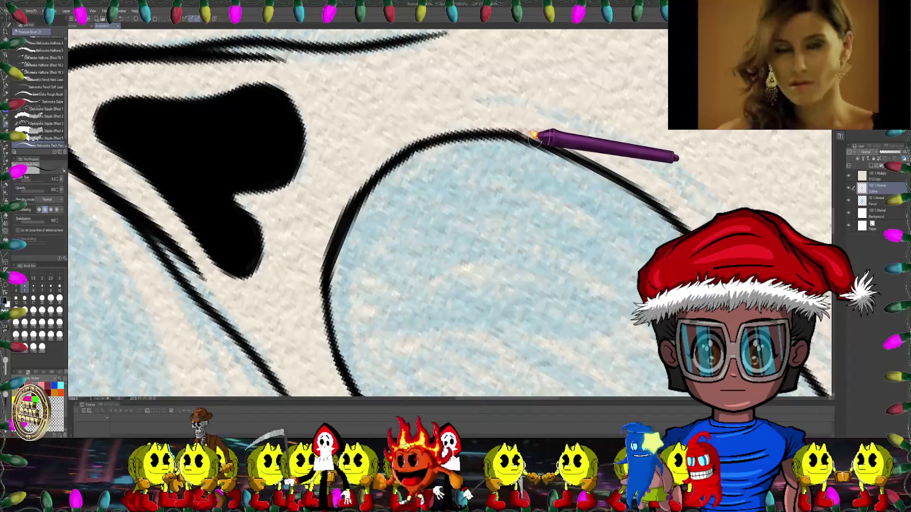
{"action": "mouse_move", "coordinate": [559, 140]}
{"action": "left_mouse_down"}
{"action": "mouse_move", "coordinate": [533, 126]}
{"action": "mouse_move", "coordinate": [457, 149]}
{"action": "mouse_move", "coordinate": [532, 264]}
{"action": "mouse_move", "coordinate": [471, 211]}
{"action": "mouse_move", "coordinate": [482, 233]}
{"action": "mouse_move", "coordinate": [481, 217]}
{"action": "mouse_move", "coordinate": [431, 203]}
{"action": "mouse_move", "coordinate": [418, 157]}
{"action": "mouse_move", "coordinate": [474, 156]}
{"action": "left_mouse_up"}
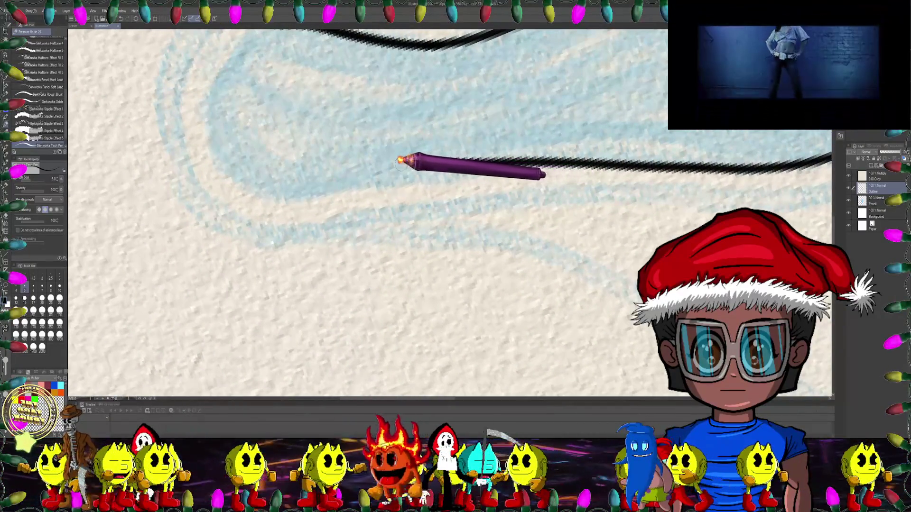
- Trace the other eye loop as a closed black outline and enlarge the brush slightly
{"action": "mouse_move", "coordinate": [303, 175]}
{"action": "left_mouse_down"}
{"action": "mouse_move", "coordinate": [294, 166]}
{"action": "mouse_move", "coordinate": [493, 198]}
{"action": "left_mouse_up"}
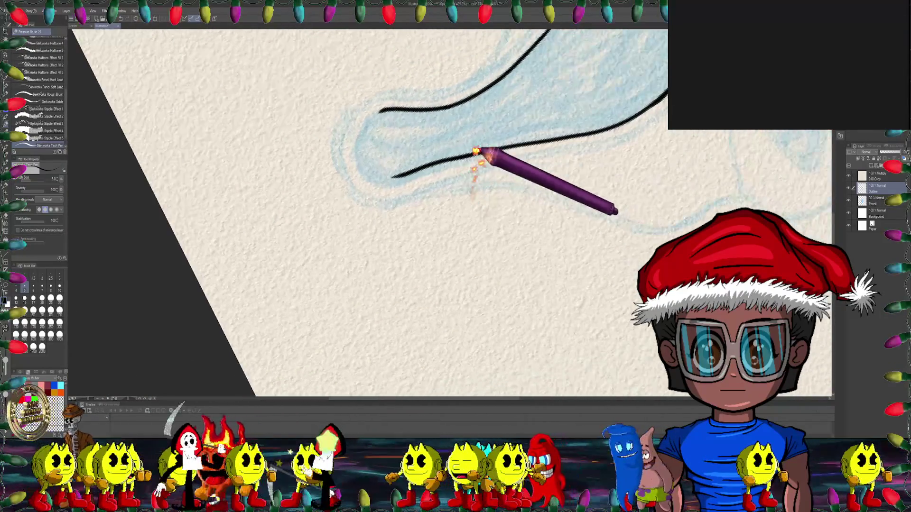
{"action": "scroll", "coordinate": [474, 189], "scroll_direction": "up", "scroll_amount": 3}
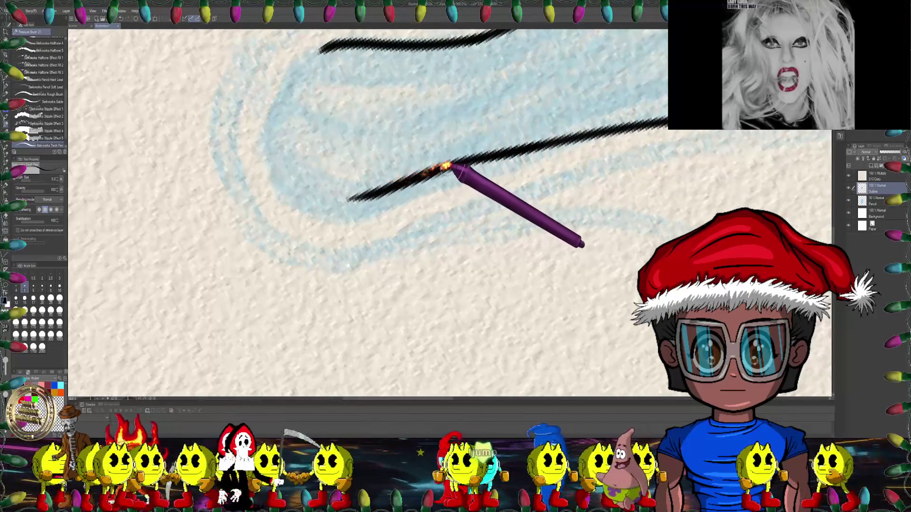
{"action": "scroll", "coordinate": [564, 141], "scroll_direction": "down", "scroll_amount": 5}
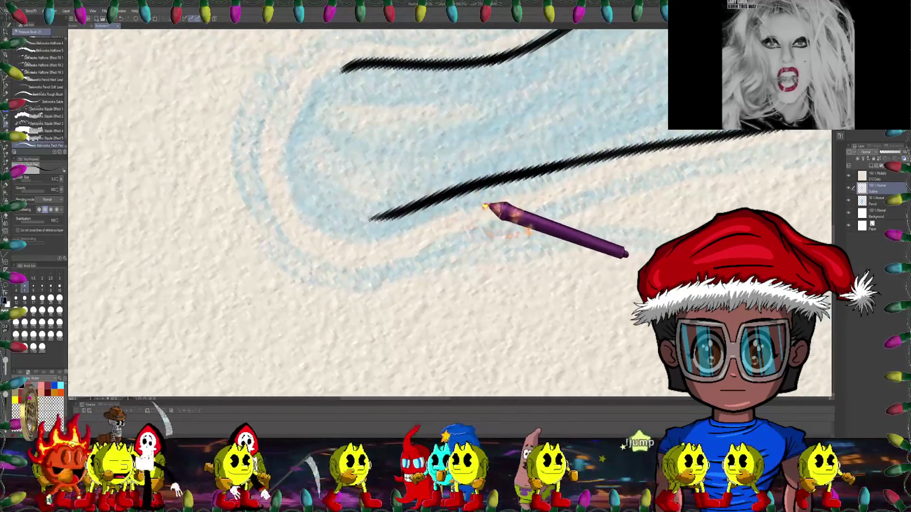
{"action": "mouse_move", "coordinate": [416, 231]}
{"action": "left_mouse_down"}
{"action": "mouse_move", "coordinate": [421, 207]}
{"action": "mouse_move", "coordinate": [413, 288]}
{"action": "mouse_move", "coordinate": [378, 132]}
{"action": "mouse_move", "coordinate": [362, 215]}
{"action": "left_mouse_up"}
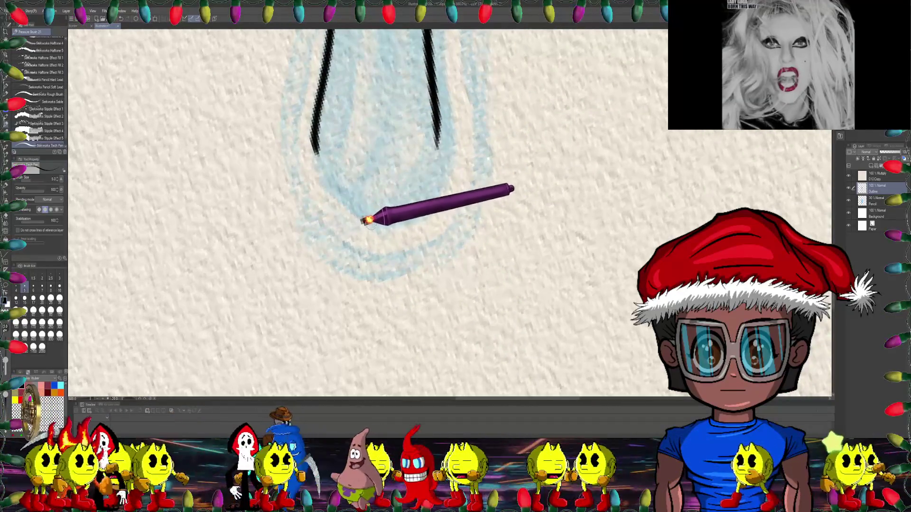
{"action": "mouse_move", "coordinate": [419, 199]}
{"action": "left_mouse_down"}
{"action": "mouse_move", "coordinate": [417, 189]}
{"action": "mouse_move", "coordinate": [554, 215]}
{"action": "mouse_move", "coordinate": [459, 120]}
{"action": "mouse_move", "coordinate": [407, 126]}
{"action": "mouse_move", "coordinate": [335, 103]}
{"action": "left_mouse_up"}
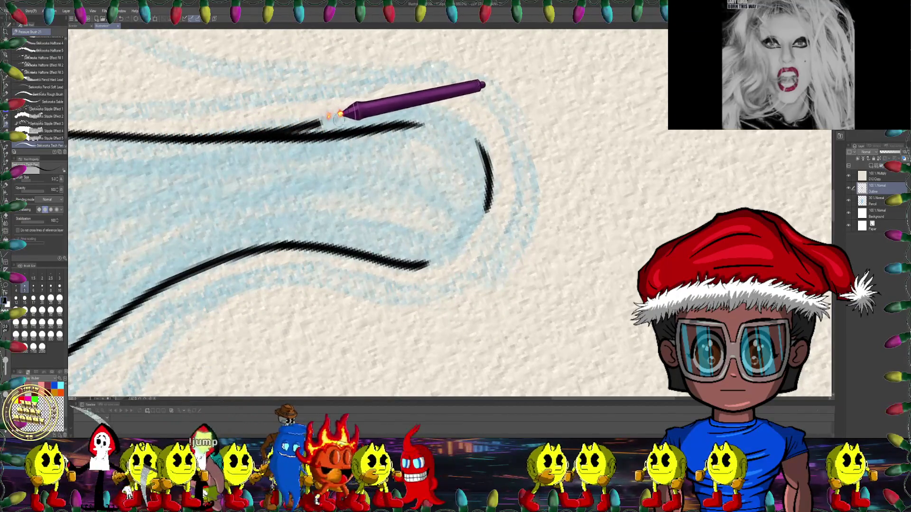
{"action": "mouse_move", "coordinate": [432, 105]}
{"action": "left_mouse_down"}
{"action": "mouse_move", "coordinate": [372, 152]}
{"action": "mouse_move", "coordinate": [464, 187]}
{"action": "mouse_move", "coordinate": [394, 146]}
{"action": "mouse_move", "coordinate": [391, 153]}
{"action": "mouse_move", "coordinate": [508, 169]}
{"action": "mouse_move", "coordinate": [391, 175]}
{"action": "mouse_move", "coordinate": [401, 169]}
{"action": "mouse_move", "coordinate": [371, 165]}
{"action": "left_mouse_up"}
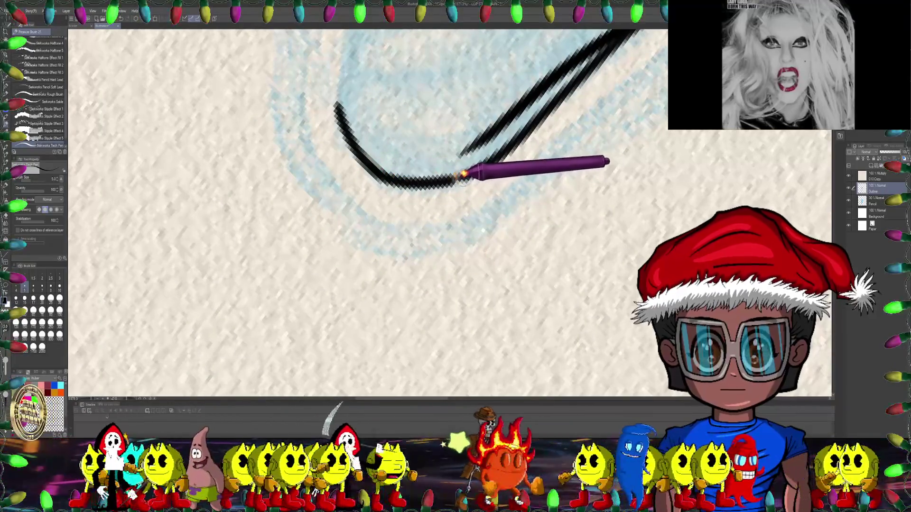
{"action": "mouse_move", "coordinate": [482, 159]}
{"action": "left_mouse_down"}
{"action": "mouse_move", "coordinate": [535, 250]}
{"action": "mouse_move", "coordinate": [451, 138]}
{"action": "mouse_move", "coordinate": [386, 152]}
{"action": "left_mouse_up"}
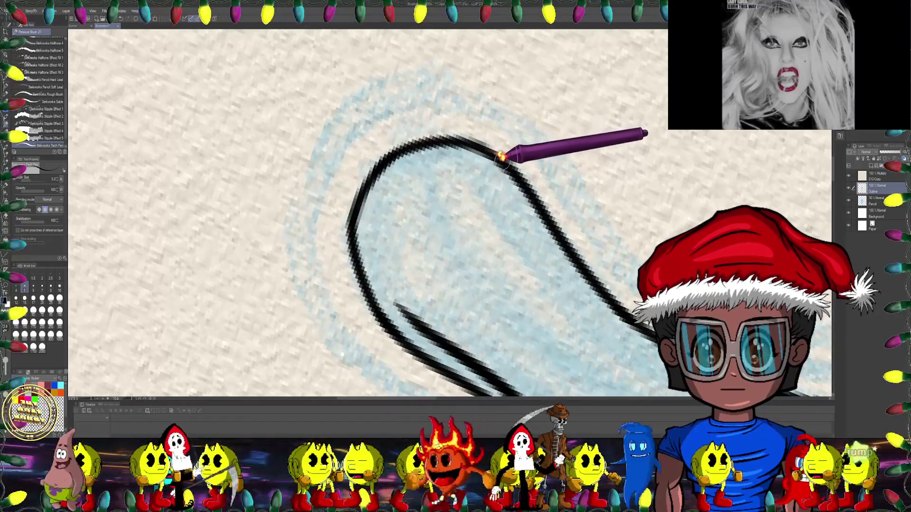
{"action": "left_click_drag", "start_coordinate": [520, 171], "coordinate": [413, 121]}
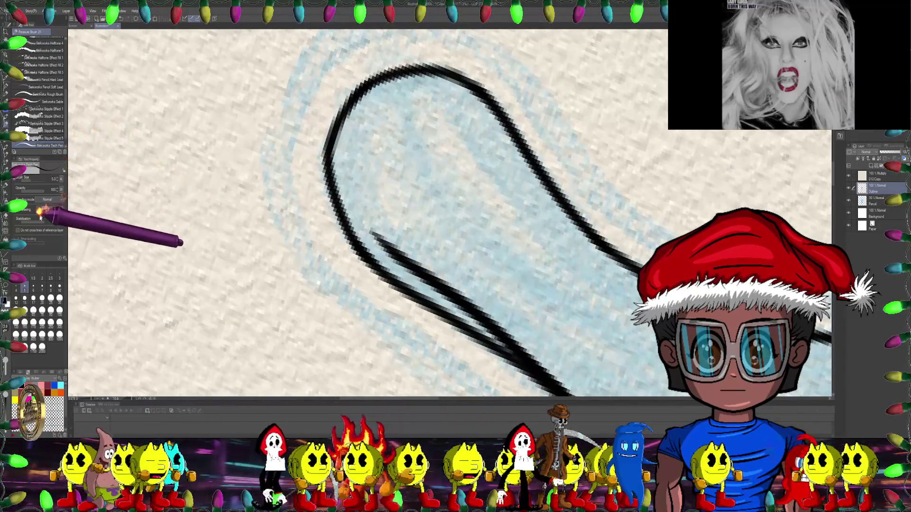
{"action": "mouse_move", "coordinate": [386, 197]}
{"action": "left_mouse_down"}
{"action": "mouse_move", "coordinate": [523, 210]}
{"action": "mouse_move", "coordinate": [491, 162]}
{"action": "mouse_move", "coordinate": [524, 116]}
{"action": "mouse_move", "coordinate": [380, 147]}
{"action": "mouse_move", "coordinate": [536, 231]}
{"action": "mouse_move", "coordinate": [496, 264]}
{"action": "left_mouse_up"}
{"action": "key", "text": "bracketright"}
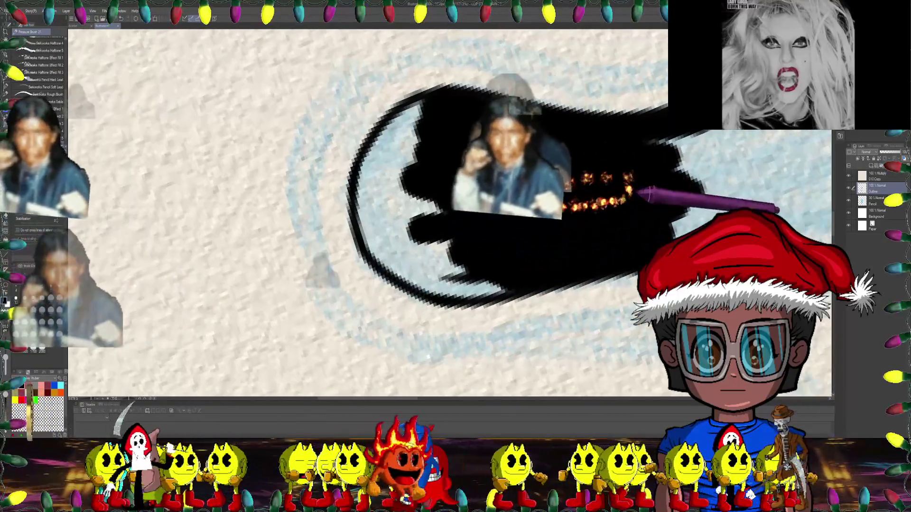
- Fill the eye interior black up to its top outline and along the lower outline
{"action": "left_click_drag", "start_coordinate": [496, 264], "coordinate": [569, 332]}
{"action": "mouse_move", "coordinate": [471, 114]}
{"action": "left_mouse_down"}
{"action": "mouse_move", "coordinate": [403, 127]}
{"action": "mouse_move", "coordinate": [506, 125]}
{"action": "mouse_move", "coordinate": [436, 138]}
{"action": "left_mouse_up"}
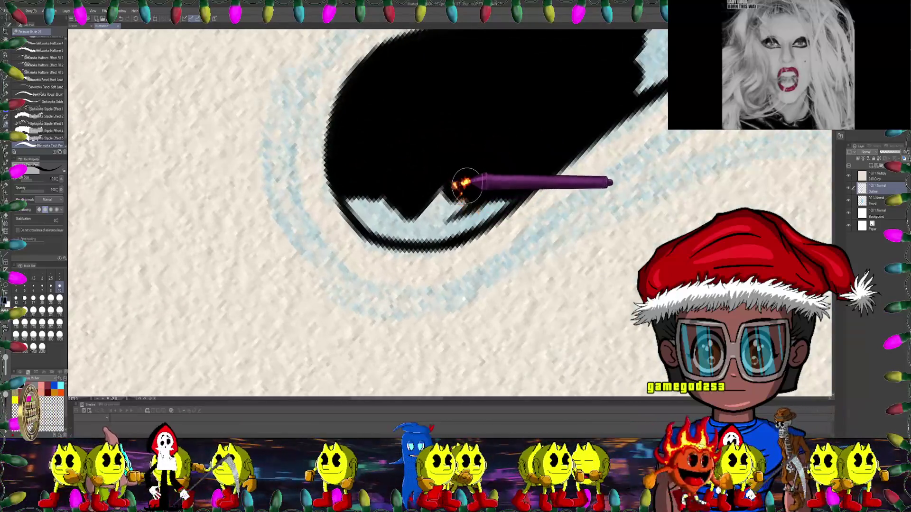
{"action": "mouse_move", "coordinate": [468, 164]}
{"action": "left_mouse_down"}
{"action": "mouse_move", "coordinate": [467, 135]}
{"action": "mouse_move", "coordinate": [489, 166]}
{"action": "left_mouse_up"}
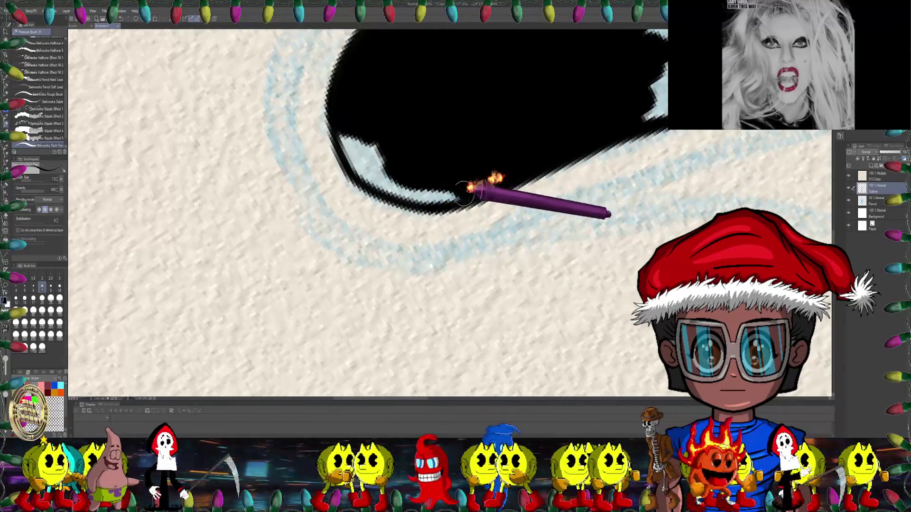
{"action": "mouse_move", "coordinate": [470, 187]}
{"action": "left_mouse_down"}
{"action": "mouse_move", "coordinate": [428, 169]}
{"action": "mouse_move", "coordinate": [417, 182]}
{"action": "left_mouse_up"}
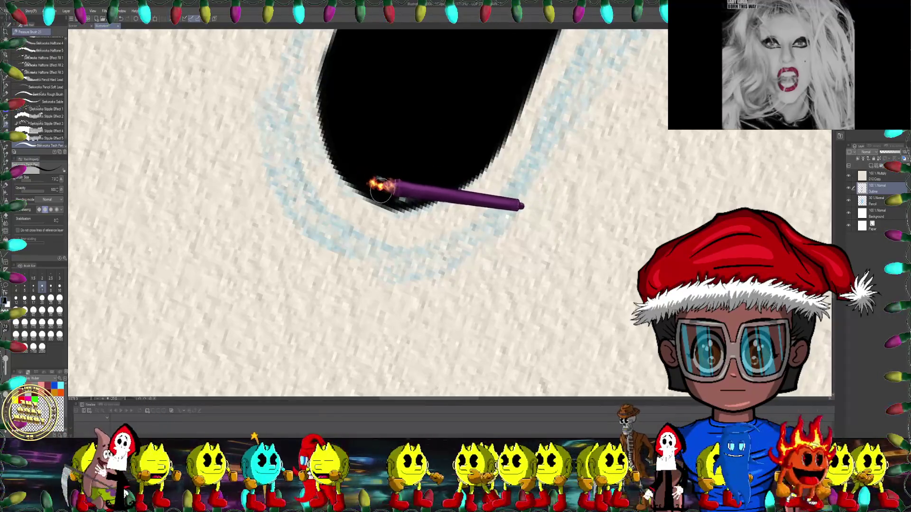
{"action": "scroll", "coordinate": [429, 149], "scroll_direction": "down", "scroll_amount": 3}
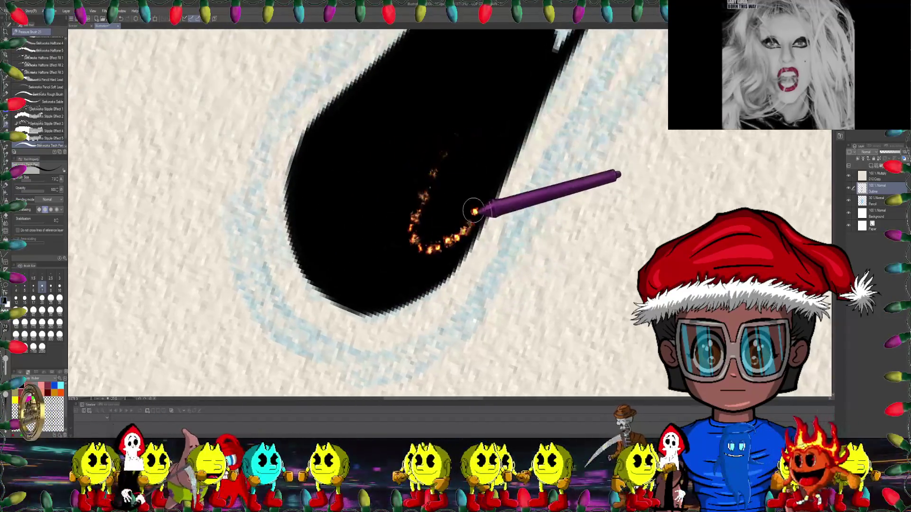
{"action": "scroll", "coordinate": [472, 207], "scroll_direction": "down", "scroll_amount": 3}
{"action": "scroll", "coordinate": [488, 175], "scroll_direction": "down", "scroll_amount": 2}
{"action": "scroll", "coordinate": [482, 155], "scroll_direction": "down", "scroll_amount": 2}
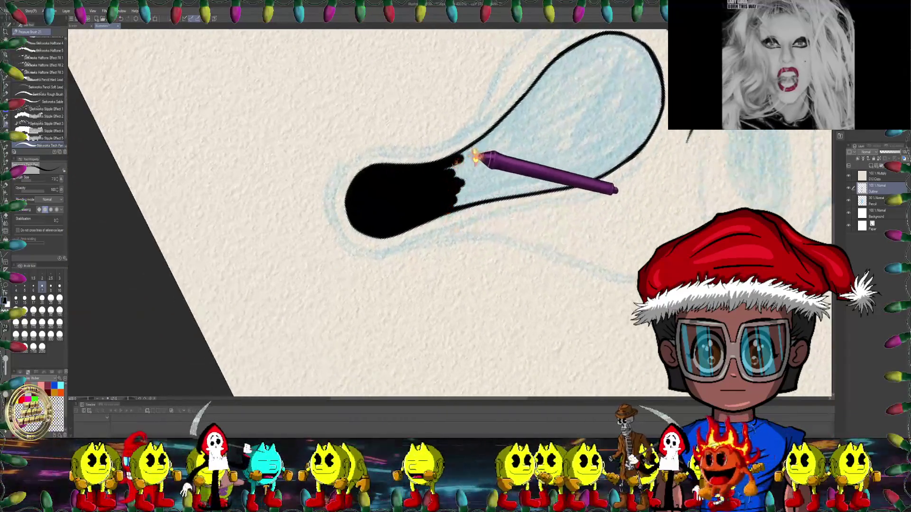
{"action": "scroll", "coordinate": [414, 122], "scroll_direction": "up", "scroll_amount": 2}
{"action": "scroll", "coordinate": [399, 163], "scroll_direction": "up", "scroll_amount": 2}
{"action": "scroll", "coordinate": [398, 163], "scroll_direction": "up", "scroll_amount": 1}
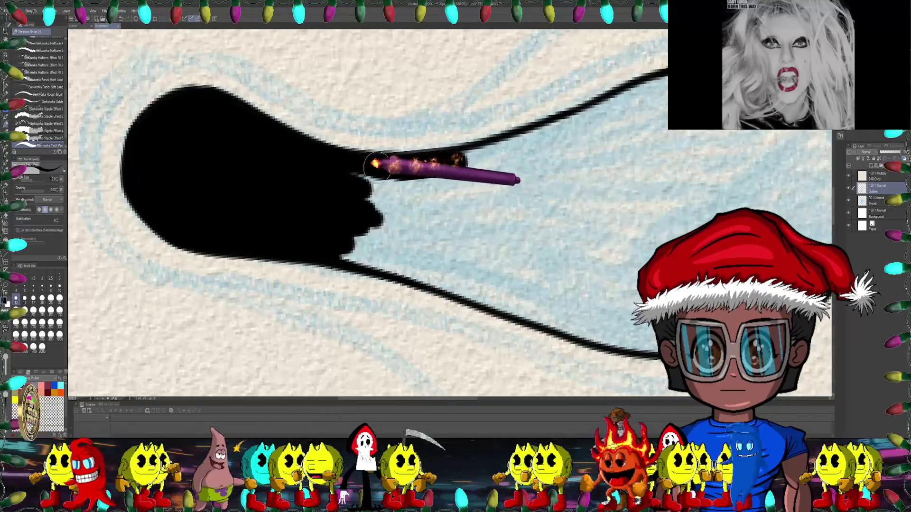
- Close the remaining gaps, thicken the eye's upper outline, then set the brush size to 5
{"action": "mouse_move", "coordinate": [451, 156]}
{"action": "left_mouse_down"}
{"action": "mouse_move", "coordinate": [403, 157]}
{"action": "mouse_move", "coordinate": [441, 151]}
{"action": "left_mouse_up"}
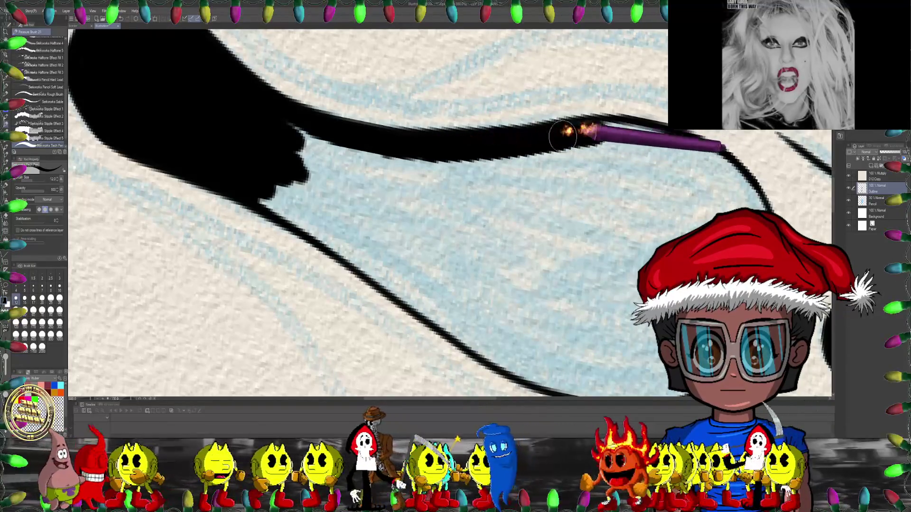
{"action": "left_click_drag", "start_coordinate": [563, 136], "coordinate": [298, 266]}
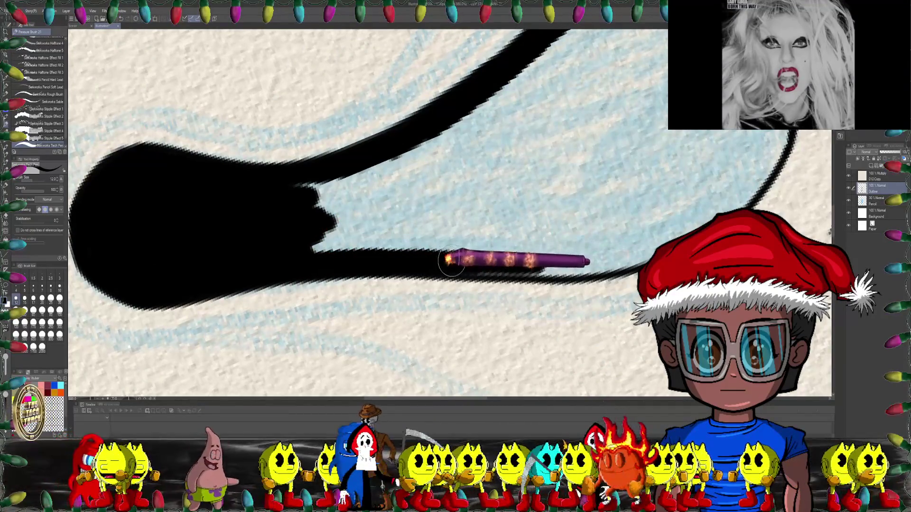
{"action": "mouse_move", "coordinate": [596, 253]}
{"action": "left_mouse_down"}
{"action": "mouse_move", "coordinate": [373, 157]}
{"action": "mouse_move", "coordinate": [295, 198]}
{"action": "left_mouse_up"}
{"action": "mouse_move", "coordinate": [457, 183]}
{"action": "left_mouse_down"}
{"action": "mouse_move", "coordinate": [401, 147]}
{"action": "mouse_move", "coordinate": [263, 144]}
{"action": "mouse_move", "coordinate": [447, 102]}
{"action": "mouse_move", "coordinate": [305, 204]}
{"action": "mouse_move", "coordinate": [425, 223]}
{"action": "mouse_move", "coordinate": [254, 254]}
{"action": "mouse_move", "coordinate": [427, 275]}
{"action": "mouse_move", "coordinate": [470, 156]}
{"action": "mouse_move", "coordinate": [454, 98]}
{"action": "mouse_move", "coordinate": [485, 105]}
{"action": "mouse_move", "coordinate": [429, 124]}
{"action": "left_mouse_up"}
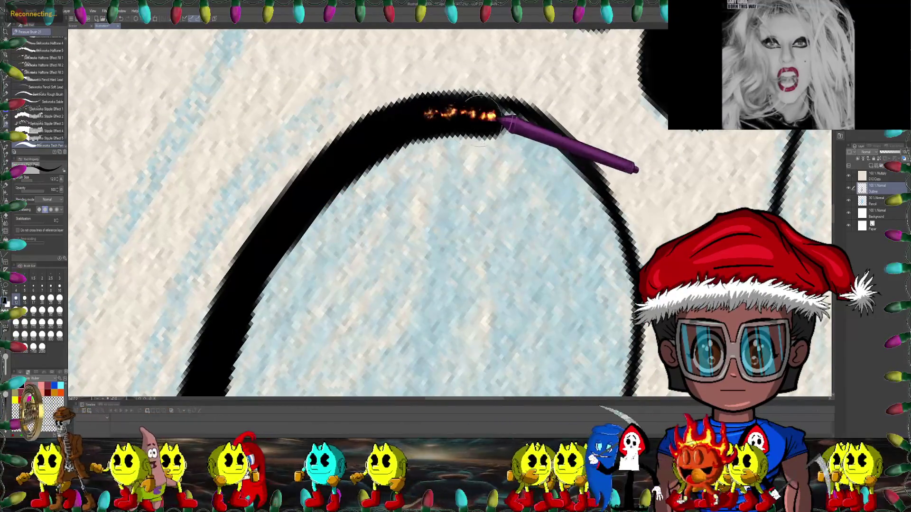
{"action": "mouse_move", "coordinate": [526, 137]}
{"action": "left_mouse_down"}
{"action": "mouse_move", "coordinate": [462, 100]}
{"action": "mouse_move", "coordinate": [456, 147]}
{"action": "left_mouse_up"}
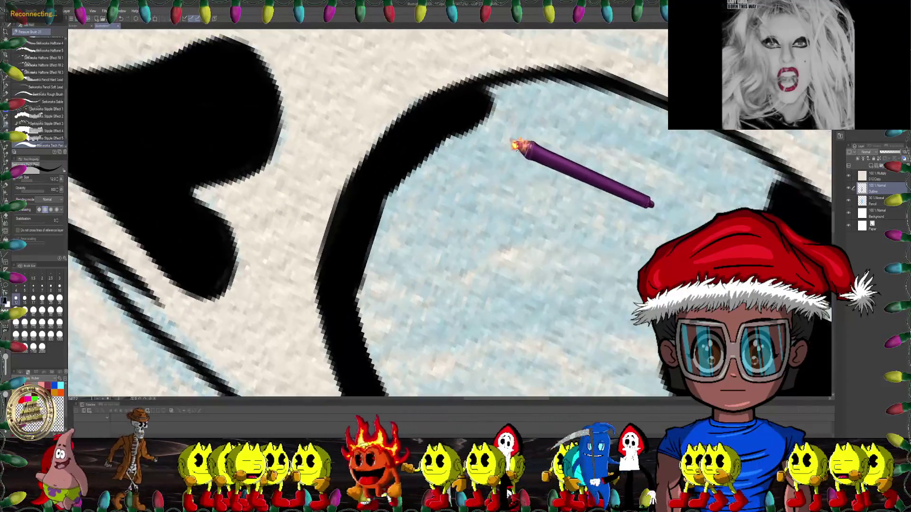
{"action": "left_click_drag", "start_coordinate": [474, 124], "coordinate": [431, 132]}
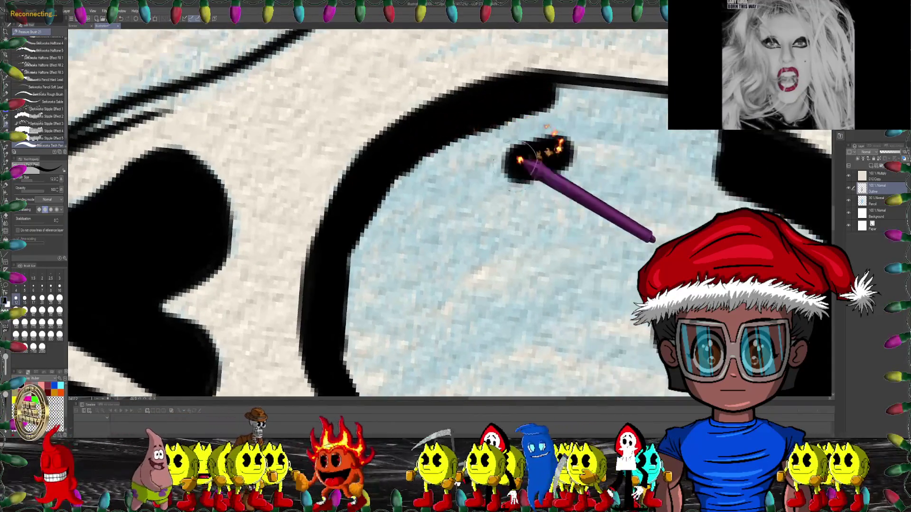
{"action": "left_click_drag", "start_coordinate": [472, 163], "coordinate": [525, 138]}
{"action": "left_click_drag", "start_coordinate": [505, 176], "coordinate": [466, 140]}
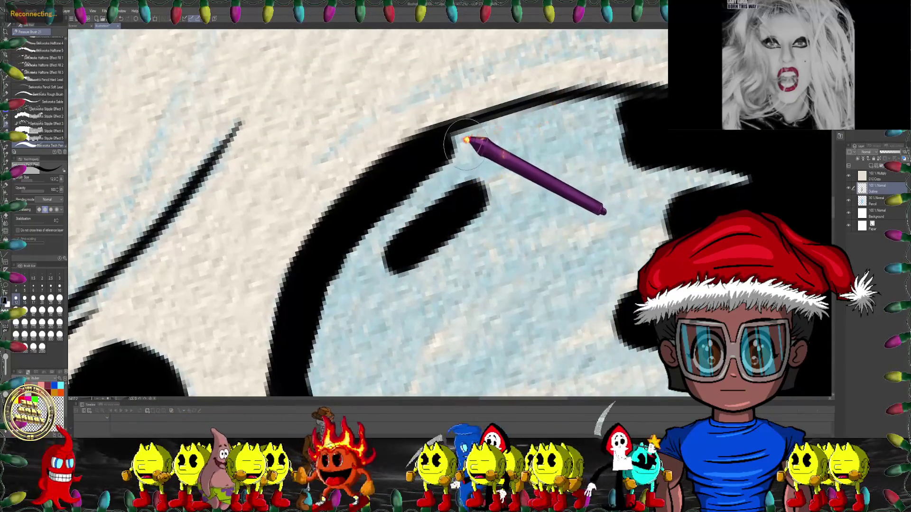
{"action": "left_click_drag", "start_coordinate": [526, 125], "coordinate": [631, 114]}
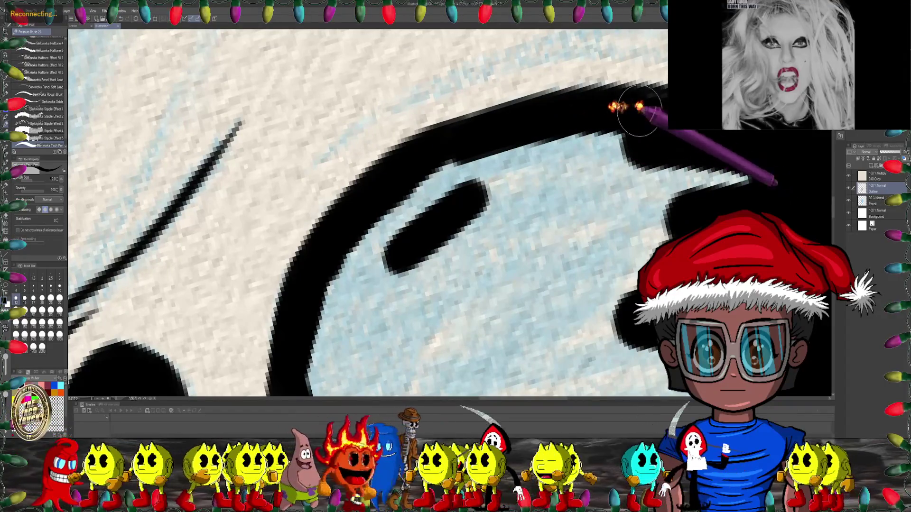
{"action": "scroll", "coordinate": [631, 113], "scroll_direction": "down", "scroll_amount": 5}
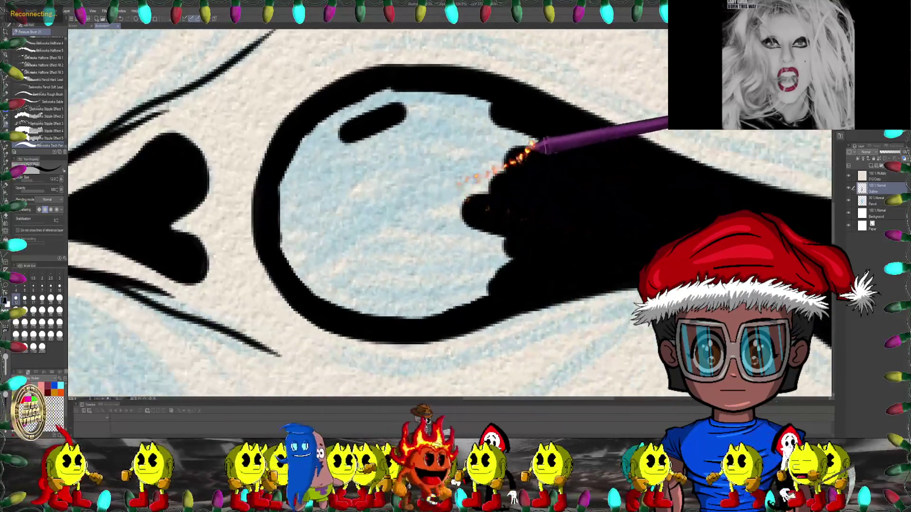
{"action": "mouse_move", "coordinate": [525, 147]}
{"action": "left_mouse_down"}
{"action": "mouse_move", "coordinate": [553, 151]}
{"action": "mouse_move", "coordinate": [414, 99]}
{"action": "mouse_move", "coordinate": [443, 251]}
{"action": "mouse_move", "coordinate": [433, 299]}
{"action": "left_mouse_up"}
{"action": "scroll", "coordinate": [475, 220], "scroll_direction": "up", "scroll_amount": 2}
{"action": "left_click", "coordinate": [25, 286]}
{"action": "scroll", "coordinate": [476, 215], "scroll_direction": "down", "scroll_amount": 3}
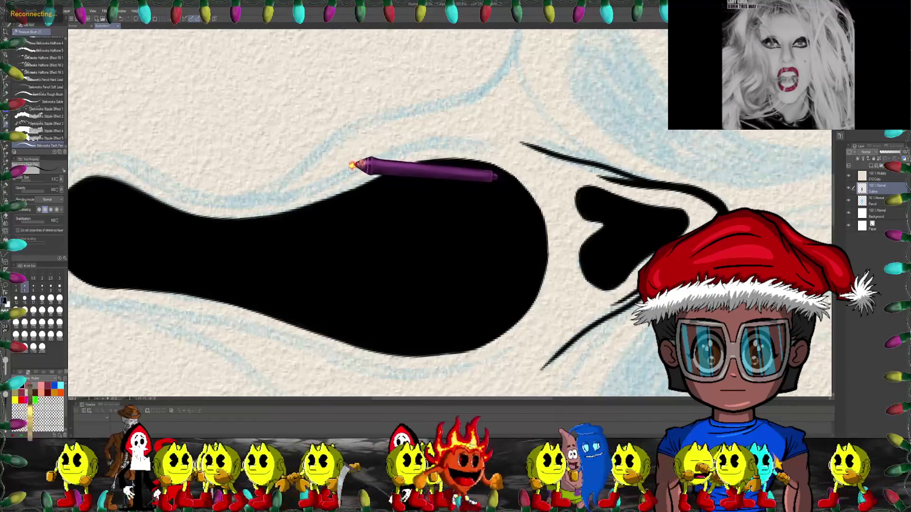
- Ink a thin tapering line arcing just above the solid black eye
{"action": "mouse_move", "coordinate": [373, 157]}
{"action": "left_mouse_down"}
{"action": "mouse_move", "coordinate": [461, 138]}
{"action": "mouse_move", "coordinate": [525, 155]}
{"action": "left_mouse_up"}
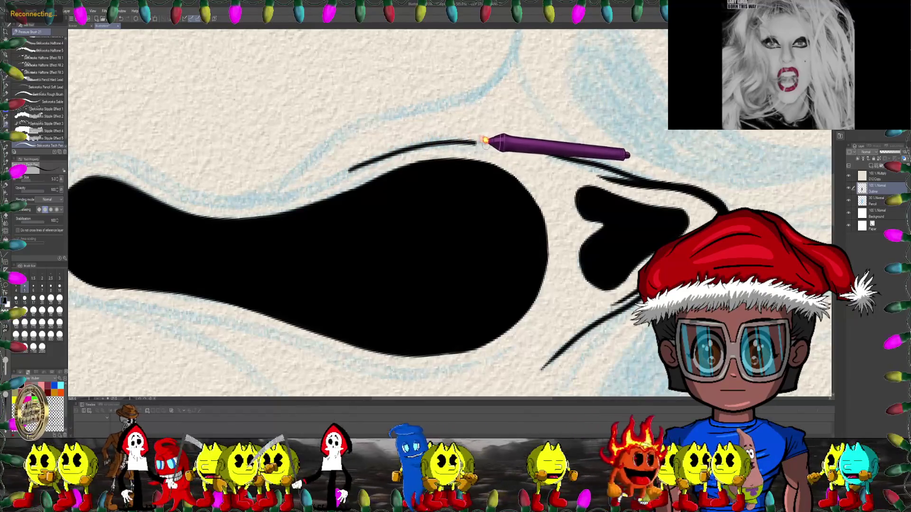
- Add a short black ink stroke below the eye
{"action": "left_click_drag", "start_coordinate": [355, 166], "coordinate": [471, 198]}
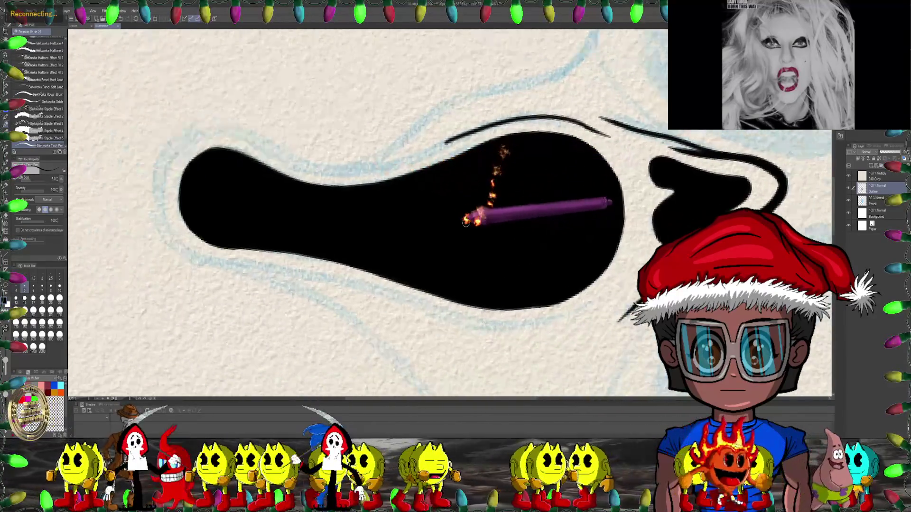
{"action": "key", "text": "asciicircum"}
{"action": "key", "text": "asciicircum"}
{"action": "key", "text": "asciicircum"}
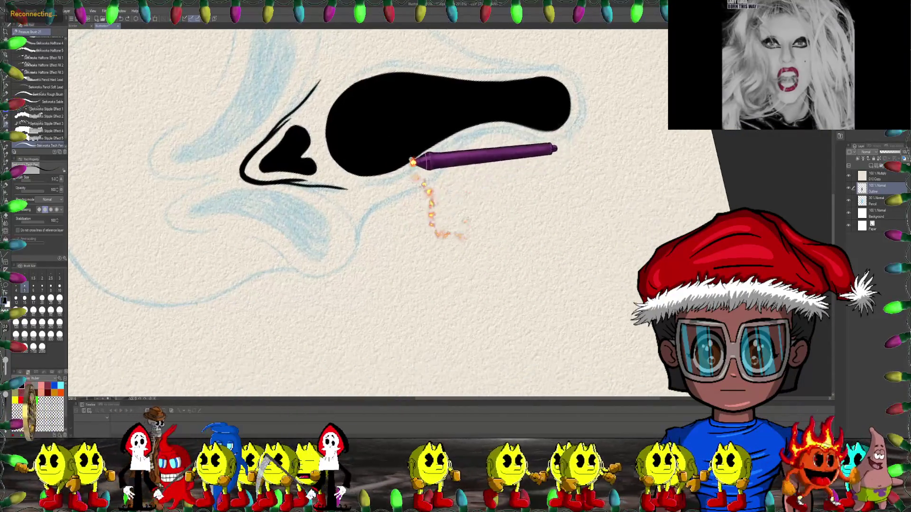
{"action": "scroll", "coordinate": [397, 177], "scroll_direction": "up", "scroll_amount": 6}
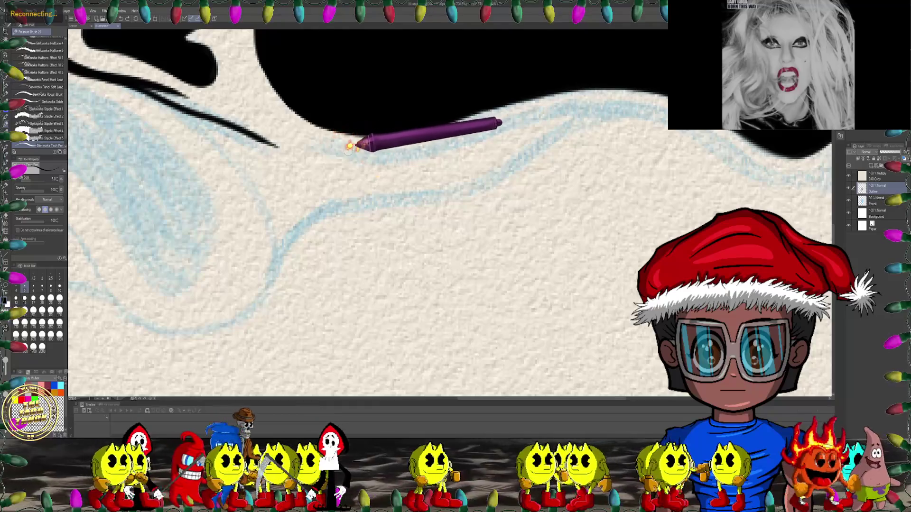
{"action": "mouse_move", "coordinate": [349, 153]}
{"action": "left_mouse_down"}
{"action": "mouse_move", "coordinate": [586, 98]}
{"action": "mouse_move", "coordinate": [662, 101]}
{"action": "left_mouse_up"}
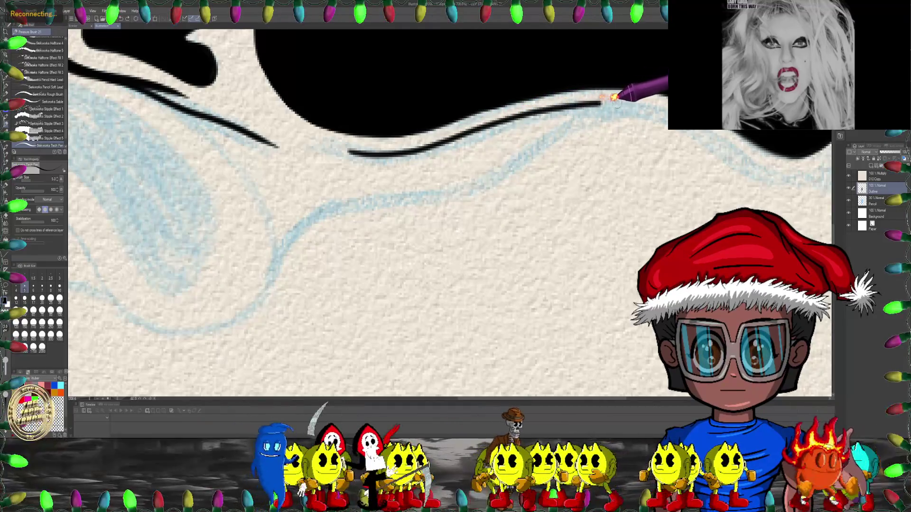
- With the mouth rotated horizontal, extend the ink line along its upper edge
{"action": "scroll", "coordinate": [465, 278], "scroll_direction": "down", "scroll_amount": 3}
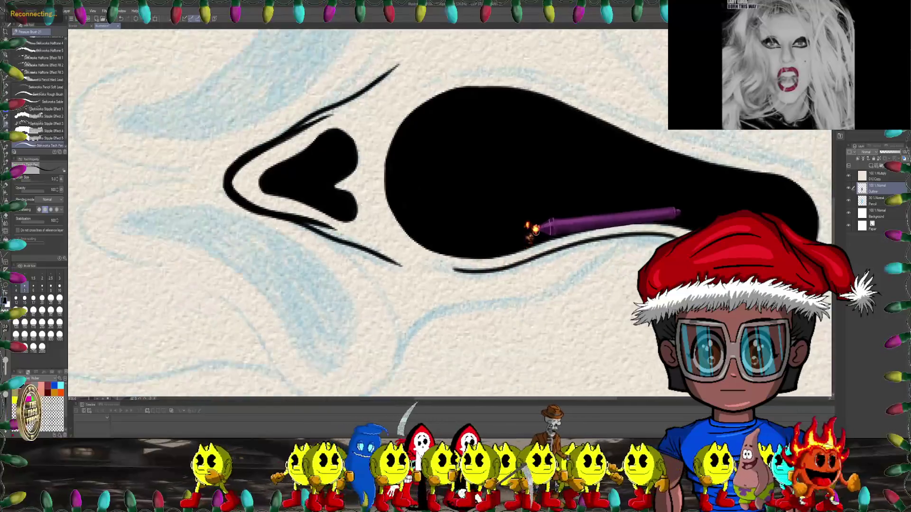
{"action": "scroll", "coordinate": [475, 265], "scroll_direction": "down", "scroll_amount": 5}
{"action": "left_click_drag", "start_coordinate": [522, 232], "coordinate": [505, 199]}
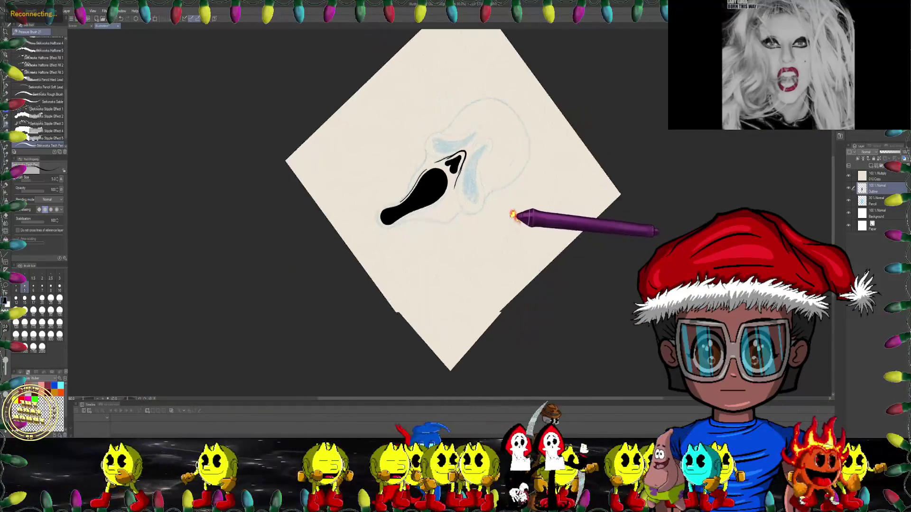
{"action": "scroll", "coordinate": [434, 152], "scroll_direction": "up", "scroll_amount": 6}
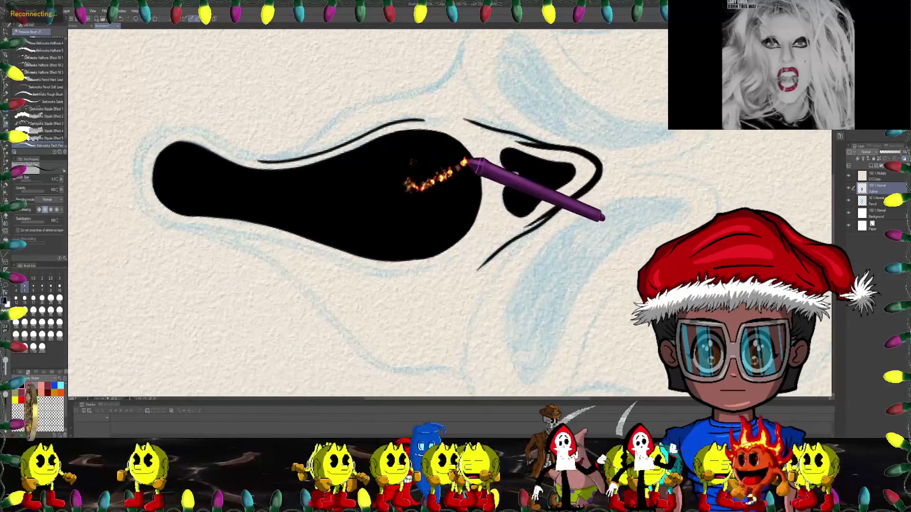
{"action": "scroll", "coordinate": [418, 119], "scroll_direction": "up", "scroll_amount": 3}
{"action": "scroll", "coordinate": [401, 129], "scroll_direction": "up", "scroll_amount": 3}
{"action": "scroll", "coordinate": [404, 133], "scroll_direction": "up", "scroll_amount": 2}
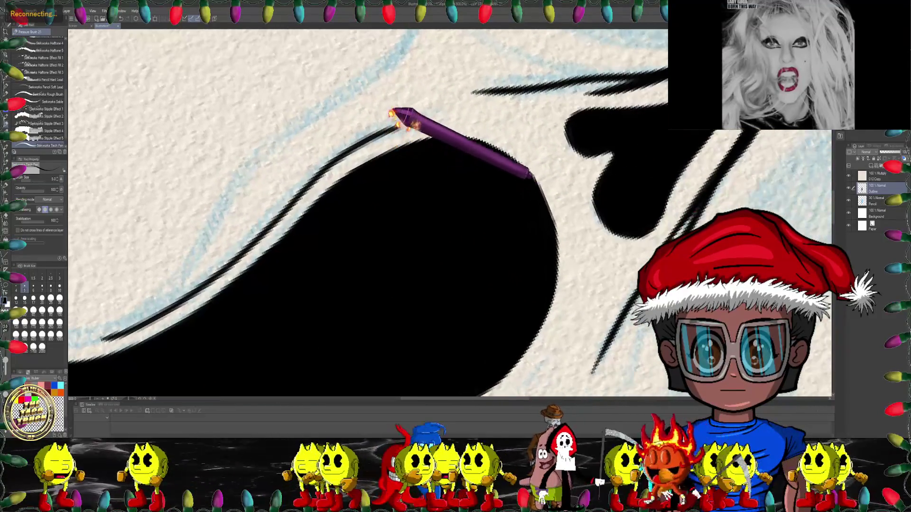
{"action": "scroll", "coordinate": [391, 131], "scroll_direction": "up", "scroll_amount": 2}
{"action": "mouse_move", "coordinate": [381, 131]}
{"action": "left_mouse_down"}
{"action": "mouse_move", "coordinate": [494, 113]}
{"action": "mouse_move", "coordinate": [539, 121]}
{"action": "left_mouse_up"}
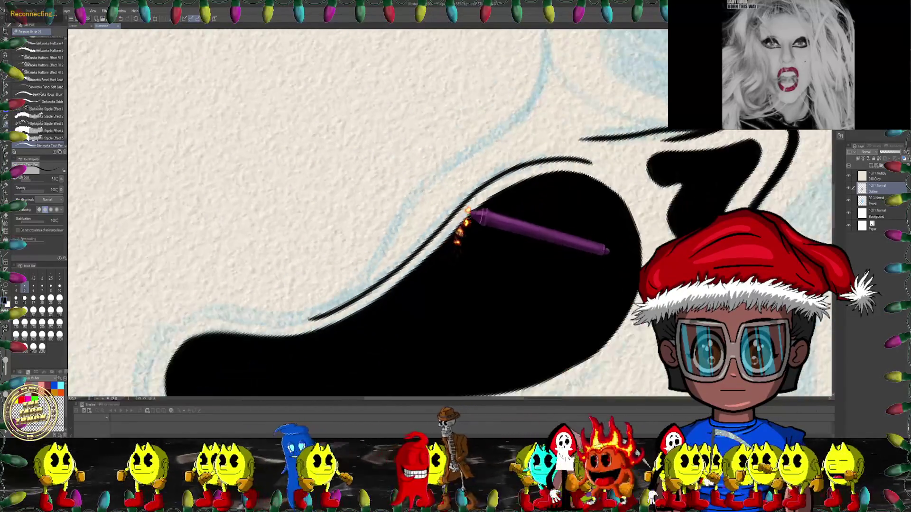
{"action": "scroll", "coordinate": [464, 213], "scroll_direction": "down", "scroll_amount": 3}
{"action": "scroll", "coordinate": [413, 244], "scroll_direction": "down", "scroll_amount": 3}
{"action": "scroll", "coordinate": [332, 264], "scroll_direction": "down", "scroll_amount": 2}
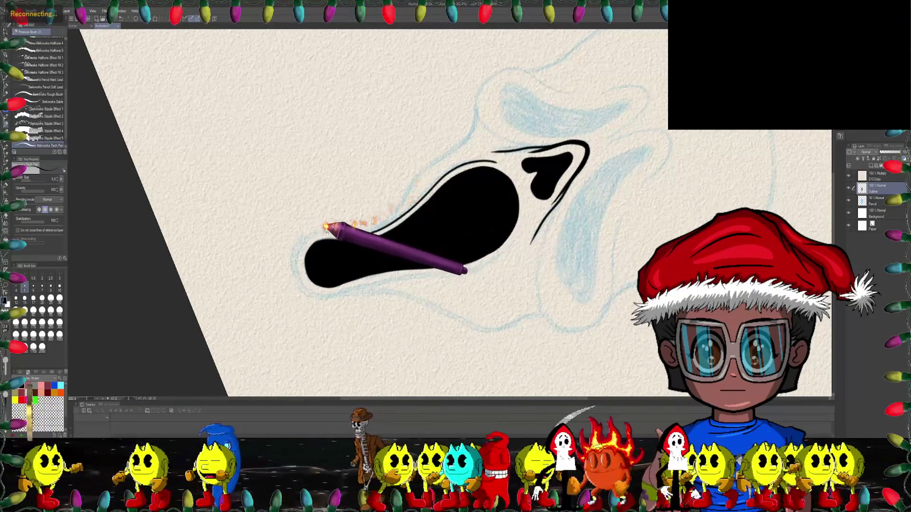
- Ink an outline stroke above the mouth's rounded left end
{"action": "left_click_drag", "start_coordinate": [326, 228], "coordinate": [377, 158]}
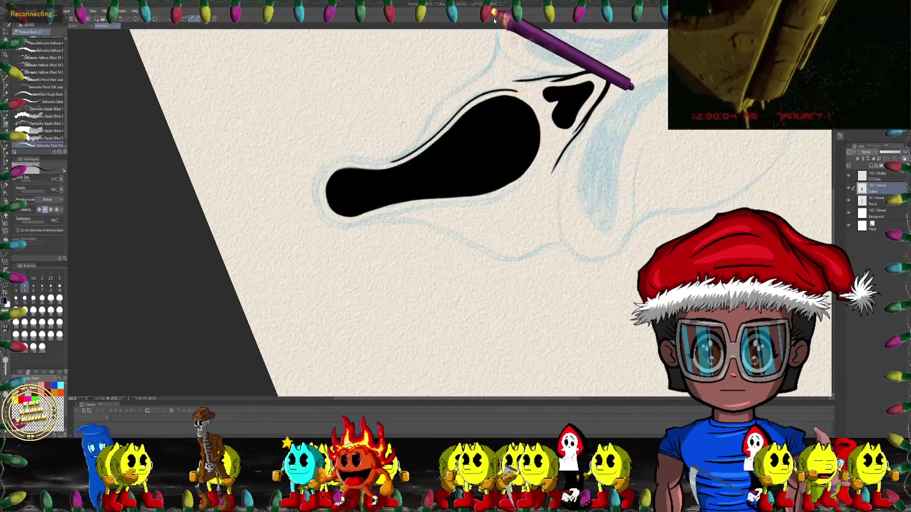
{"action": "scroll", "coordinate": [421, 110], "scroll_direction": "up", "scroll_amount": 1}
{"action": "scroll", "coordinate": [421, 110], "scroll_direction": "up", "scroll_amount": 2}
{"action": "scroll", "coordinate": [413, 132], "scroll_direction": "up", "scroll_amount": 1}
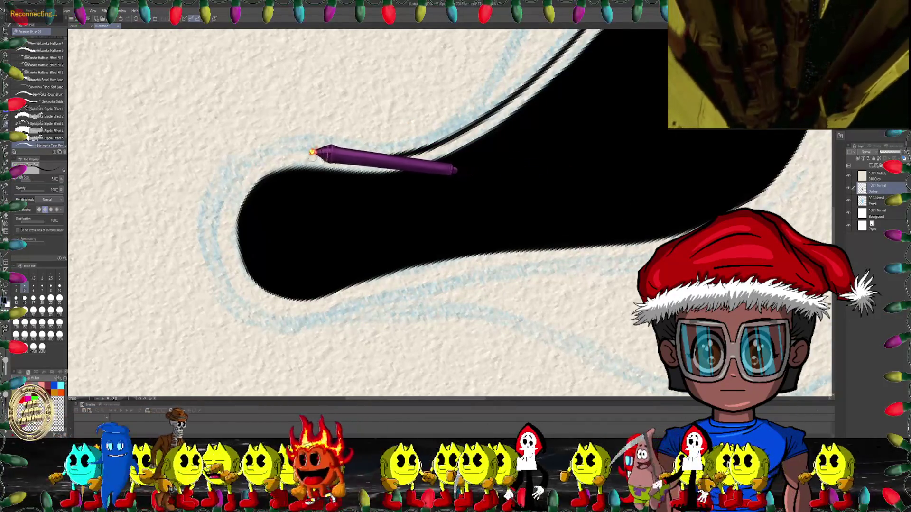
{"action": "scroll", "coordinate": [304, 157], "scroll_direction": "down", "scroll_amount": 1}
{"action": "scroll", "coordinate": [382, 190], "scroll_direction": "down", "scroll_amount": 2}
{"action": "key", "text": "minus"}
{"action": "scroll", "coordinate": [427, 209], "scroll_direction": "up", "scroll_amount": 2}
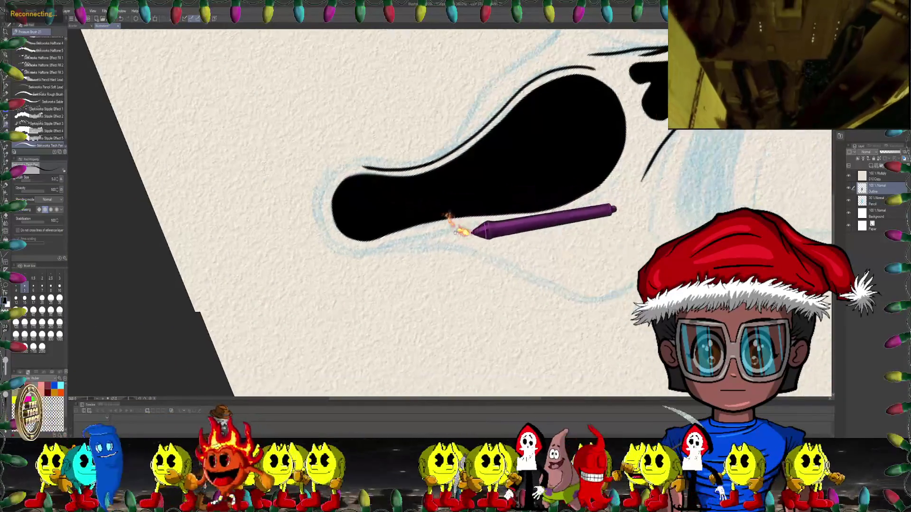
{"action": "scroll", "coordinate": [427, 204], "scroll_direction": "up", "scroll_amount": 1}
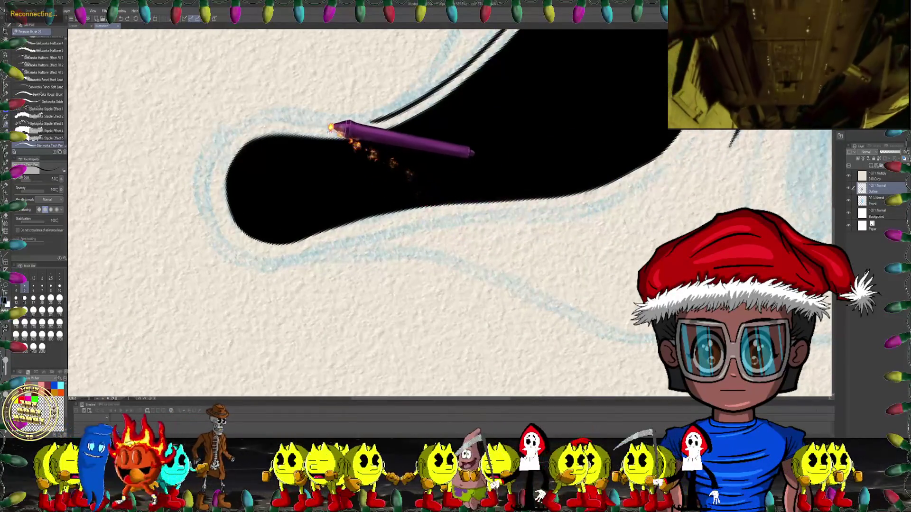
{"action": "scroll", "coordinate": [338, 125], "scroll_direction": "up", "scroll_amount": 1}
{"action": "scroll", "coordinate": [313, 118], "scroll_direction": "up", "scroll_amount": 1}
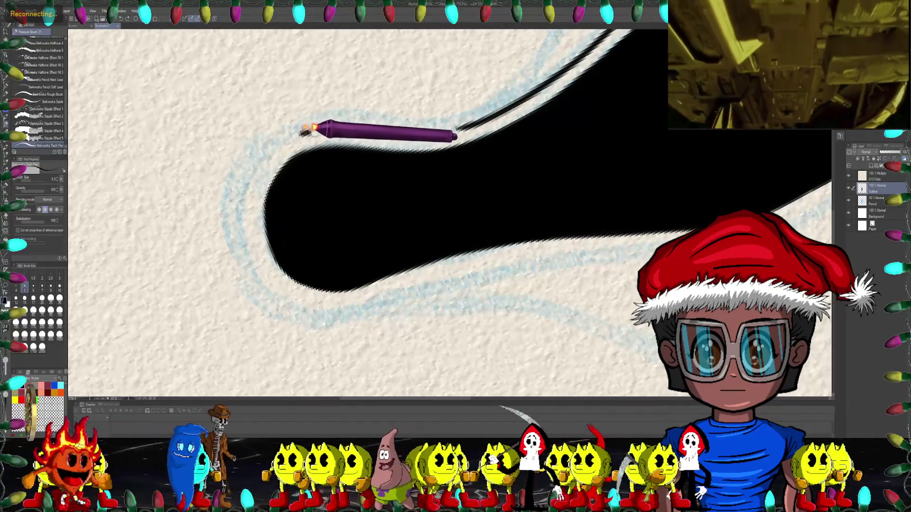
{"action": "mouse_move", "coordinate": [300, 135]}
{"action": "left_mouse_down"}
{"action": "mouse_move", "coordinate": [477, 123]}
{"action": "mouse_move", "coordinate": [308, 98]}
{"action": "left_mouse_up"}
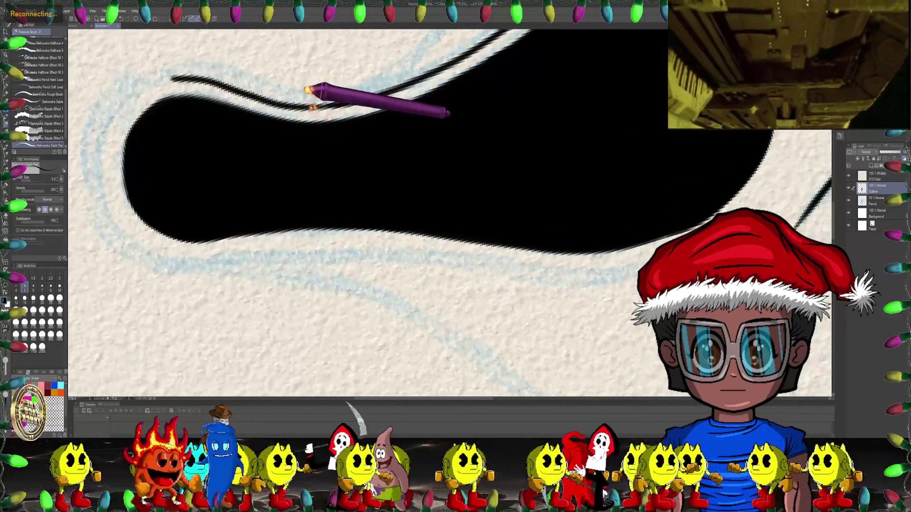
- Switch to the Eraser tool with E
{"action": "scroll", "coordinate": [308, 100], "scroll_direction": "up", "scroll_amount": 1}
{"action": "scroll", "coordinate": [311, 102], "scroll_direction": "up", "scroll_amount": 1}
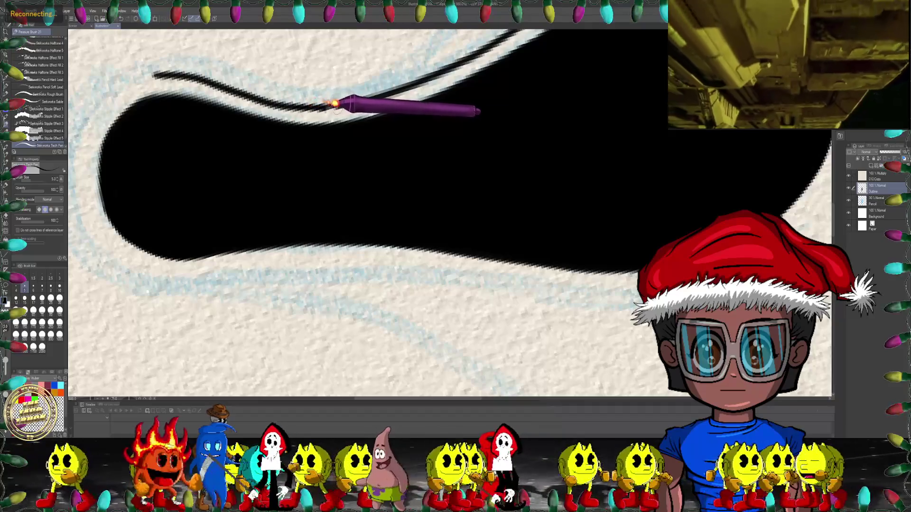
{"action": "scroll", "coordinate": [408, 102], "scroll_direction": "down", "scroll_amount": 2}
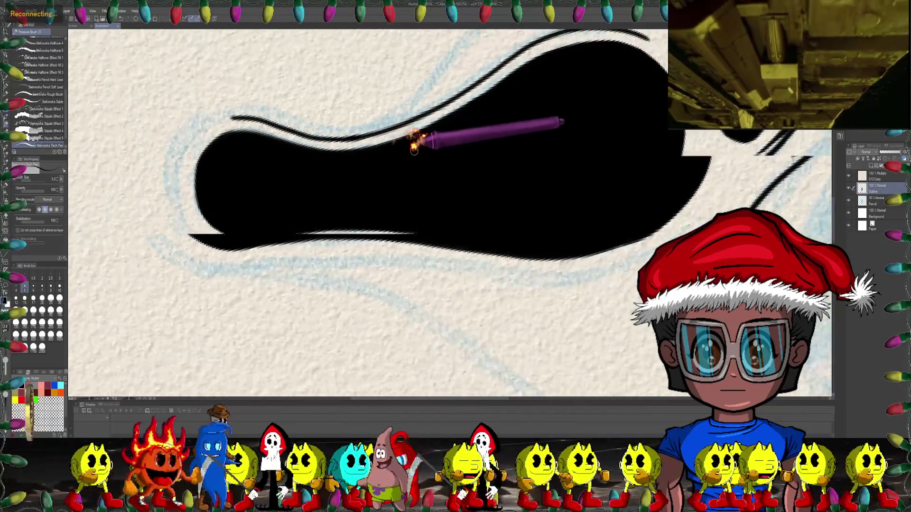
{"action": "scroll", "coordinate": [376, 142], "scroll_direction": "up", "scroll_amount": 2}
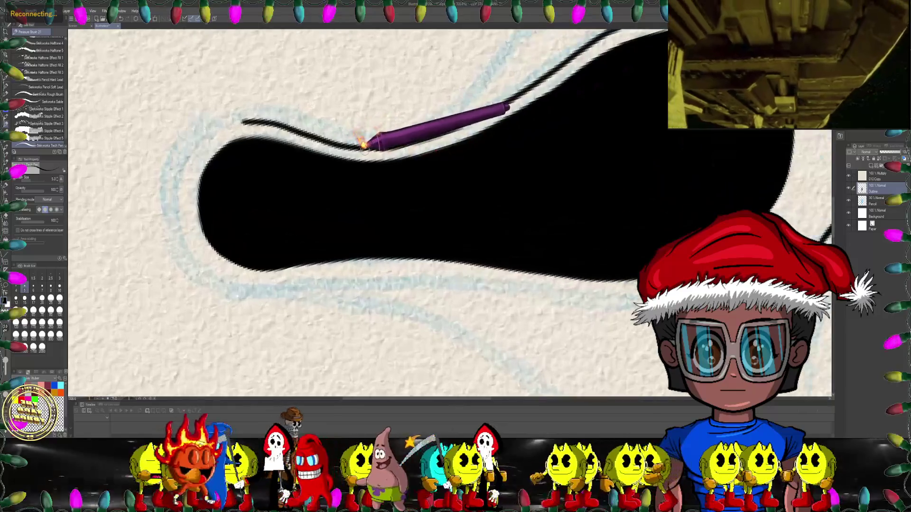
{"action": "key", "text": "e"}
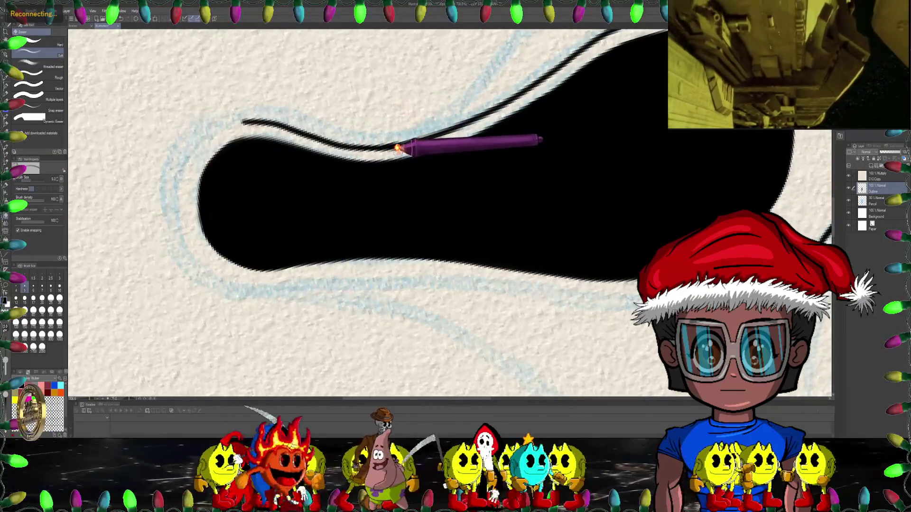
{"action": "scroll", "coordinate": [397, 148], "scroll_direction": "down", "scroll_amount": 1}
{"action": "scroll", "coordinate": [387, 140], "scroll_direction": "up", "scroll_amount": 2}
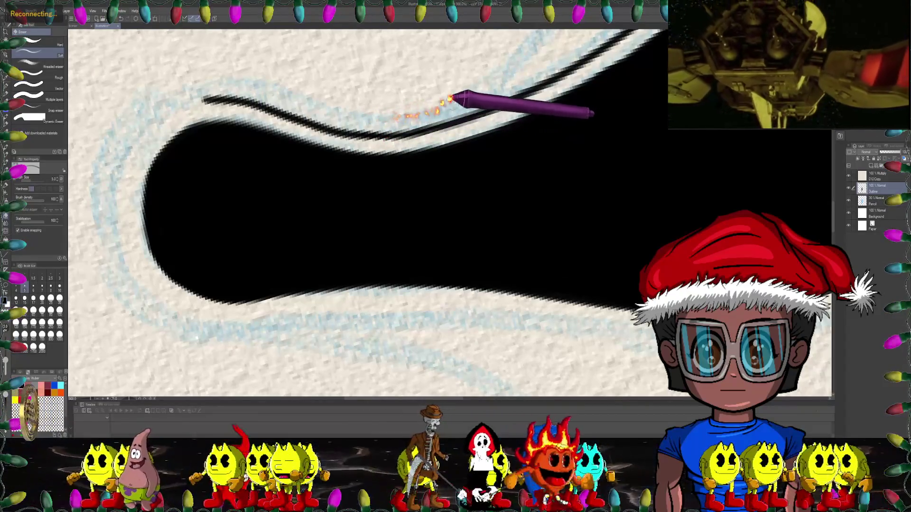
{"action": "scroll", "coordinate": [451, 98], "scroll_direction": "down", "scroll_amount": 8}
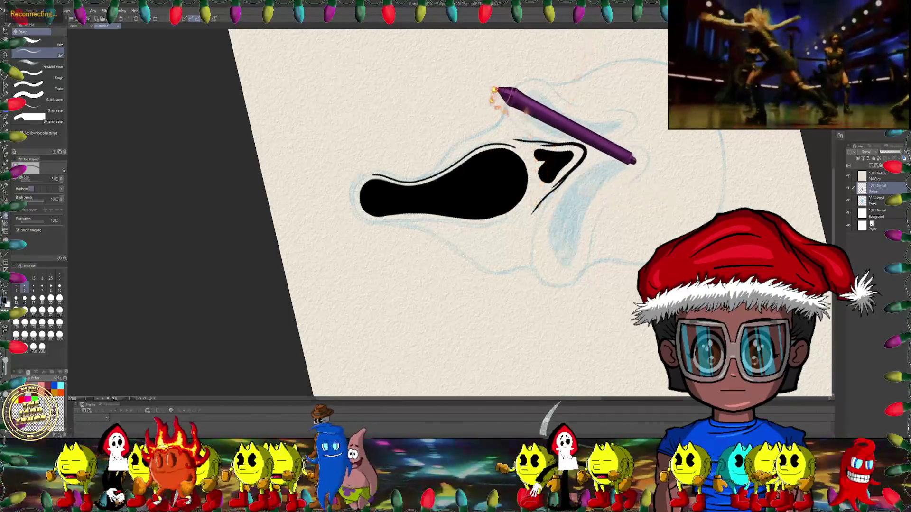
- Back on the pen, ink a stroke beneath the filled black shape
{"action": "scroll", "coordinate": [484, 128], "scroll_direction": "up", "scroll_amount": 5}
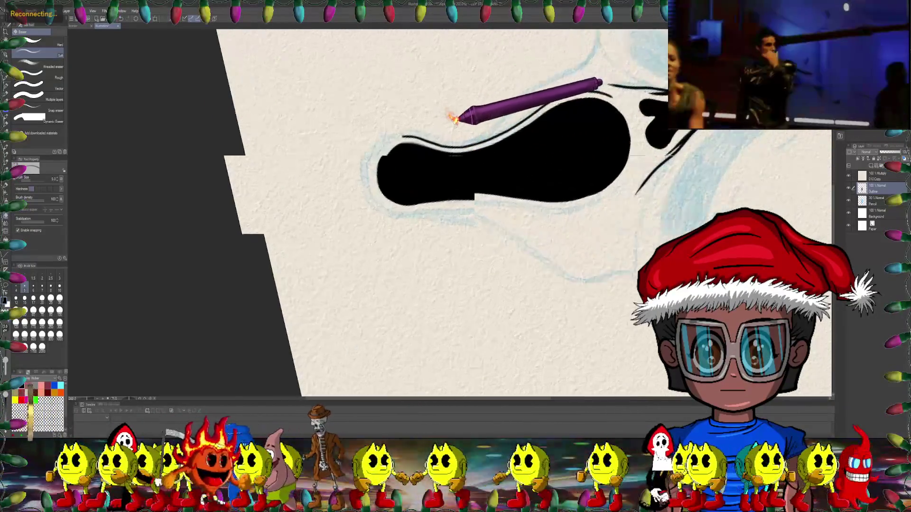
{"action": "mouse_move", "coordinate": [456, 133]}
{"action": "left_mouse_down"}
{"action": "mouse_move", "coordinate": [388, 137]}
{"action": "mouse_move", "coordinate": [392, 112]}
{"action": "mouse_move", "coordinate": [417, 119]}
{"action": "mouse_move", "coordinate": [364, 118]}
{"action": "left_mouse_up"}
{"action": "left_click", "coordinate": [6, 124]}
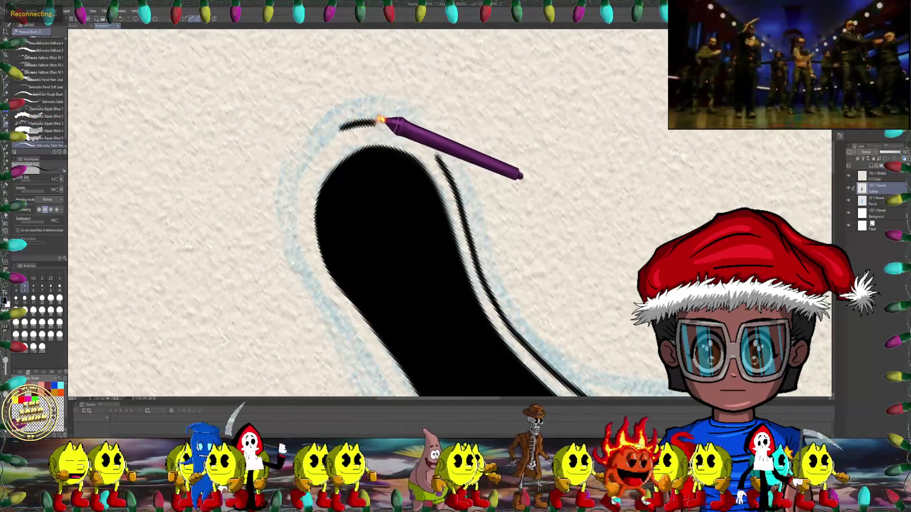
{"action": "mouse_move", "coordinate": [421, 130]}
{"action": "left_mouse_down"}
{"action": "mouse_move", "coordinate": [321, 164]}
{"action": "mouse_move", "coordinate": [419, 171]}
{"action": "left_mouse_up"}
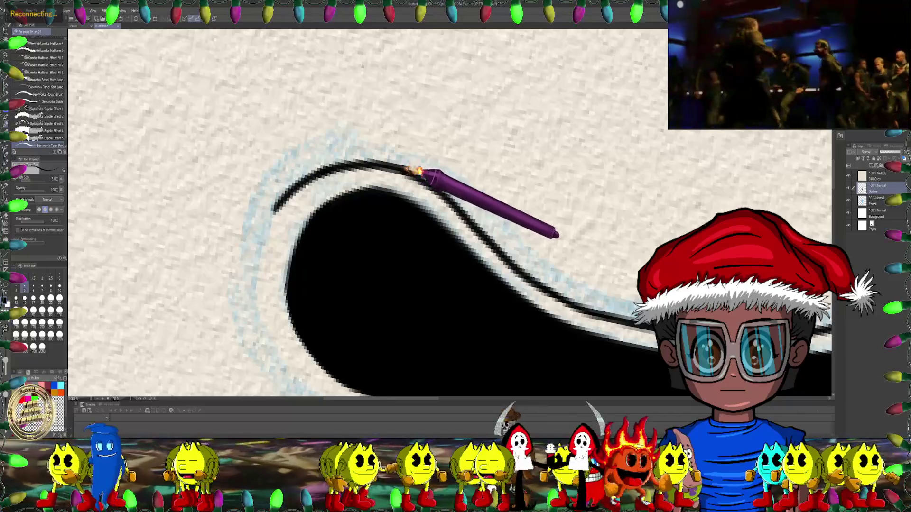
{"action": "scroll", "coordinate": [419, 171], "scroll_direction": "down", "scroll_amount": 5}
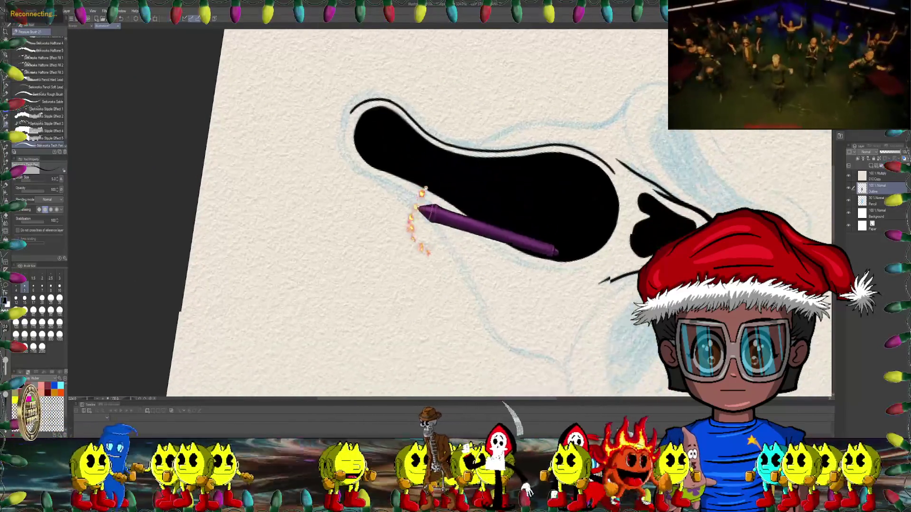
{"action": "scroll", "coordinate": [408, 157], "scroll_direction": "up", "scroll_amount": 5}
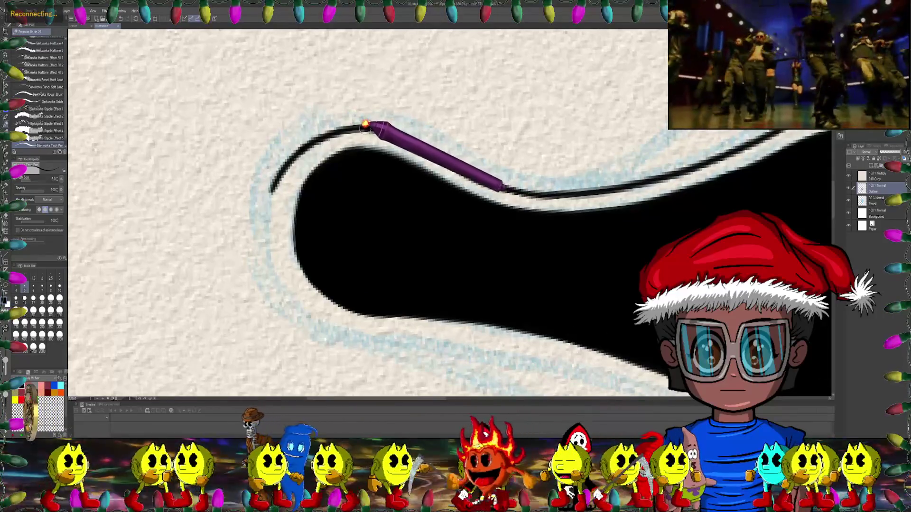
{"action": "left_click_drag", "start_coordinate": [366, 125], "coordinate": [499, 167]}
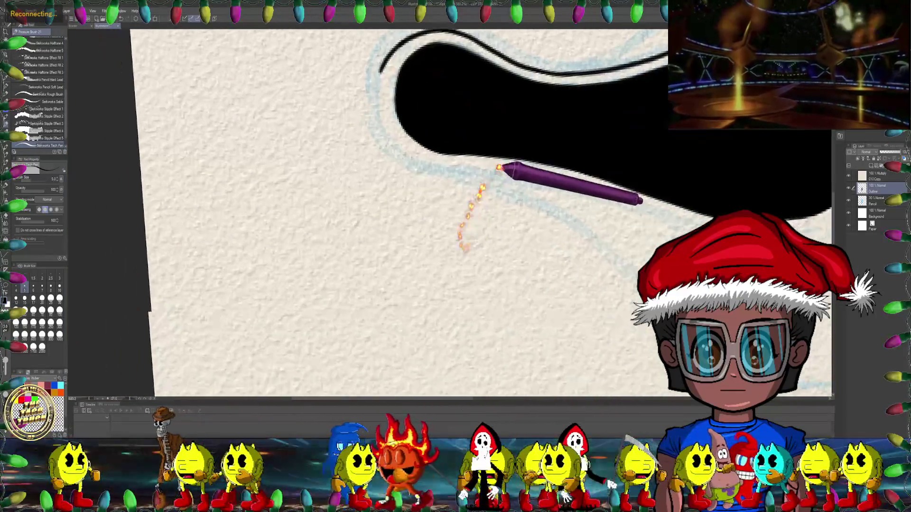
{"action": "scroll", "coordinate": [499, 167], "scroll_direction": "up", "scroll_amount": 3}
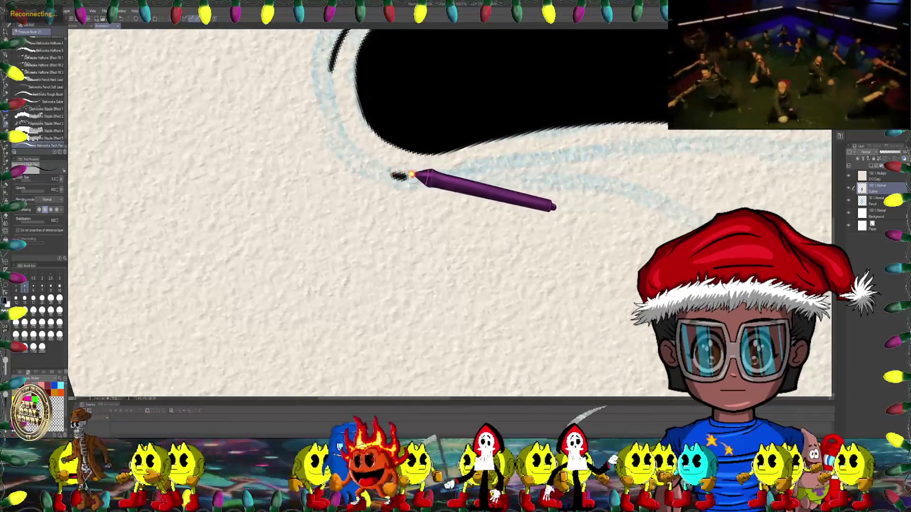
{"action": "left_click_drag", "start_coordinate": [410, 175], "coordinate": [497, 154]}
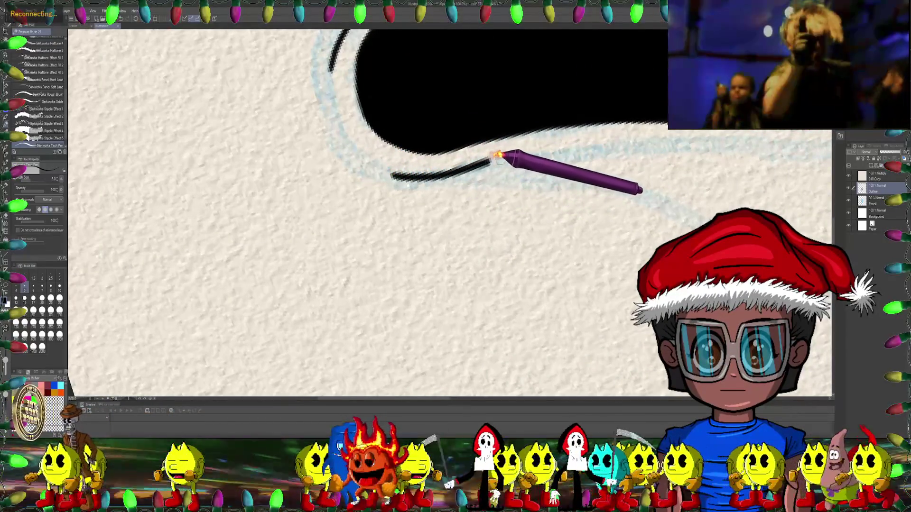
- Ink a continuous outline around the shape's rounded end
{"action": "scroll", "coordinate": [546, 147], "scroll_direction": "up", "scroll_amount": 3}
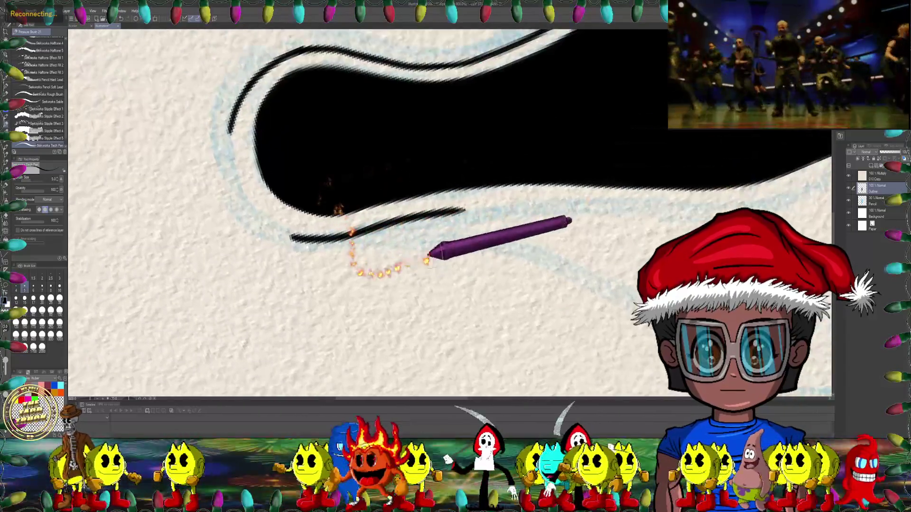
{"action": "mouse_move", "coordinate": [427, 260]}
{"action": "left_mouse_down"}
{"action": "mouse_move", "coordinate": [460, 168]}
{"action": "mouse_move", "coordinate": [356, 204]}
{"action": "left_mouse_up"}
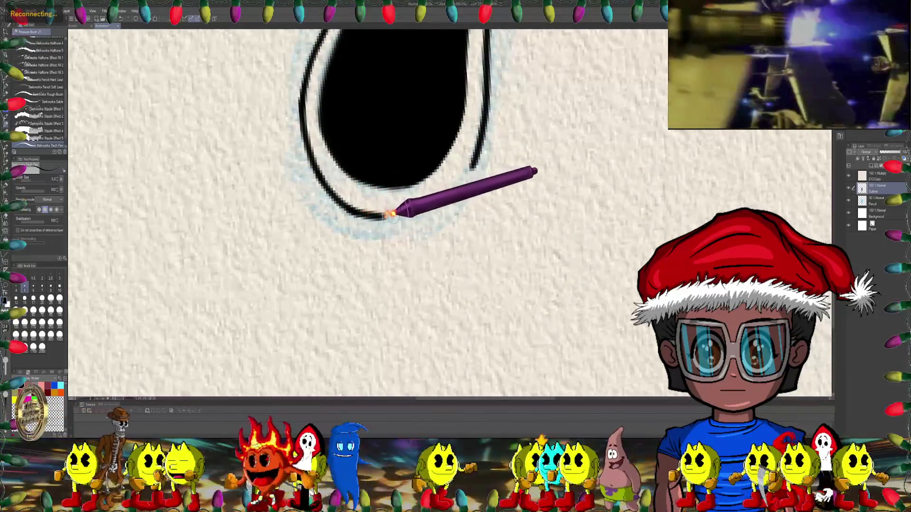
{"action": "left_click_drag", "start_coordinate": [390, 215], "coordinate": [400, 164]}
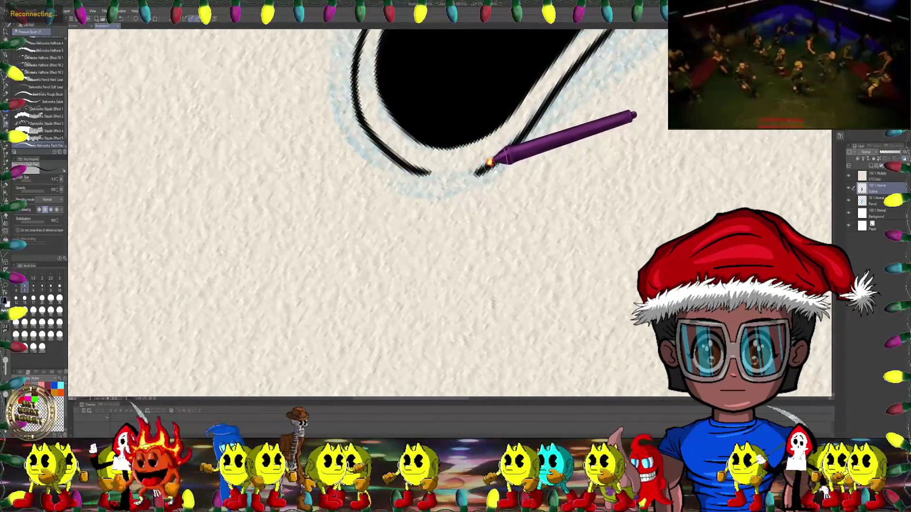
{"action": "mouse_move", "coordinate": [467, 172]}
{"action": "left_mouse_down"}
{"action": "mouse_move", "coordinate": [403, 161]}
{"action": "mouse_move", "coordinate": [404, 203]}
{"action": "mouse_move", "coordinate": [419, 183]}
{"action": "mouse_move", "coordinate": [437, 248]}
{"action": "left_mouse_up"}
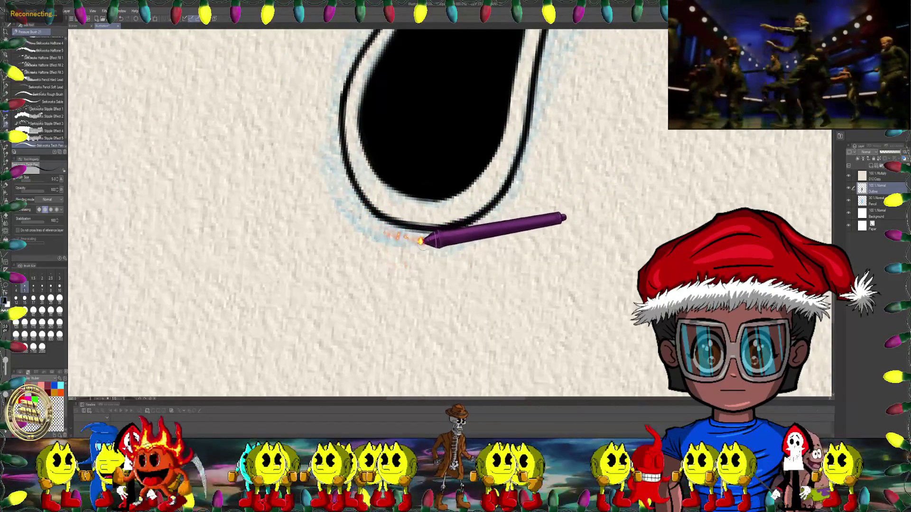
- Alternate Eraser and pen to touch up the eye outline, leveling the canvas rotation
{"action": "key", "text": "e"}
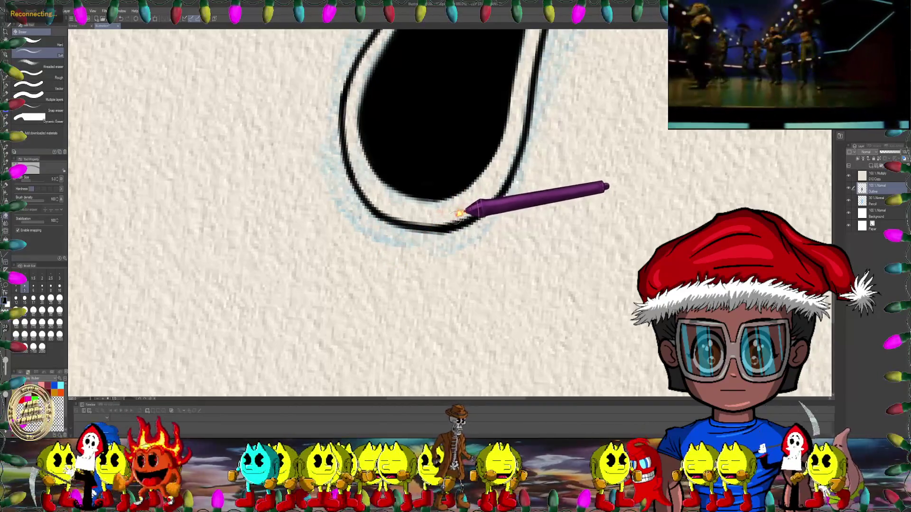
{"action": "scroll", "coordinate": [482, 189], "scroll_direction": "up", "scroll_amount": 2}
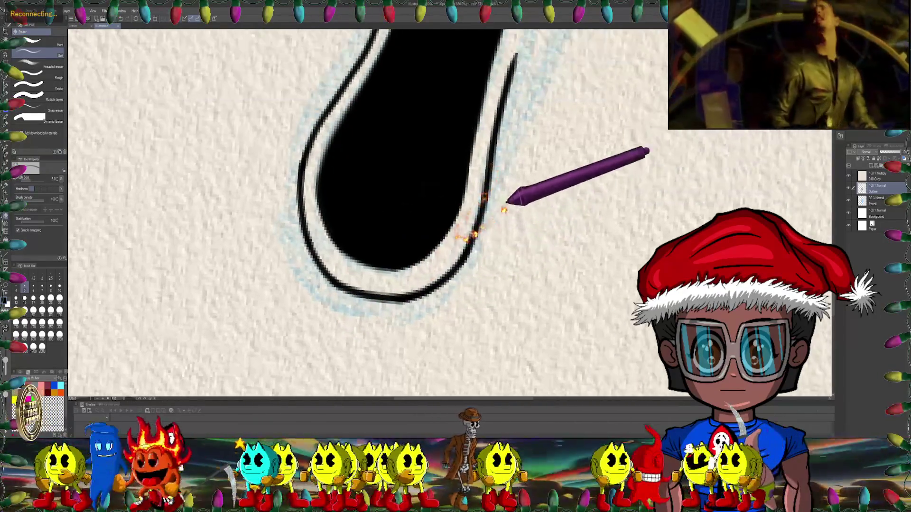
{"action": "scroll", "coordinate": [504, 209], "scroll_direction": "down", "scroll_amount": 2}
{"action": "left_click_drag", "start_coordinate": [535, 198], "coordinate": [560, 125]}
{"action": "scroll", "coordinate": [533, 140], "scroll_direction": "up", "scroll_amount": 3}
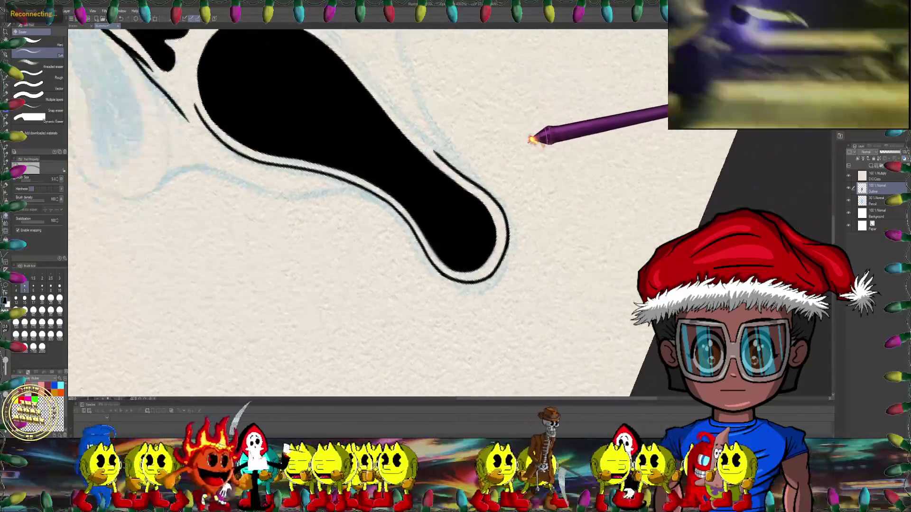
{"action": "key", "text": "ctrl+at"}
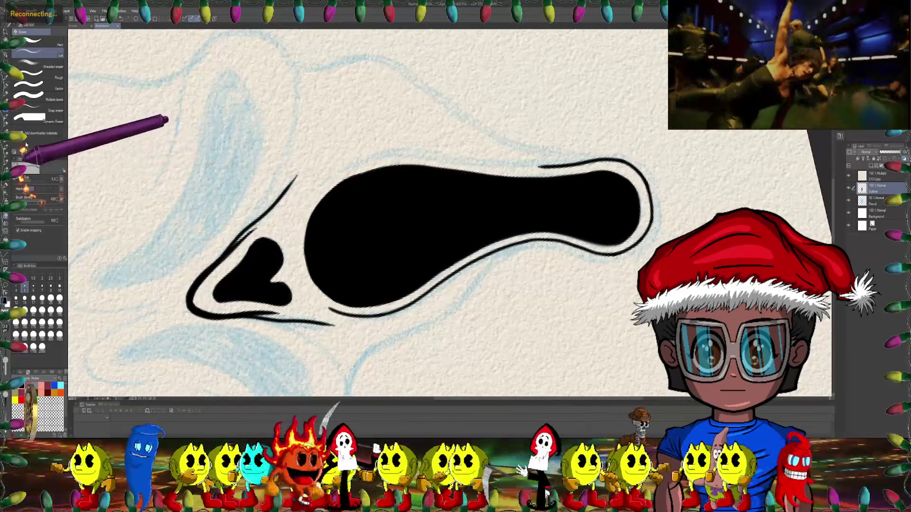
{"action": "left_click", "coordinate": [10, 124]}
{"action": "mouse_move", "coordinate": [301, 173]}
{"action": "left_mouse_down"}
{"action": "mouse_move", "coordinate": [342, 150]}
{"action": "mouse_move", "coordinate": [441, 125]}
{"action": "mouse_move", "coordinate": [681, 146]}
{"action": "left_mouse_up"}
{"action": "scroll", "coordinate": [342, 150], "scroll_direction": "up", "scroll_amount": 2}
{"action": "scroll", "coordinate": [361, 156], "scroll_direction": "up", "scroll_amount": 2}
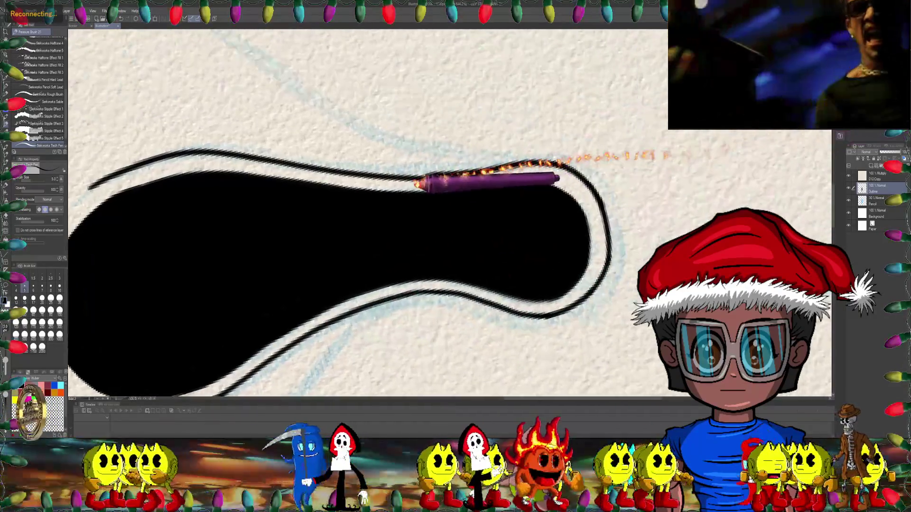
{"action": "key", "text": "e"}
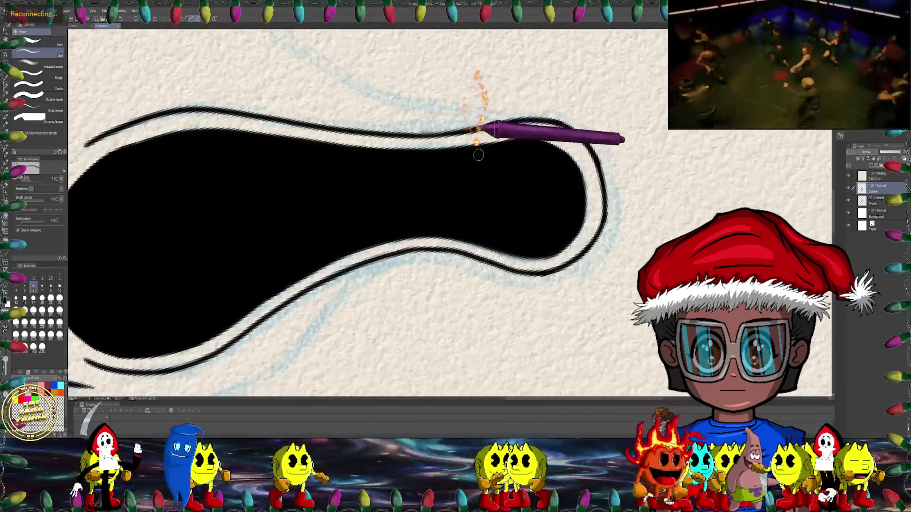
{"action": "scroll", "coordinate": [459, 145], "scroll_direction": "down", "scroll_amount": 5}
{"action": "left_click_drag", "start_coordinate": [531, 138], "coordinate": [302, 209]}
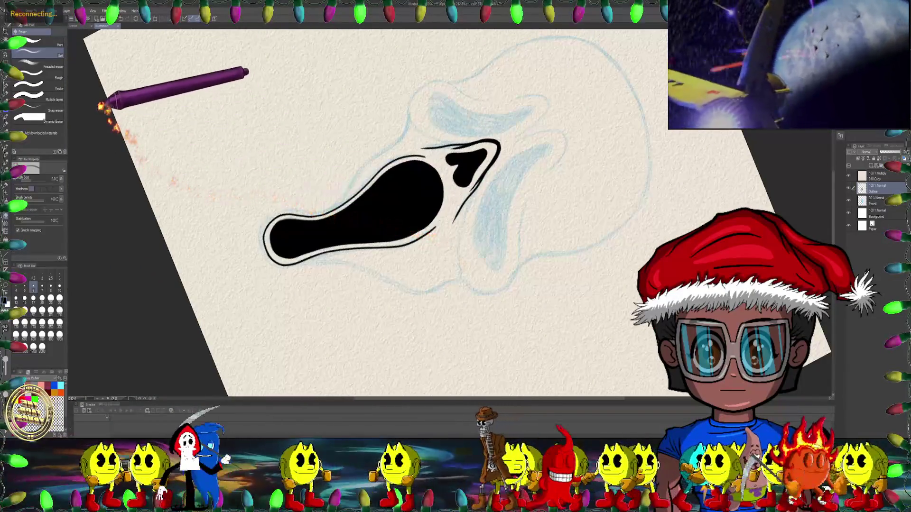
- Set the Eraser to hard-edged at size 12
{"action": "left_click", "coordinate": [5, 121]}
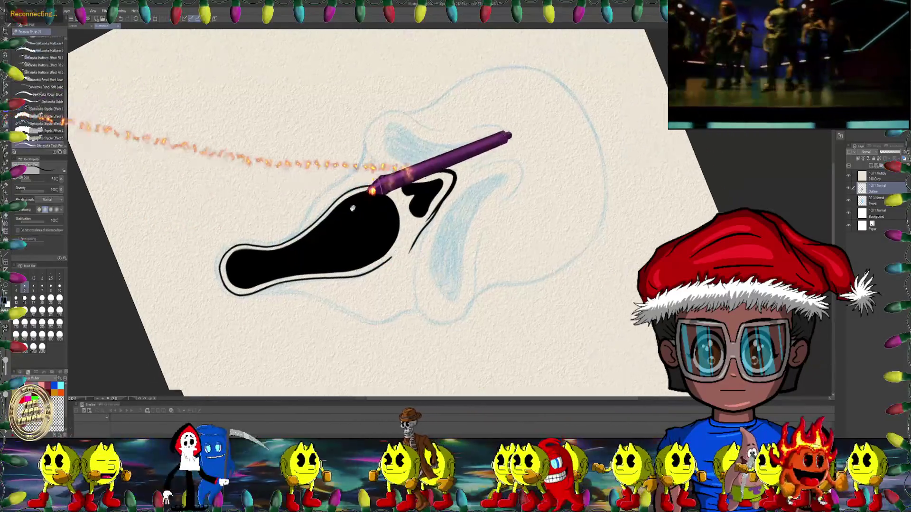
{"action": "scroll", "coordinate": [359, 226], "scroll_direction": "up", "scroll_amount": 8}
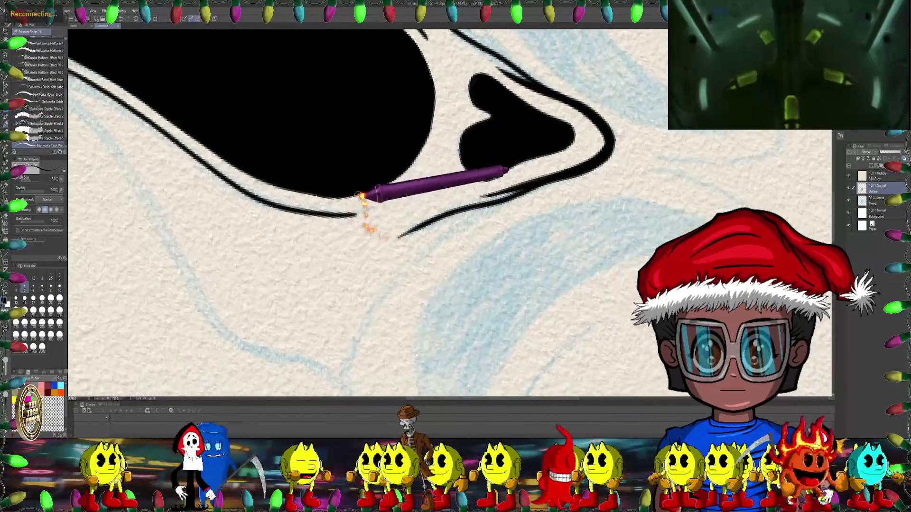
{"action": "key", "text": "e"}
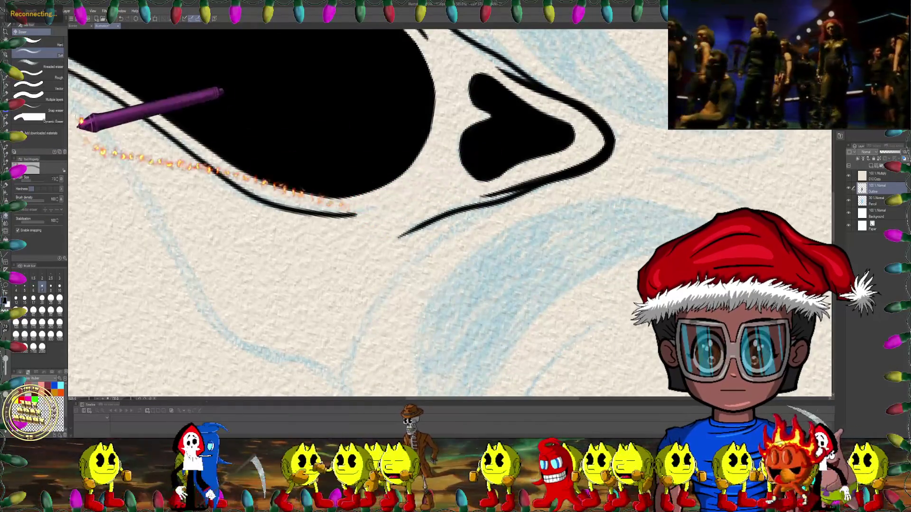
{"action": "left_click", "coordinate": [54, 44]}
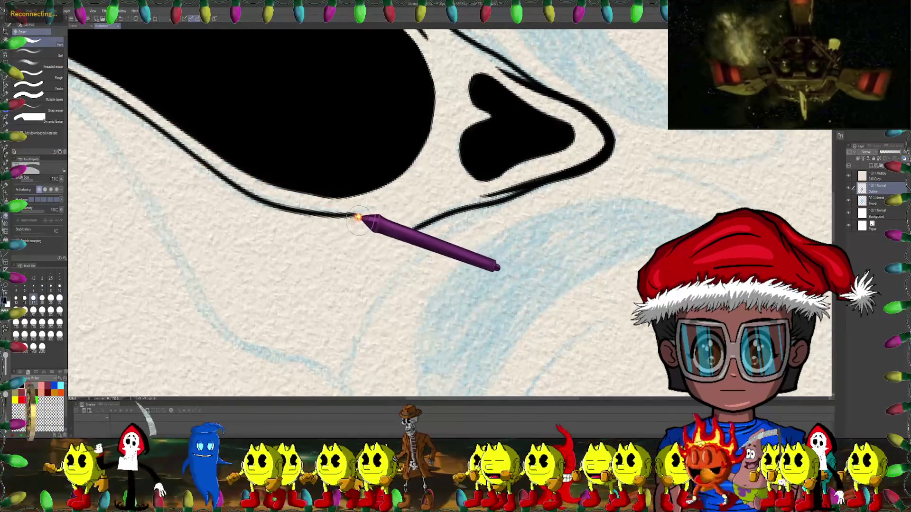
{"action": "key", "text": "bracketleft"}
{"action": "key", "text": "bracketleft"}
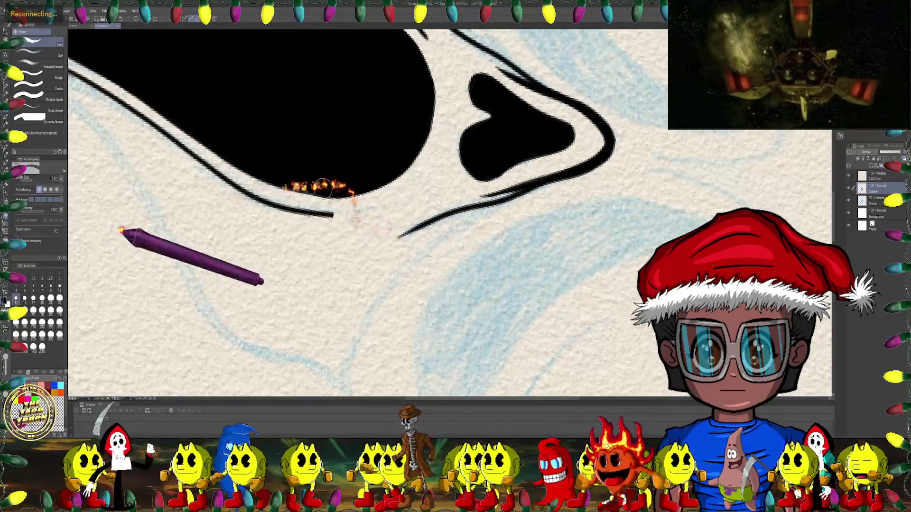
- With the pen, redraw the outline under the black eye
{"action": "key", "text": "b"}
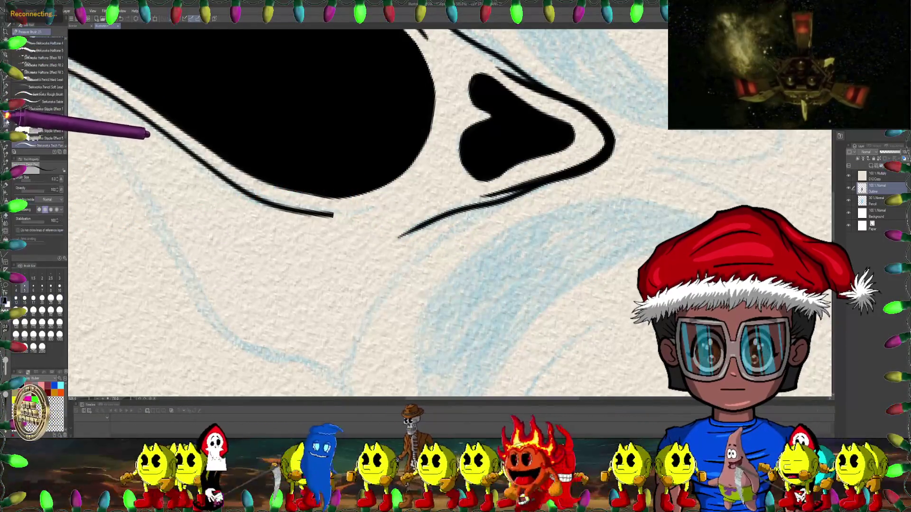
{"action": "scroll", "coordinate": [209, 196], "scroll_direction": "up", "scroll_amount": 2}
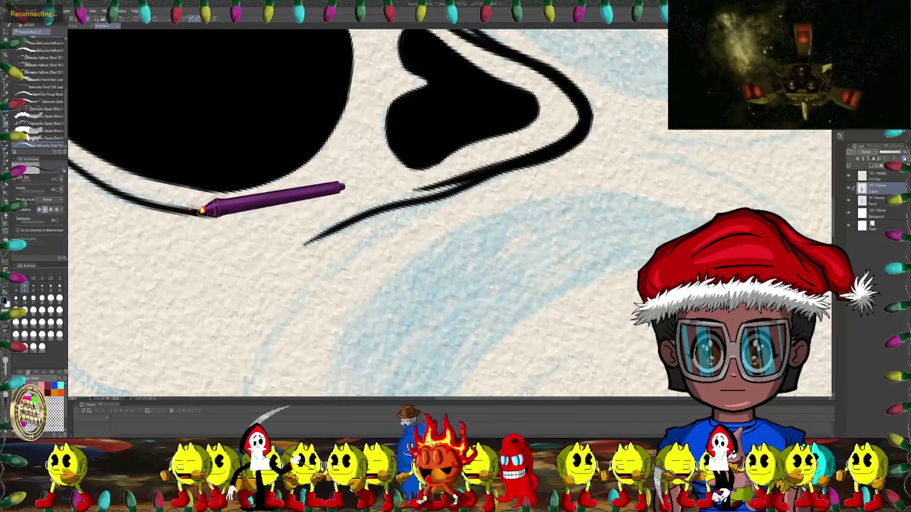
{"action": "mouse_move", "coordinate": [239, 209]}
{"action": "left_mouse_down"}
{"action": "mouse_move", "coordinate": [302, 186]}
{"action": "mouse_move", "coordinate": [358, 143]}
{"action": "left_mouse_up"}
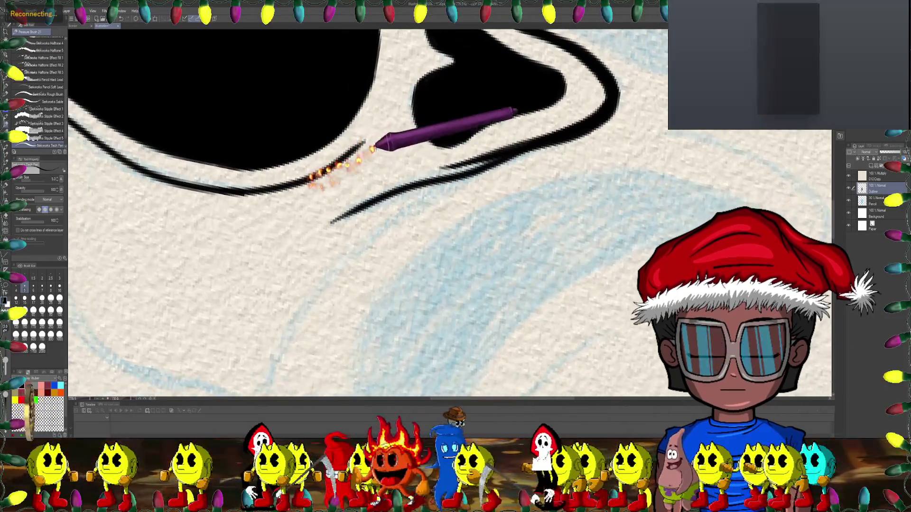
{"action": "scroll", "coordinate": [210, 179], "scroll_direction": "down", "scroll_amount": 2}
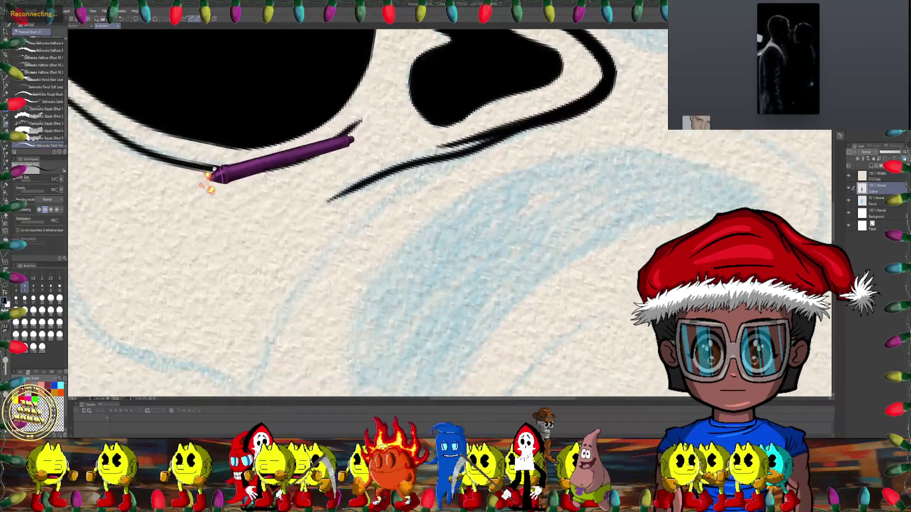
{"action": "scroll", "coordinate": [376, 213], "scroll_direction": "down", "scroll_amount": 2}
{"action": "scroll", "coordinate": [460, 202], "scroll_direction": "down", "scroll_amount": 2}
- Ink the curved line beside the nose, curling its end back left
{"action": "mouse_move", "coordinate": [463, 216]}
{"action": "left_mouse_down"}
{"action": "mouse_move", "coordinate": [417, 175]}
{"action": "mouse_move", "coordinate": [433, 197]}
{"action": "left_mouse_up"}
{"action": "scroll", "coordinate": [315, 147], "scroll_direction": "up", "scroll_amount": 4}
{"action": "scroll", "coordinate": [326, 151], "scroll_direction": "up", "scroll_amount": 2}
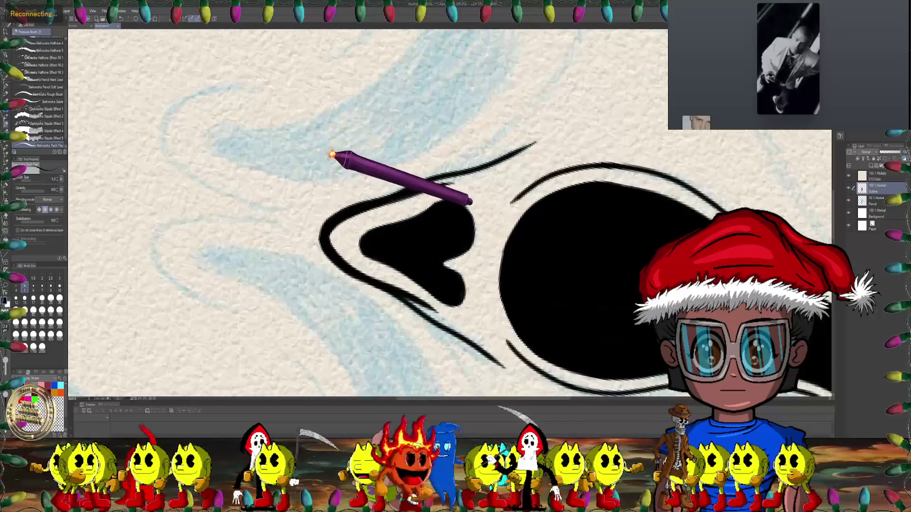
{"action": "left_click_drag", "start_coordinate": [350, 171], "coordinate": [299, 144]}
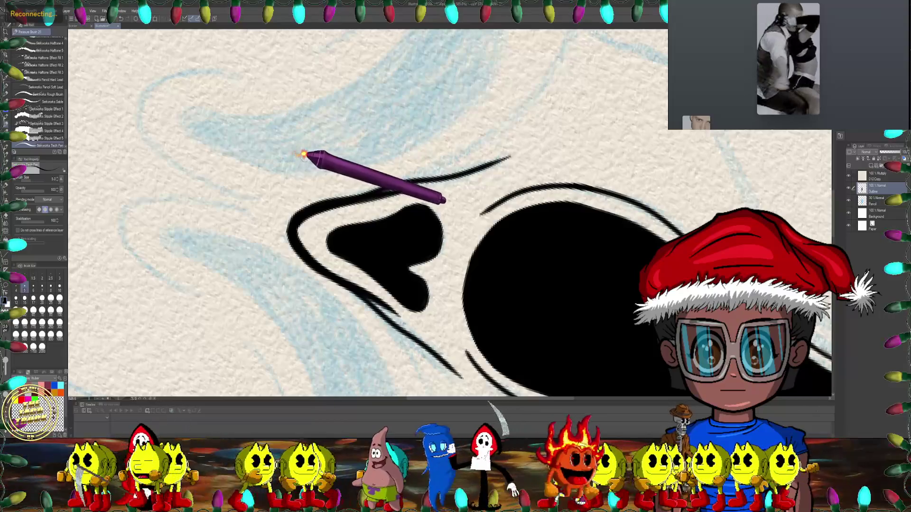
{"action": "left_click_drag", "start_coordinate": [303, 154], "coordinate": [269, 171]}
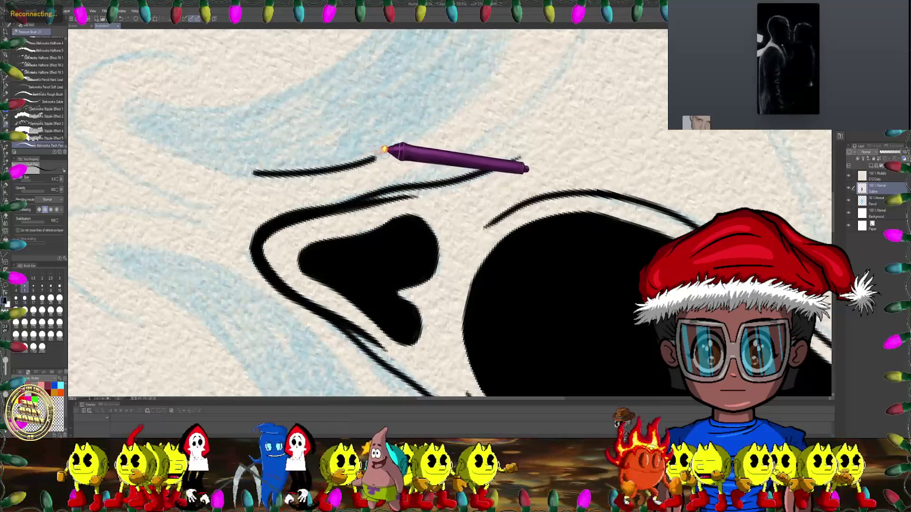
{"action": "mouse_move", "coordinate": [384, 150]}
{"action": "left_mouse_down"}
{"action": "mouse_move", "coordinate": [378, 116]}
{"action": "mouse_move", "coordinate": [236, 156]}
{"action": "left_mouse_up"}
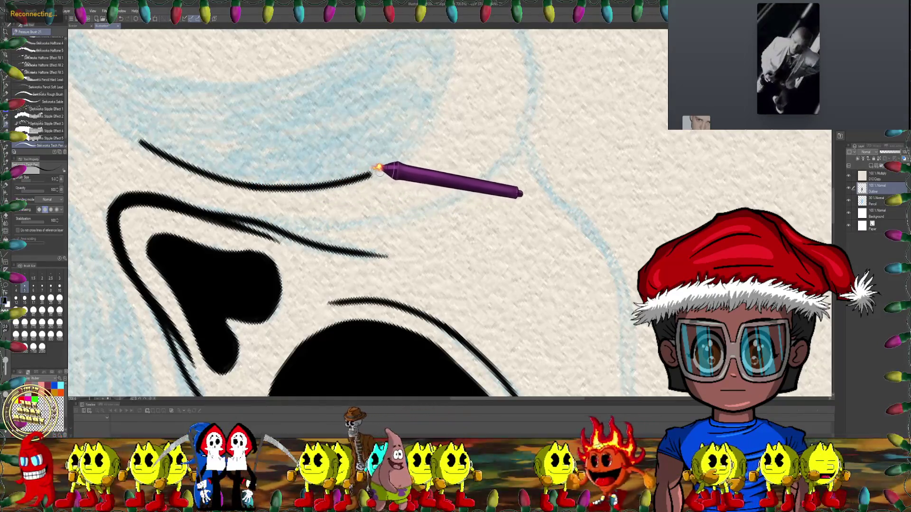
{"action": "mouse_move", "coordinate": [388, 158]}
{"action": "left_mouse_down"}
{"action": "mouse_move", "coordinate": [458, 161]}
{"action": "mouse_move", "coordinate": [396, 142]}
{"action": "mouse_move", "coordinate": [386, 163]}
{"action": "mouse_move", "coordinate": [357, 180]}
{"action": "mouse_move", "coordinate": [416, 161]}
{"action": "left_mouse_up"}
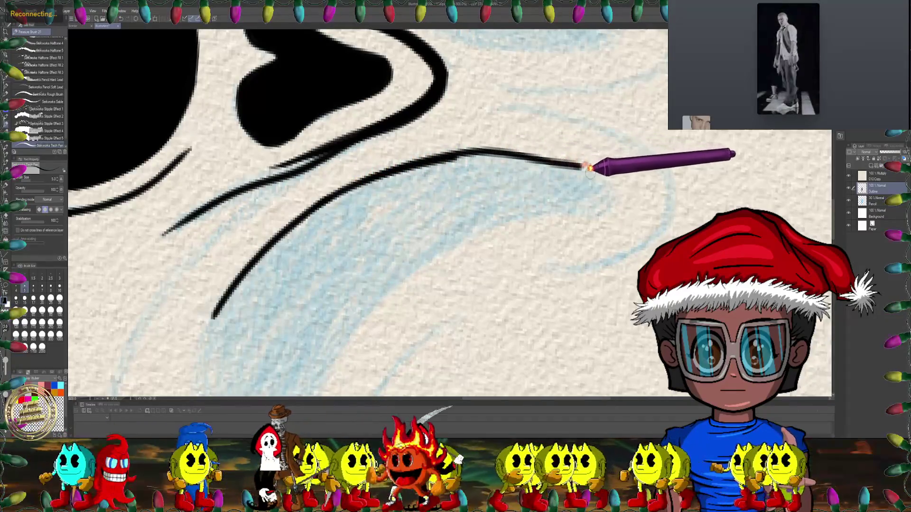
{"action": "mouse_move", "coordinate": [565, 205]}
{"action": "left_mouse_down"}
{"action": "mouse_move", "coordinate": [549, 197]}
{"action": "mouse_move", "coordinate": [464, 210]}
{"action": "mouse_move", "coordinate": [355, 203]}
{"action": "mouse_move", "coordinate": [425, 244]}
{"action": "mouse_move", "coordinate": [396, 203]}
{"action": "mouse_move", "coordinate": [417, 203]}
{"action": "mouse_move", "coordinate": [458, 237]}
{"action": "mouse_move", "coordinate": [501, 158]}
{"action": "left_mouse_up"}
- Ink the cheek outline in two strokes curving up-right over the blue sketch
{"action": "scroll", "coordinate": [412, 210], "scroll_direction": "down", "scroll_amount": 3}
{"action": "scroll", "coordinate": [501, 158], "scroll_direction": "up", "scroll_amount": 3}
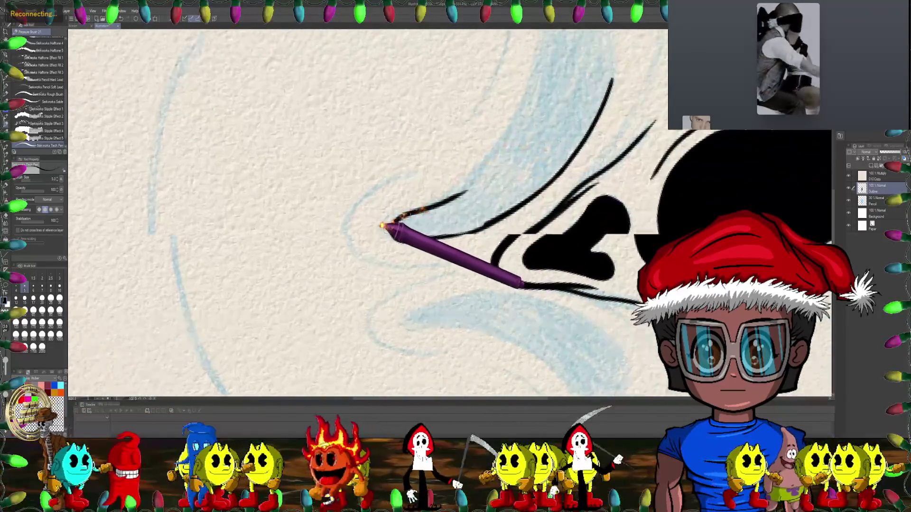
{"action": "scroll", "coordinate": [391, 223], "scroll_direction": "up", "scroll_amount": 3}
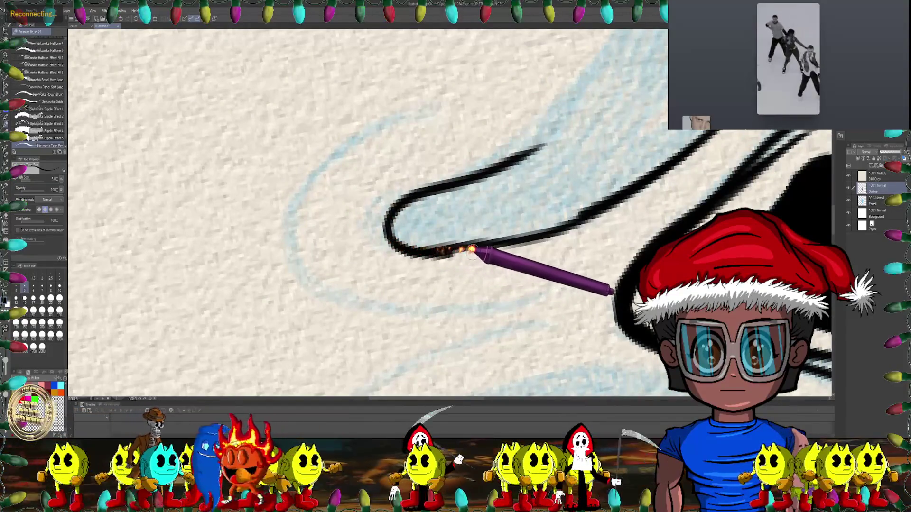
{"action": "scroll", "coordinate": [576, 205], "scroll_direction": "down", "scroll_amount": 3}
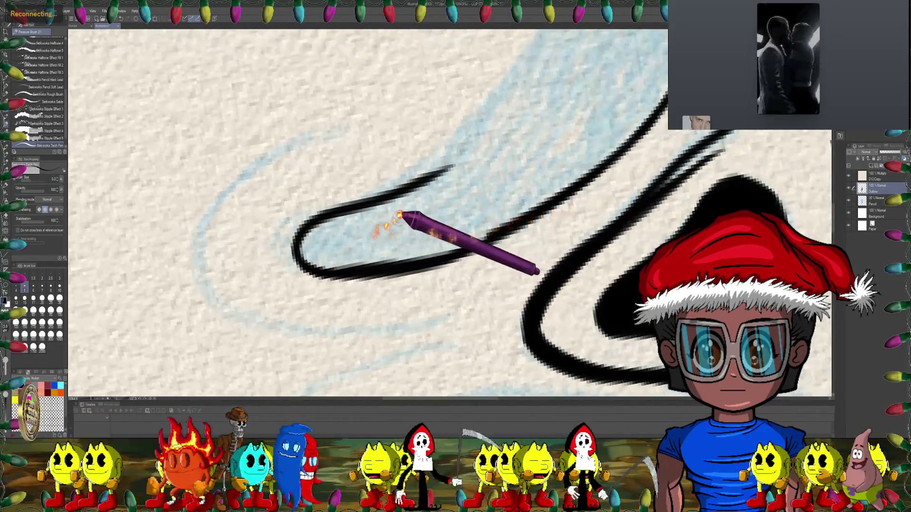
{"action": "scroll", "coordinate": [407, 214], "scroll_direction": "up", "scroll_amount": 4}
{"action": "mouse_move", "coordinate": [453, 233]}
{"action": "left_mouse_down"}
{"action": "mouse_move", "coordinate": [288, 172]}
{"action": "mouse_move", "coordinate": [360, 181]}
{"action": "left_mouse_up"}
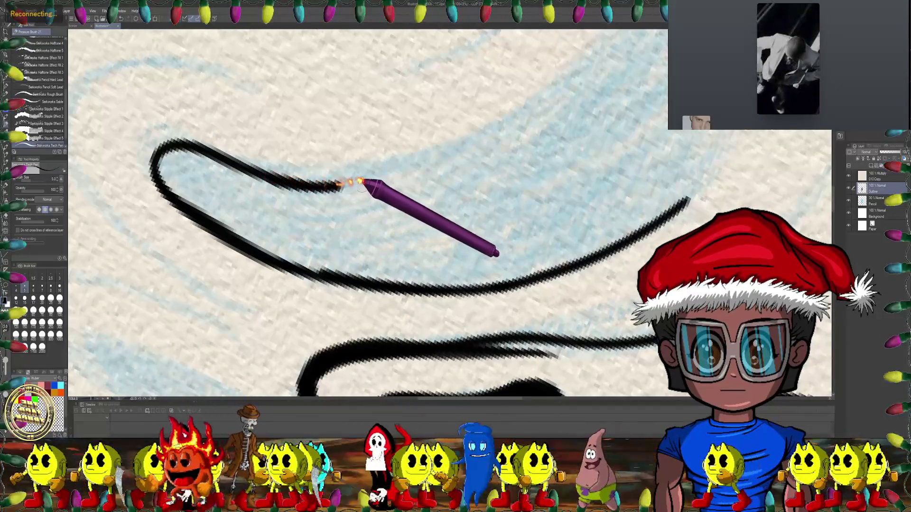
{"action": "mouse_move", "coordinate": [458, 147]}
{"action": "left_mouse_down"}
{"action": "mouse_move", "coordinate": [490, 194]}
{"action": "mouse_move", "coordinate": [439, 223]}
{"action": "left_mouse_up"}
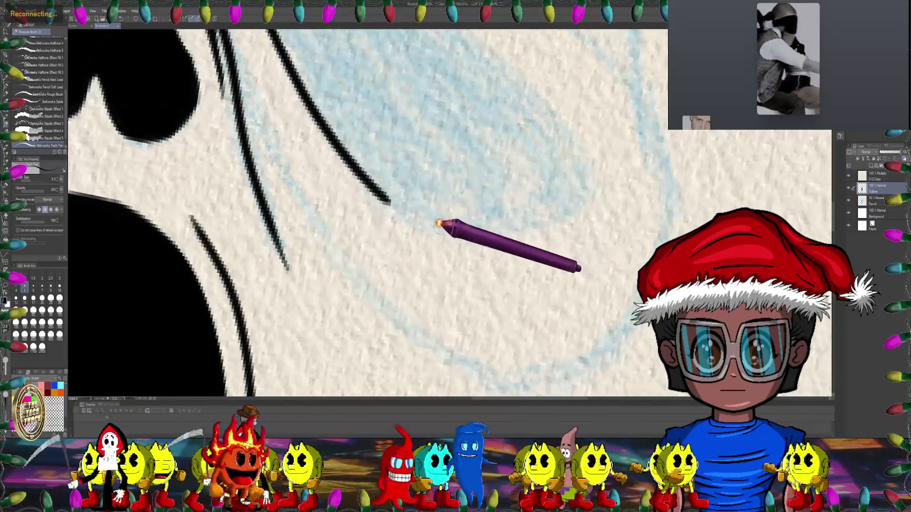
{"action": "mouse_move", "coordinate": [535, 221]}
{"action": "left_mouse_down"}
{"action": "mouse_move", "coordinate": [474, 325]}
{"action": "mouse_move", "coordinate": [444, 234]}
{"action": "mouse_move", "coordinate": [452, 229]}
{"action": "left_mouse_up"}
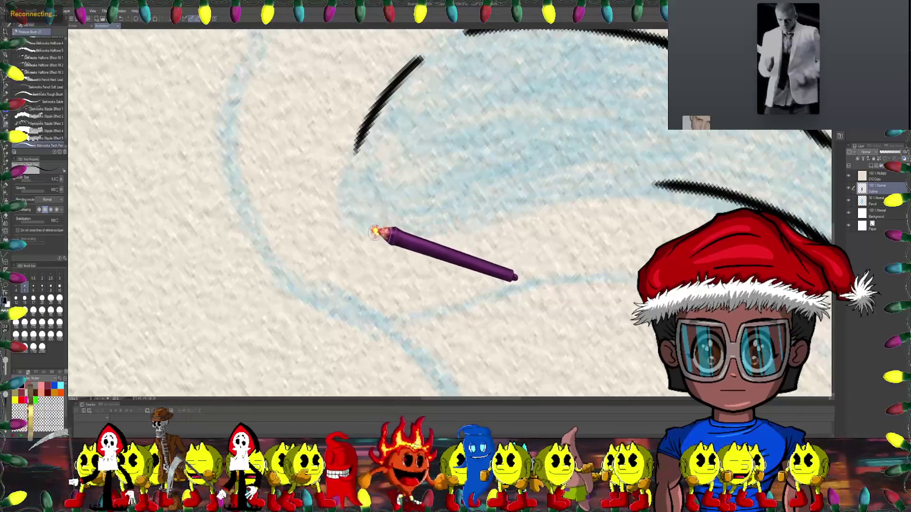
{"action": "left_click_drag", "start_coordinate": [506, 219], "coordinate": [567, 200]}
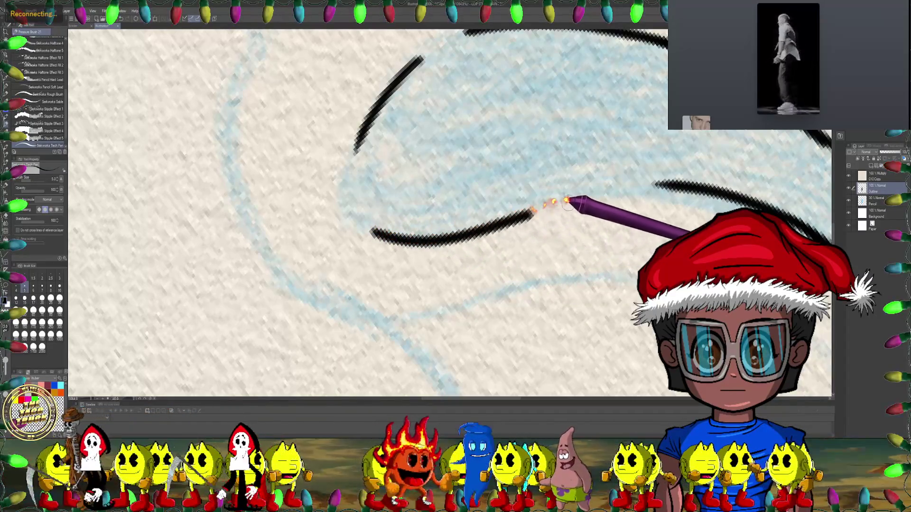
{"action": "left_click_drag", "start_coordinate": [633, 186], "coordinate": [668, 183]}
{"action": "scroll", "coordinate": [489, 187], "scroll_direction": "down", "scroll_amount": 2}
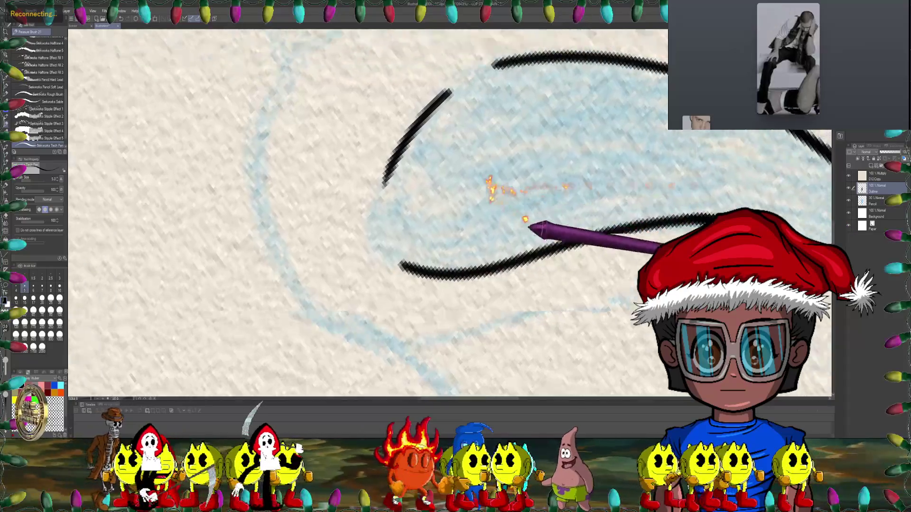
- Switch to a hard Eraser and shrink its size for fine cleanup
{"action": "scroll", "coordinate": [509, 203], "scroll_direction": "down", "scroll_amount": 2}
{"action": "scroll", "coordinate": [540, 197], "scroll_direction": "down", "scroll_amount": 2}
{"action": "scroll", "coordinate": [555, 235], "scroll_direction": "down", "scroll_amount": 1}
{"action": "scroll", "coordinate": [499, 183], "scroll_direction": "up", "scroll_amount": 3}
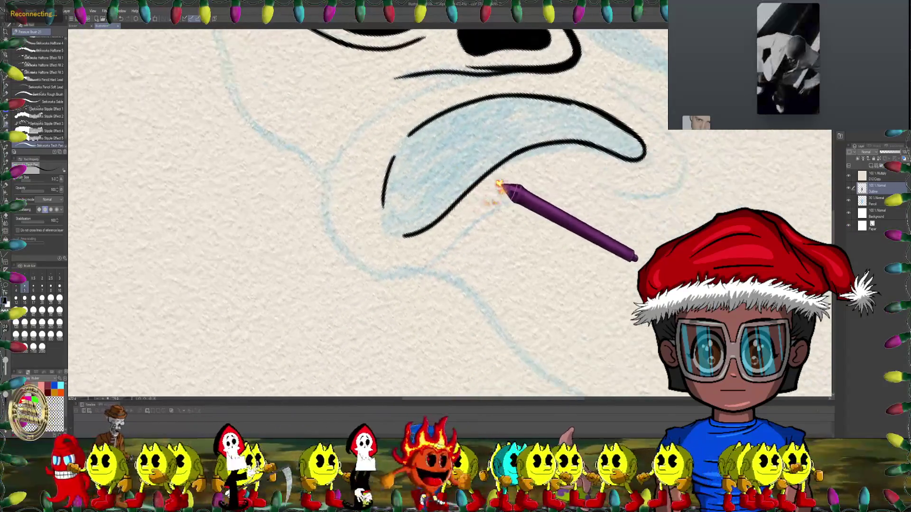
{"action": "scroll", "coordinate": [498, 183], "scroll_direction": "up", "scroll_amount": 3}
{"action": "scroll", "coordinate": [489, 182], "scroll_direction": "up", "scroll_amount": 3}
{"action": "scroll", "coordinate": [474, 199], "scroll_direction": "up", "scroll_amount": 2}
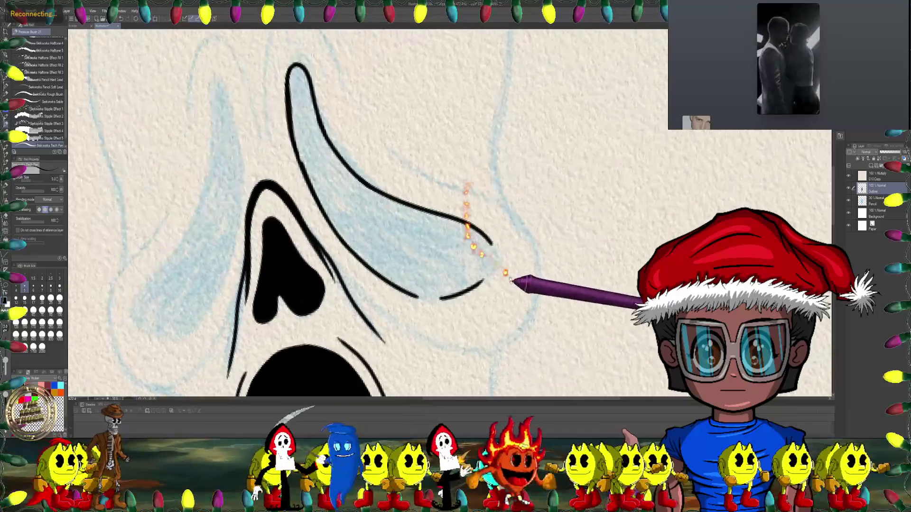
{"action": "scroll", "coordinate": [475, 124], "scroll_direction": "up", "scroll_amount": 2}
{"action": "scroll", "coordinate": [364, 166], "scroll_direction": "up", "scroll_amount": 3}
{"action": "scroll", "coordinate": [300, 191], "scroll_direction": "up", "scroll_amount": 2}
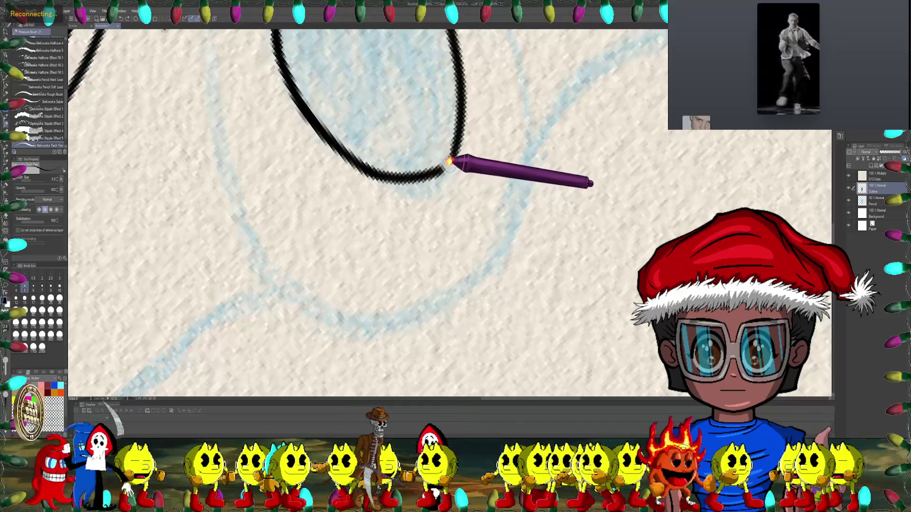
{"action": "scroll", "coordinate": [452, 147], "scroll_direction": "down", "scroll_amount": 2}
{"action": "scroll", "coordinate": [427, 204], "scroll_direction": "up", "scroll_amount": 3}
{"action": "scroll", "coordinate": [412, 161], "scroll_direction": "up", "scroll_amount": 1}
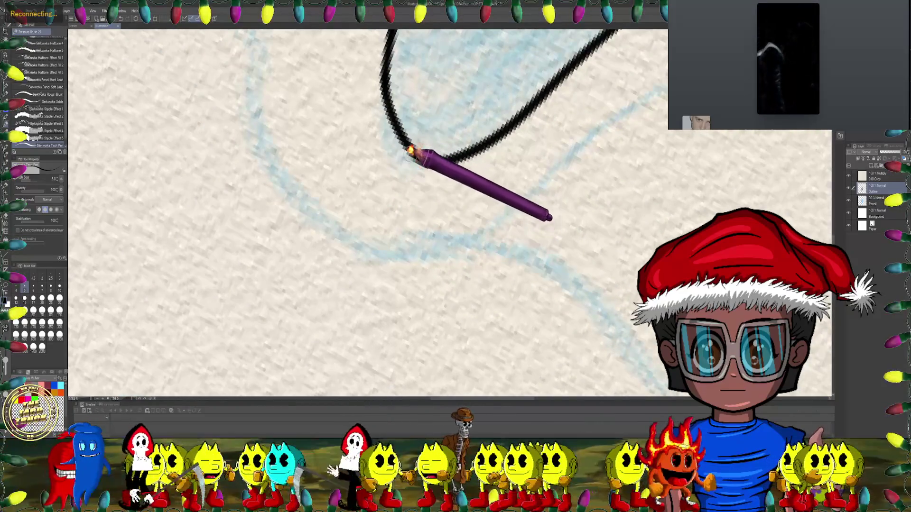
{"action": "scroll", "coordinate": [466, 166], "scroll_direction": "down", "scroll_amount": 2}
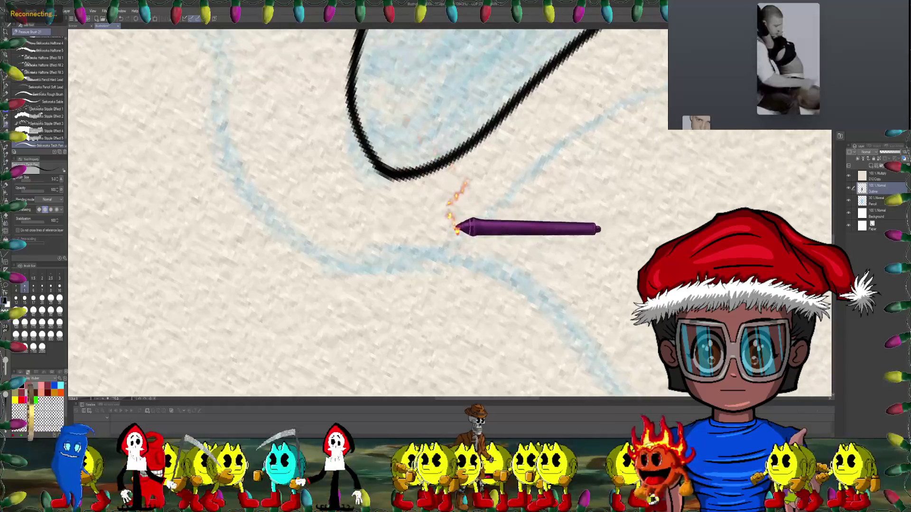
{"action": "scroll", "coordinate": [460, 166], "scroll_direction": "up", "scroll_amount": 2}
{"action": "key", "text": "e"}
{"action": "key", "text": "bracketleft"}
{"action": "key", "text": "bracketleft"}
{"action": "key", "text": "bracketleft"}
{"action": "key", "text": "bracketright"}
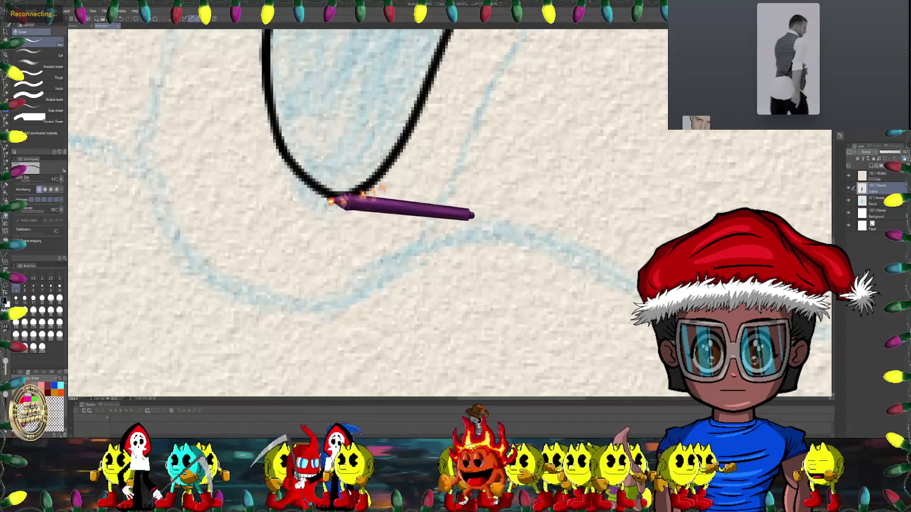
- Erase along the eye outline with a soft eraser, then return to the pens
{"action": "scroll", "coordinate": [349, 213], "scroll_direction": "up", "scroll_amount": 2}
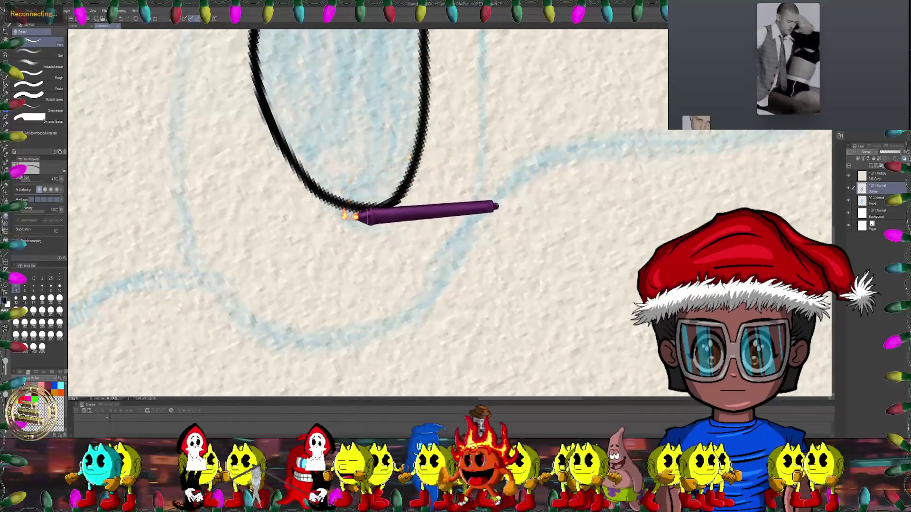
{"action": "left_click_drag", "start_coordinate": [374, 214], "coordinate": [307, 204]}
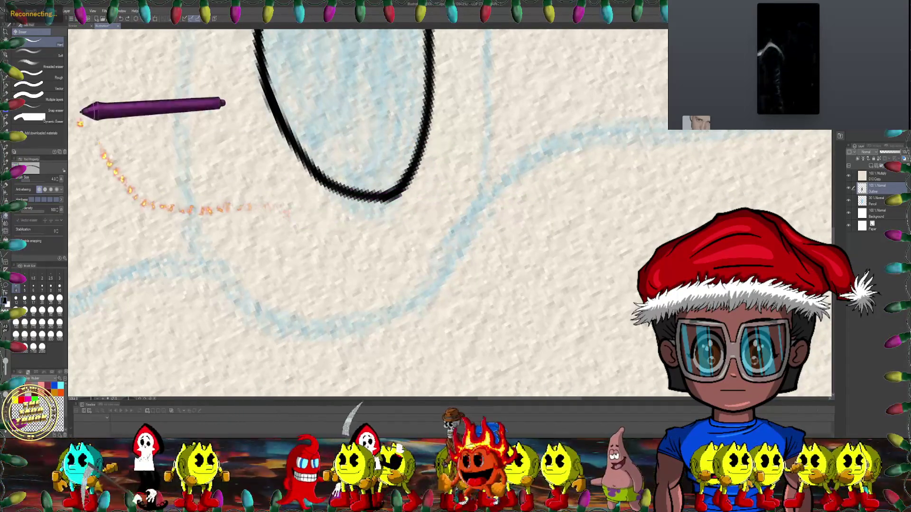
{"action": "left_click", "coordinate": [40, 56]}
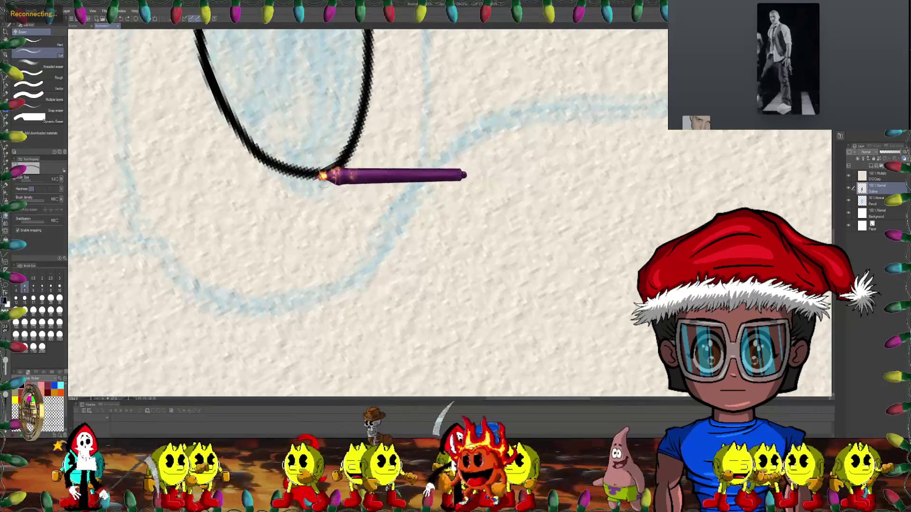
{"action": "mouse_move", "coordinate": [335, 175]}
{"action": "left_mouse_down"}
{"action": "mouse_move", "coordinate": [321, 156]}
{"action": "mouse_move", "coordinate": [369, 167]}
{"action": "mouse_move", "coordinate": [136, 177]}
{"action": "mouse_move", "coordinate": [174, 248]}
{"action": "left_mouse_up"}
{"action": "left_click", "coordinate": [6, 109]}
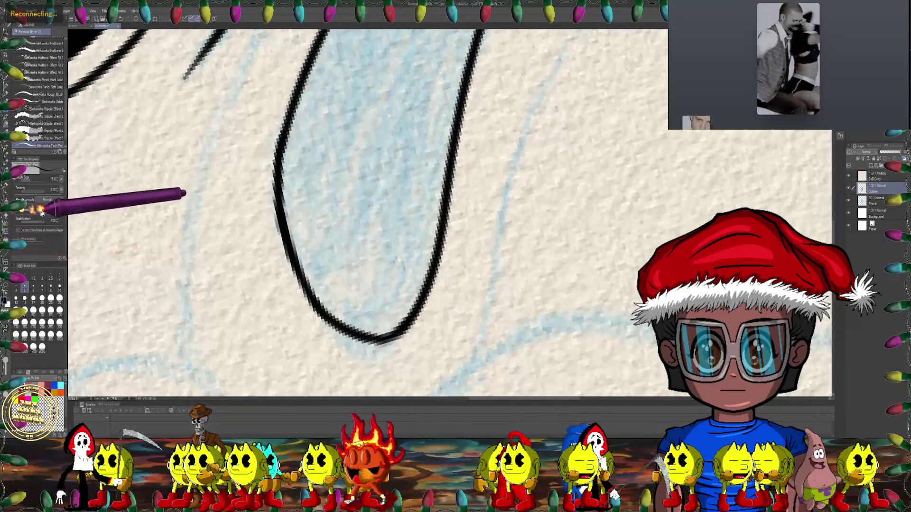
- Paint black into the eye's interior, covering the light gaps
{"action": "mouse_move", "coordinate": [377, 168]}
{"action": "left_mouse_down"}
{"action": "mouse_move", "coordinate": [424, 192]}
{"action": "mouse_move", "coordinate": [424, 210]}
{"action": "mouse_move", "coordinate": [565, 164]}
{"action": "left_mouse_up"}
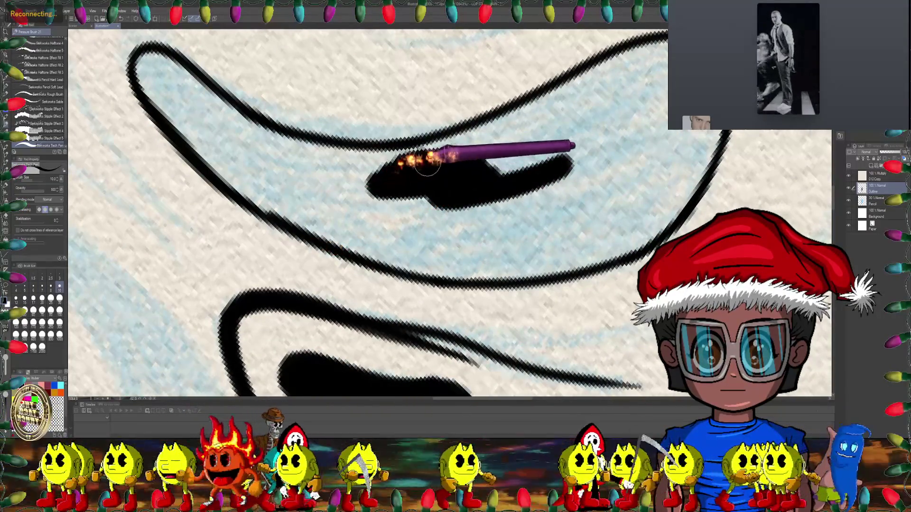
{"action": "mouse_move", "coordinate": [432, 152]}
{"action": "left_mouse_down"}
{"action": "mouse_move", "coordinate": [522, 138]}
{"action": "mouse_move", "coordinate": [496, 129]}
{"action": "mouse_move", "coordinate": [397, 151]}
{"action": "left_mouse_up"}
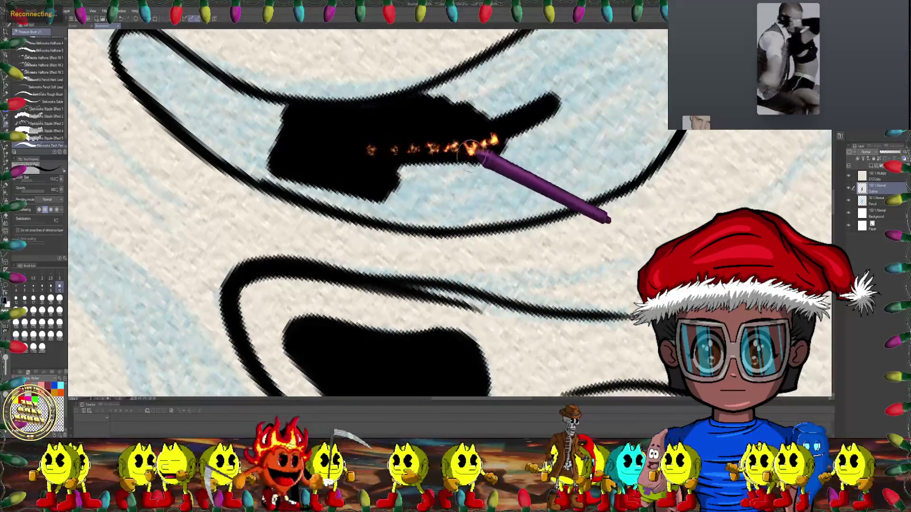
{"action": "left_click_drag", "start_coordinate": [471, 155], "coordinate": [499, 121]}
{"action": "left_click_drag", "start_coordinate": [377, 139], "coordinate": [393, 128]}
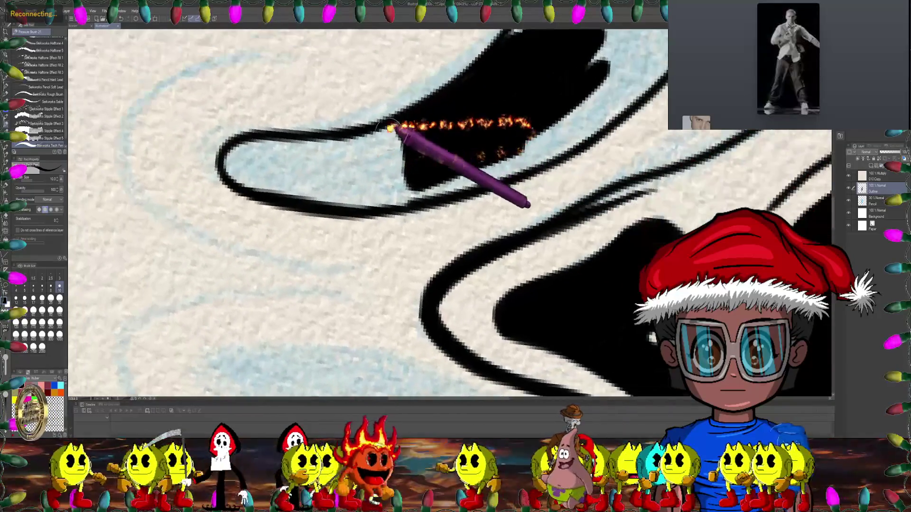
{"action": "left_click_drag", "start_coordinate": [349, 147], "coordinate": [445, 114]}
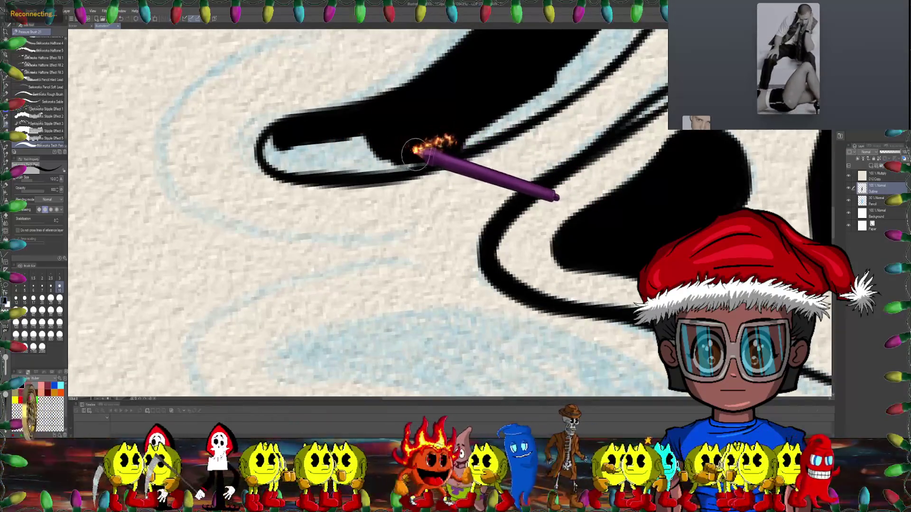
{"action": "mouse_move", "coordinate": [344, 163]}
{"action": "left_mouse_down"}
{"action": "mouse_move", "coordinate": [421, 126]}
{"action": "mouse_move", "coordinate": [411, 151]}
{"action": "left_mouse_up"}
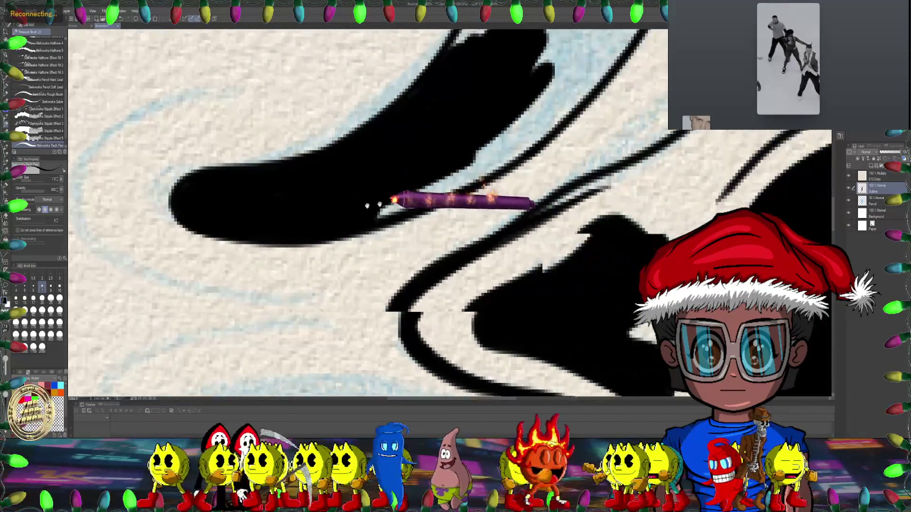
- Varying the Tech Pen size, fill the eye's upper and lower edges solid black
{"action": "key", "text": "bracketright"}
{"action": "key", "text": "bracketright"}
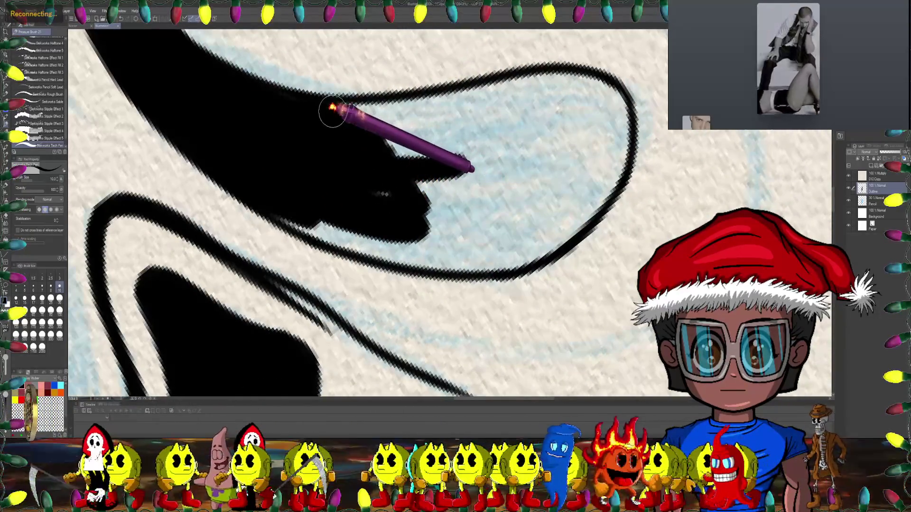
{"action": "left_click_drag", "start_coordinate": [332, 112], "coordinate": [531, 83]}
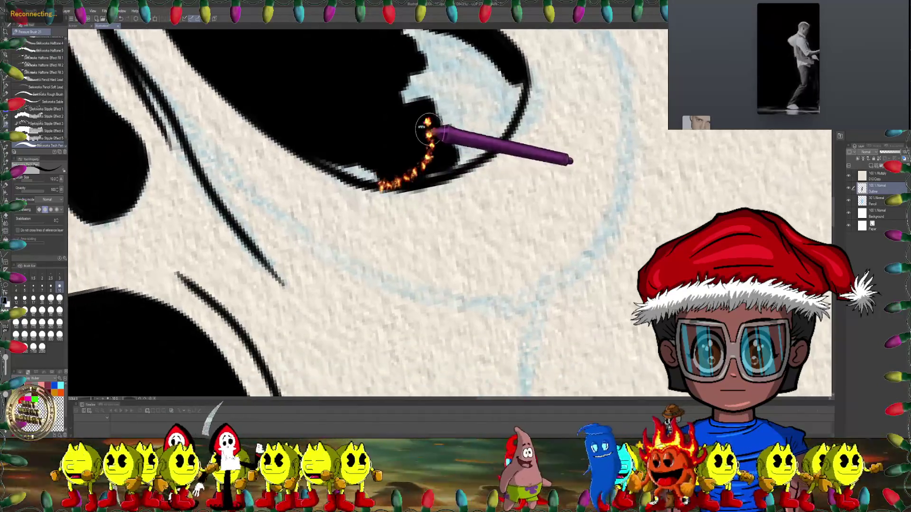
{"action": "key", "text": "bracketleft"}
{"action": "key", "text": "bracketleft"}
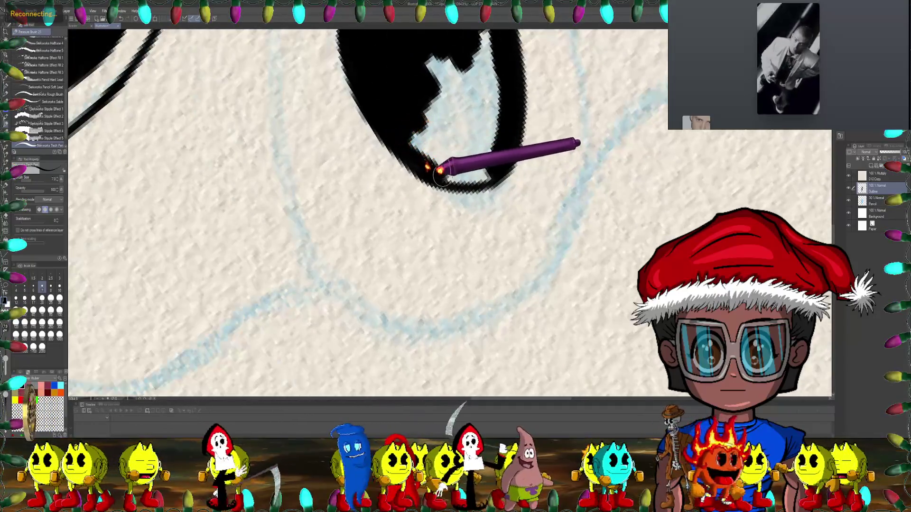
{"action": "left_click_drag", "start_coordinate": [441, 172], "coordinate": [496, 168]}
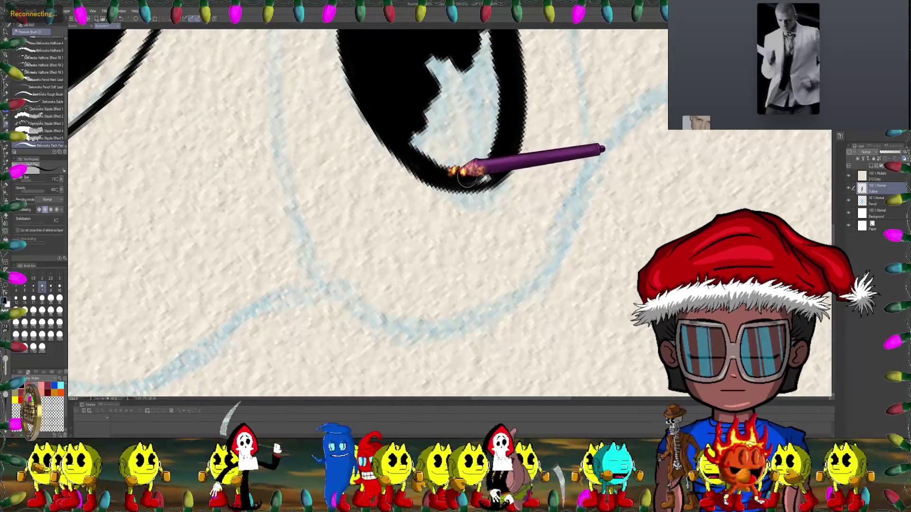
{"action": "key", "text": "bracketright"}
{"action": "key", "text": "bracketright"}
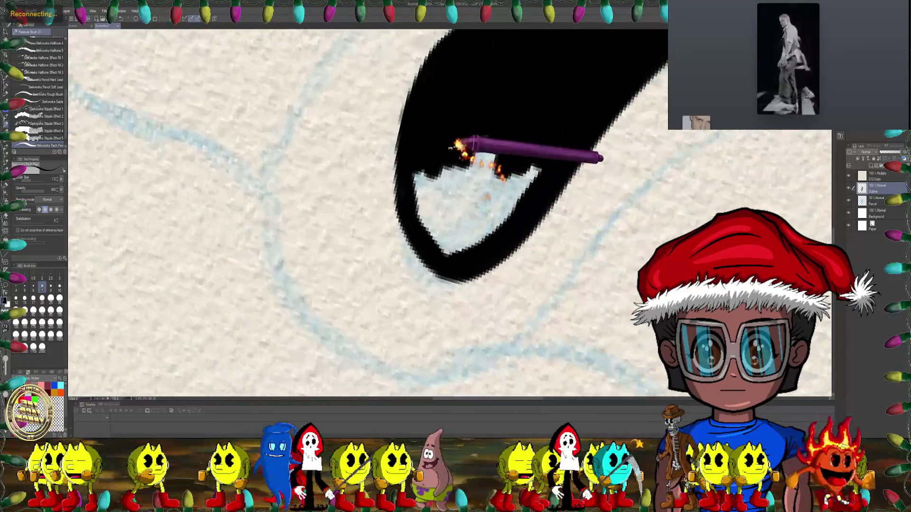
{"action": "key", "text": "bracketright"}
{"action": "key", "text": "bracketright"}
{"action": "left_click_drag", "start_coordinate": [464, 178], "coordinate": [468, 210]}
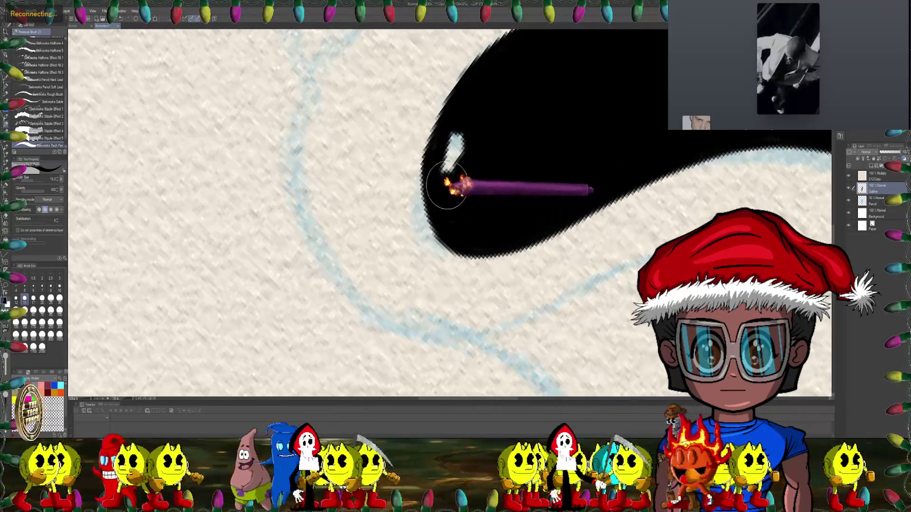
{"action": "left_click_drag", "start_coordinate": [465, 144], "coordinate": [442, 138]}
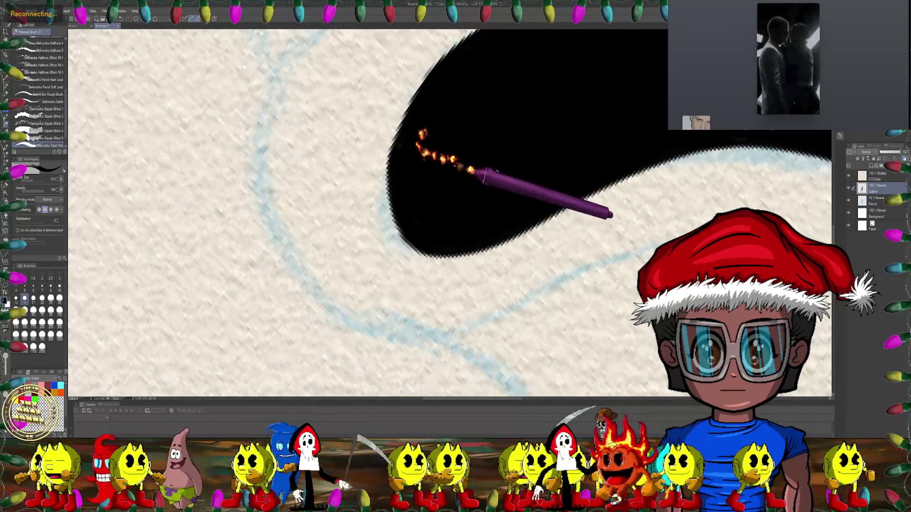
{"action": "scroll", "coordinate": [463, 167], "scroll_direction": "down", "scroll_amount": 3}
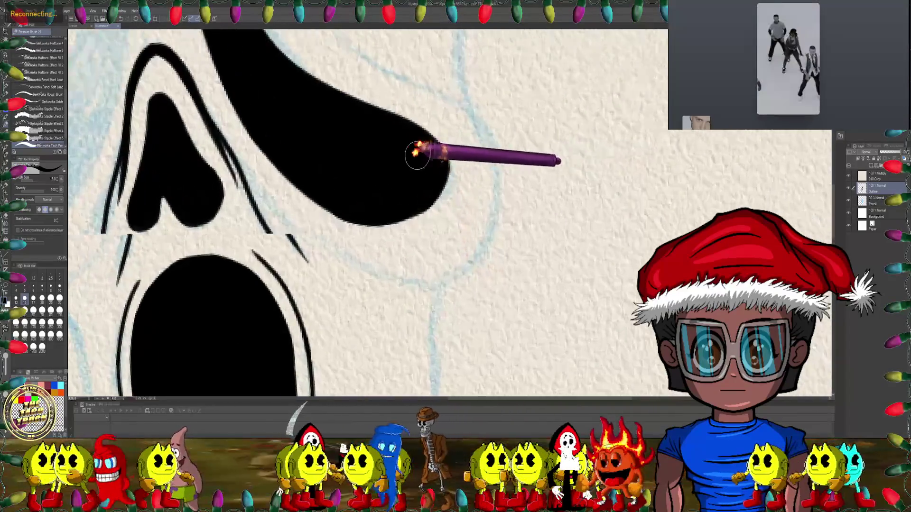
{"action": "key", "text": "j"}
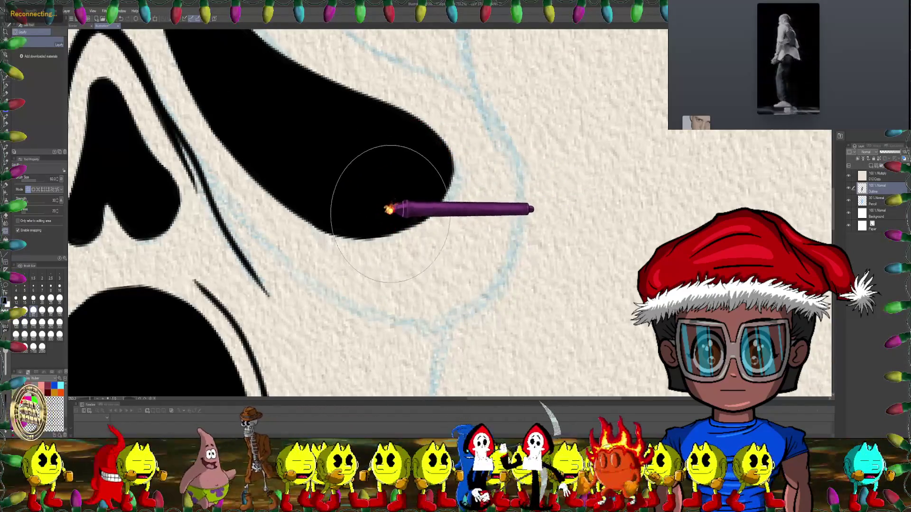
- Shrink the Liquify brush and push the black eye's end into a smooth rounded curve
{"action": "key", "text": "bracketleft"}
{"action": "key", "text": "bracketleft"}
{"action": "key", "text": "bracketleft"}
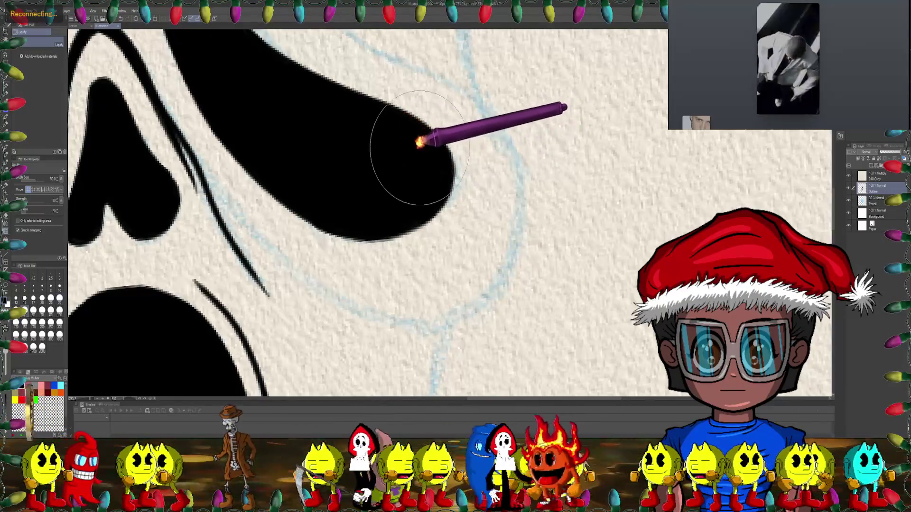
{"action": "key", "text": "bracketleft"}
{"action": "key", "text": "bracketleft"}
{"action": "key", "text": "bracketleft"}
{"action": "left_click_drag", "start_coordinate": [430, 146], "coordinate": [449, 187]}
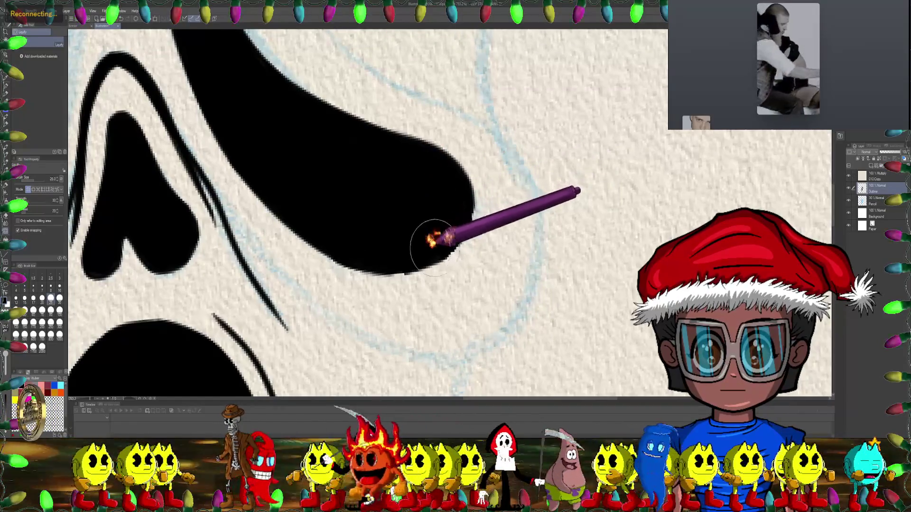
- Zoom out and level the view to check the eyes, nose and mouth together
{"action": "scroll", "coordinate": [404, 249], "scroll_direction": "down", "scroll_amount": 2}
{"action": "scroll", "coordinate": [475, 204], "scroll_direction": "down", "scroll_amount": 2}
{"action": "scroll", "coordinate": [488, 237], "scroll_direction": "down", "scroll_amount": 1}
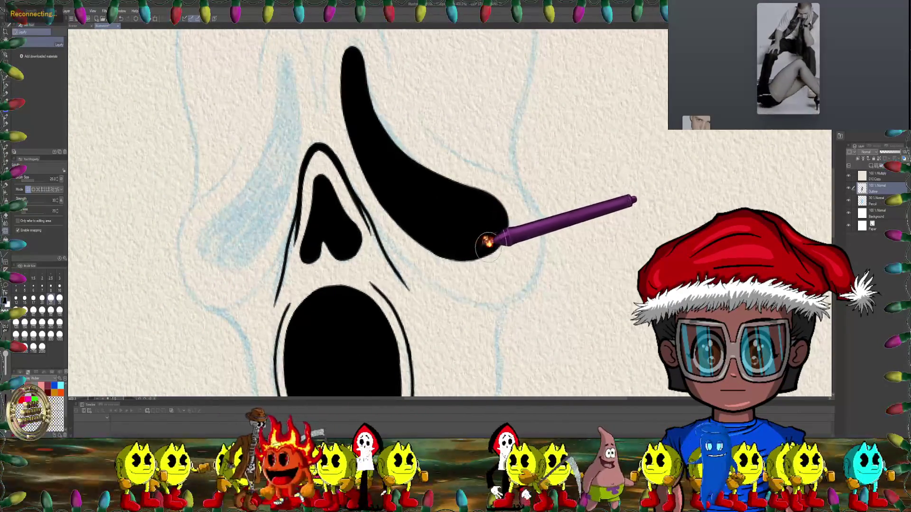
{"action": "scroll", "coordinate": [417, 204], "scroll_direction": "up", "scroll_amount": 1}
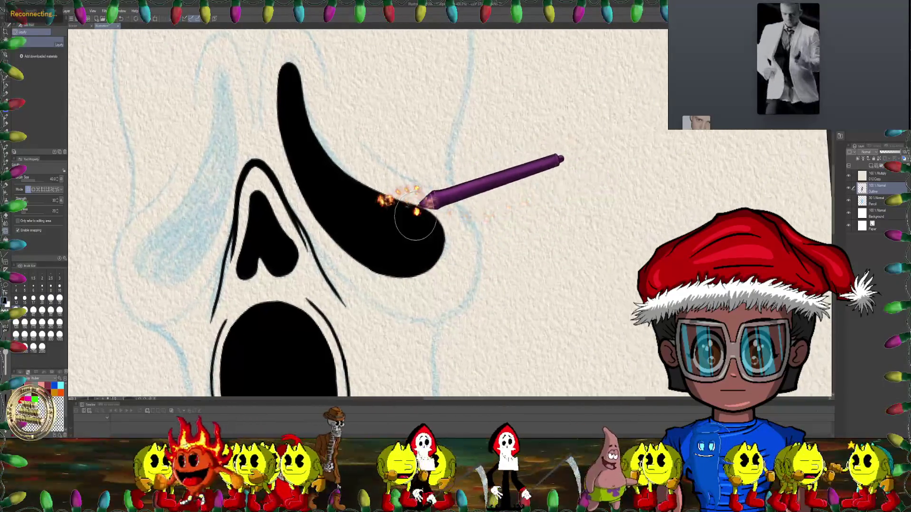
{"action": "scroll", "coordinate": [422, 211], "scroll_direction": "up", "scroll_amount": 1}
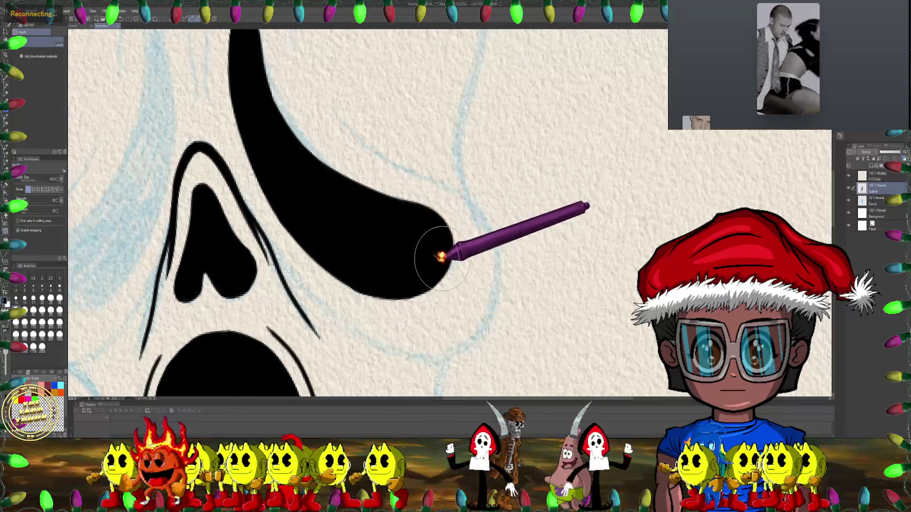
{"action": "scroll", "coordinate": [427, 249], "scroll_direction": "left", "scroll_amount": 3}
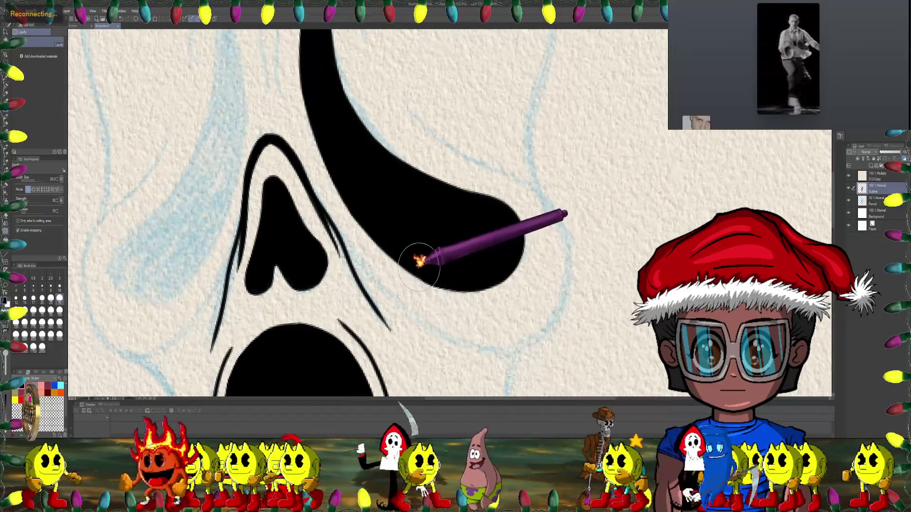
{"action": "scroll", "coordinate": [468, 213], "scroll_direction": "down", "scroll_amount": 5}
{"action": "left_click_drag", "start_coordinate": [532, 152], "coordinate": [474, 177]}
{"action": "scroll", "coordinate": [474, 173], "scroll_direction": "up", "scroll_amount": 3}
{"action": "scroll", "coordinate": [453, 200], "scroll_direction": "up", "scroll_amount": 3}
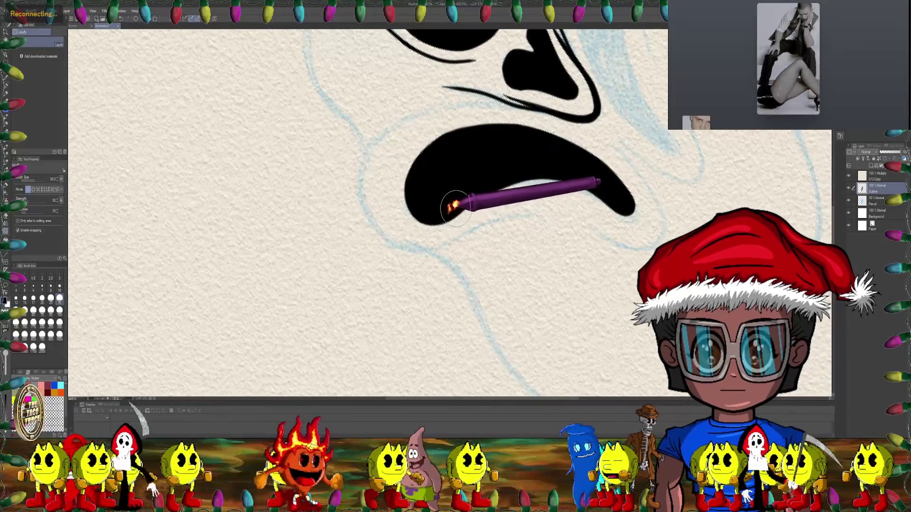
{"action": "left_click_drag", "start_coordinate": [518, 185], "coordinate": [370, 152]}
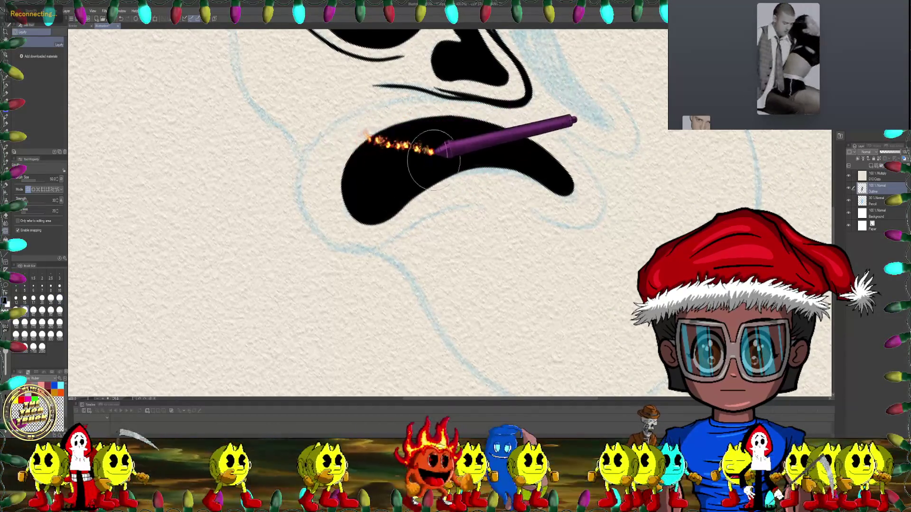
{"action": "left_click_drag", "start_coordinate": [375, 171], "coordinate": [351, 143]}
{"action": "mouse_move", "coordinate": [348, 173]}
{"action": "left_mouse_down"}
{"action": "mouse_move", "coordinate": [522, 197]}
{"action": "mouse_move", "coordinate": [498, 193]}
{"action": "left_mouse_up"}
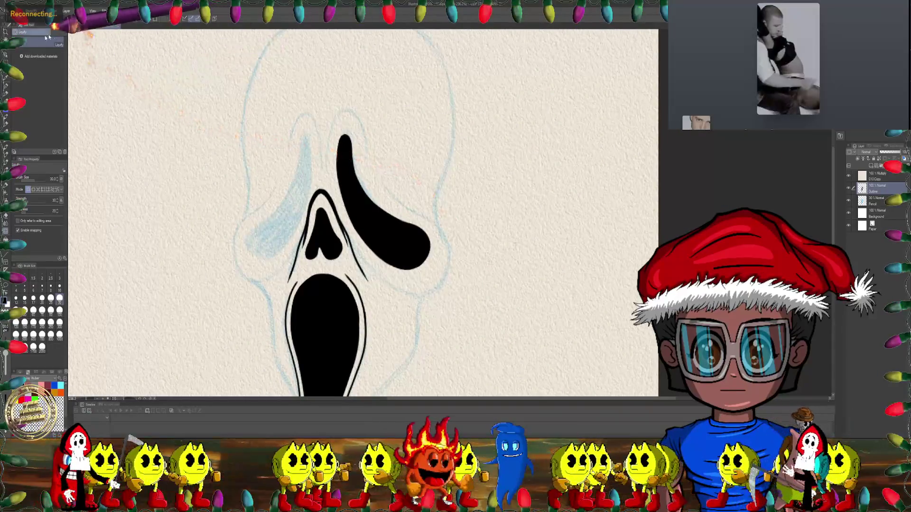
{"action": "left_click", "coordinate": [5, 42]}
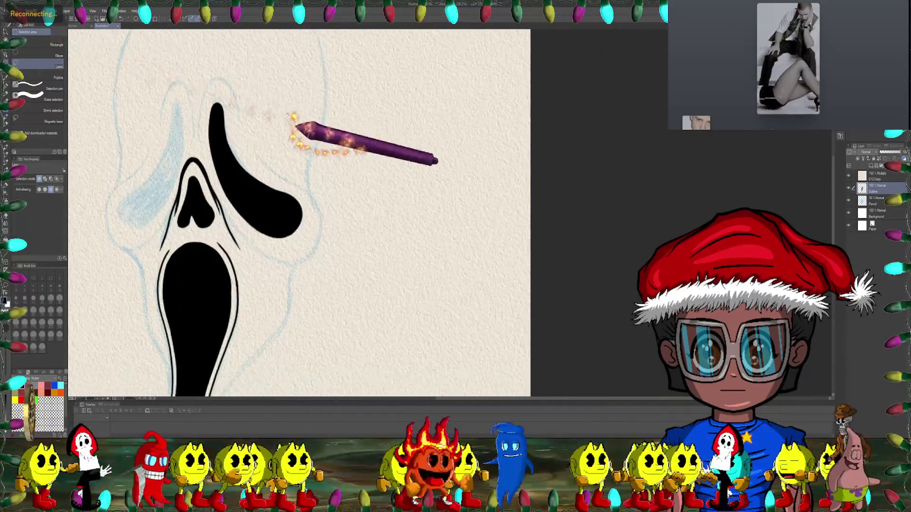
- Flip the copied eye horizontally and move it over the left eye socket
{"action": "mouse_move", "coordinate": [230, 104]}
{"action": "left_mouse_down"}
{"action": "mouse_move", "coordinate": [204, 150]}
{"action": "mouse_move", "coordinate": [277, 243]}
{"action": "mouse_move", "coordinate": [229, 85]}
{"action": "left_mouse_up"}
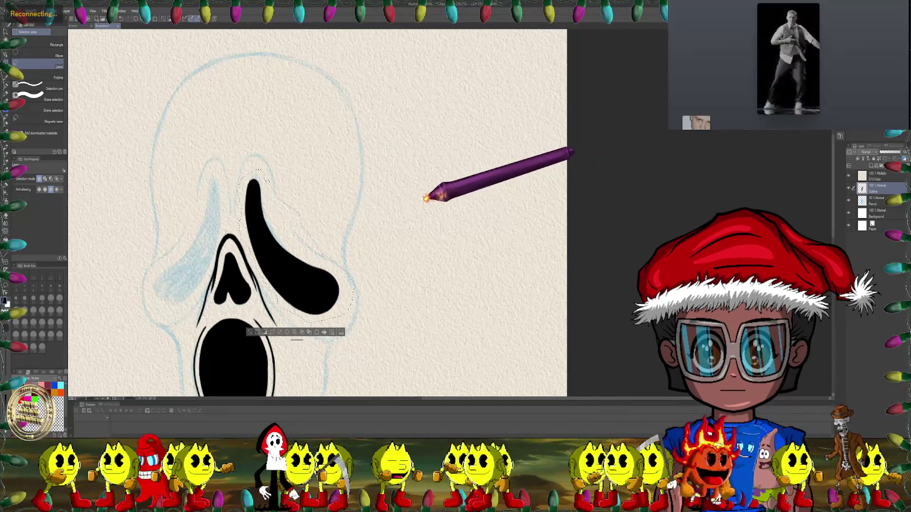
{"action": "key", "text": "ctrl+d"}
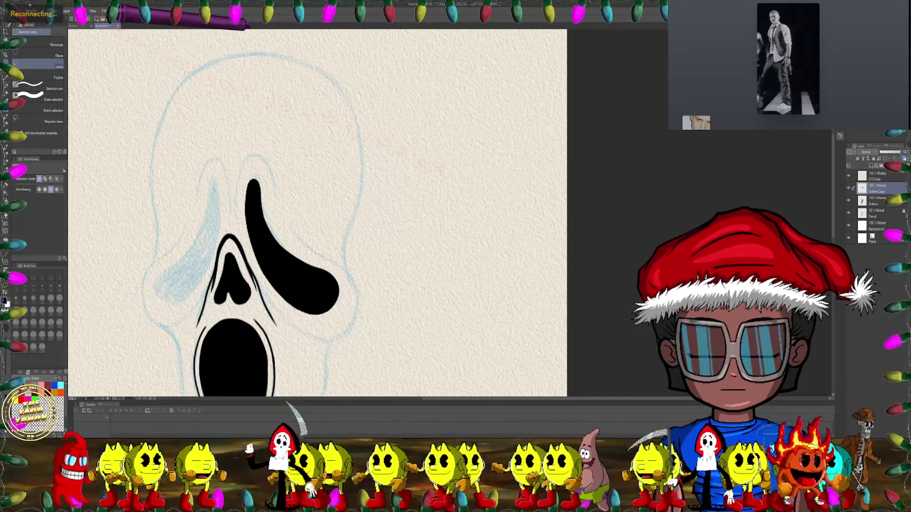
{"action": "left_click", "coordinate": [27, 10]}
{"action": "mouse_move", "coordinate": [52, 171]}
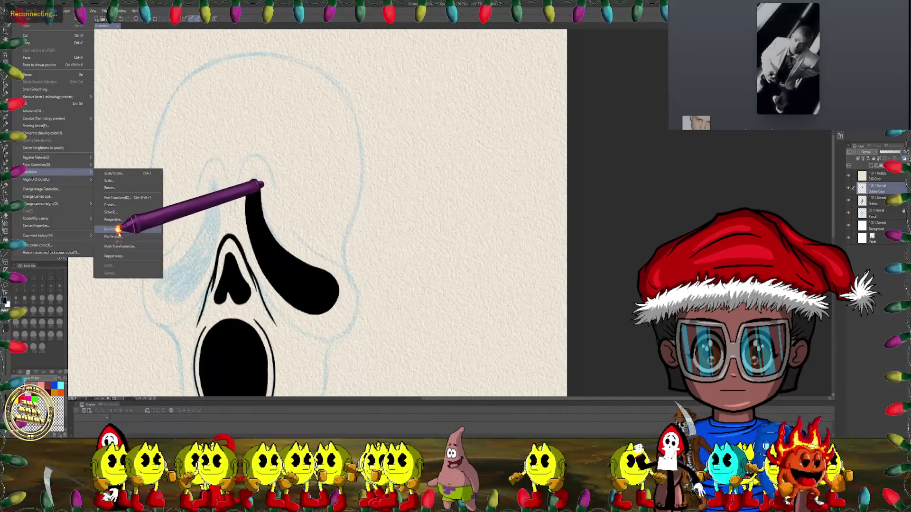
{"action": "left_click", "coordinate": [118, 230]}
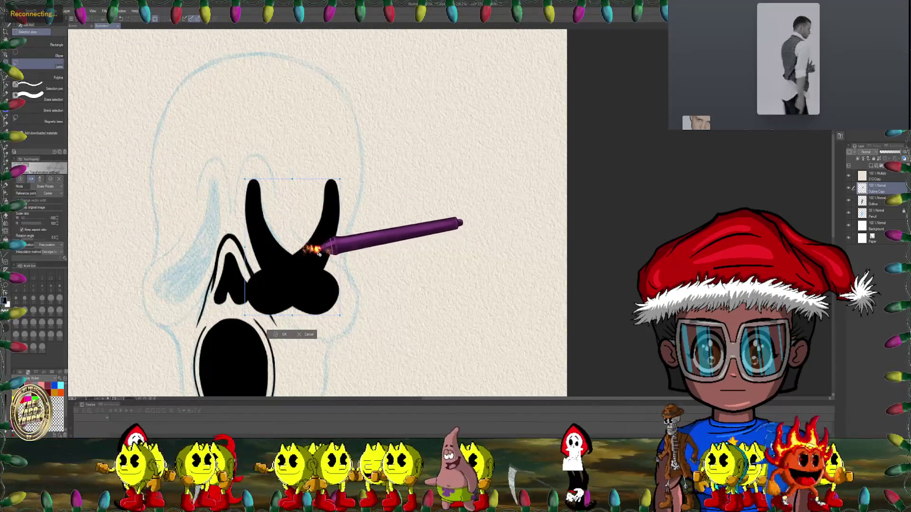
{"action": "left_click_drag", "start_coordinate": [316, 251], "coordinate": [199, 245]}
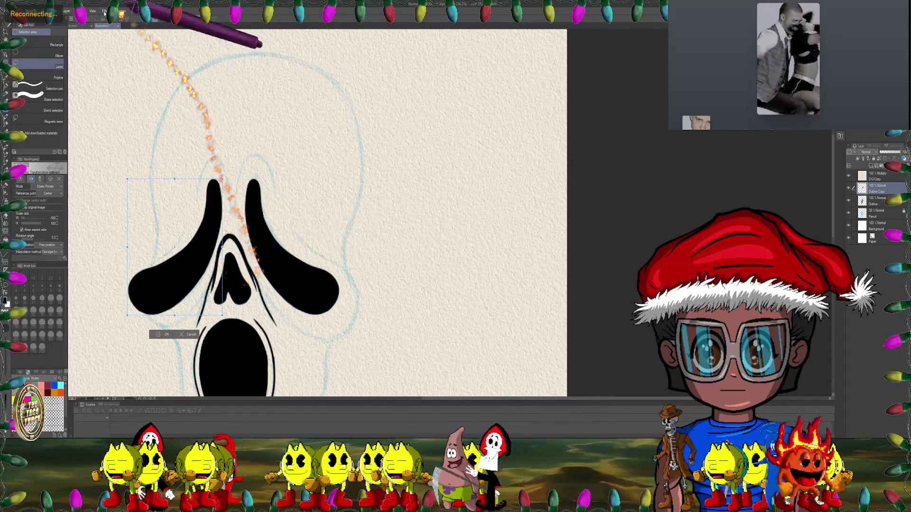
- Apply a free transform to the mirrored left eye
{"action": "left_click", "coordinate": [26, 10]}
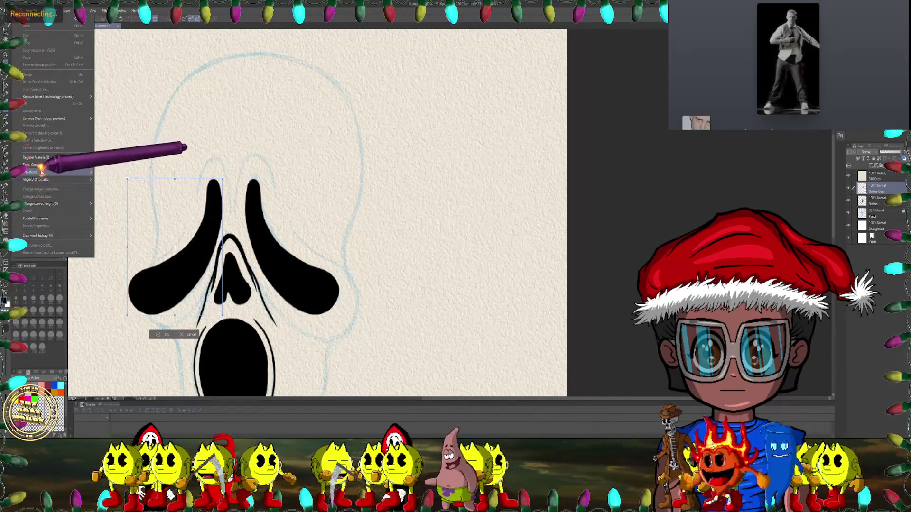
{"action": "mouse_move", "coordinate": [39, 173]}
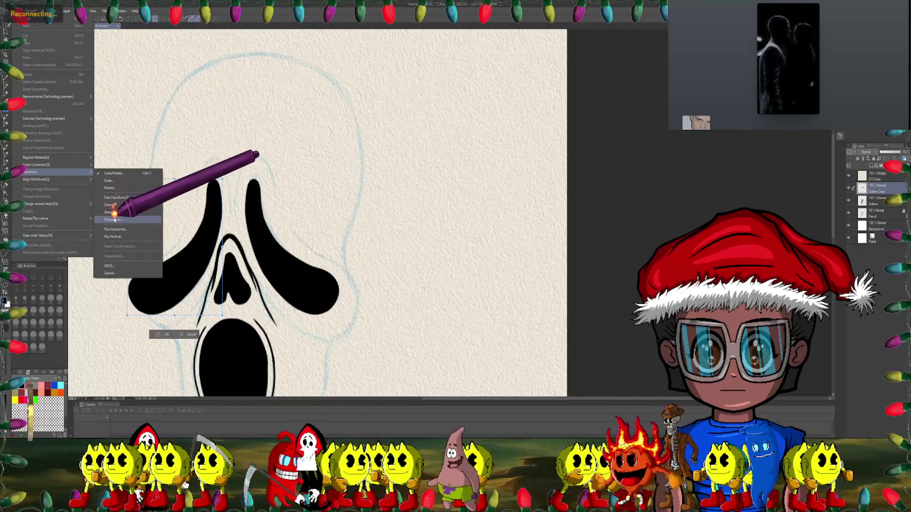
{"action": "left_click", "coordinate": [115, 197]}
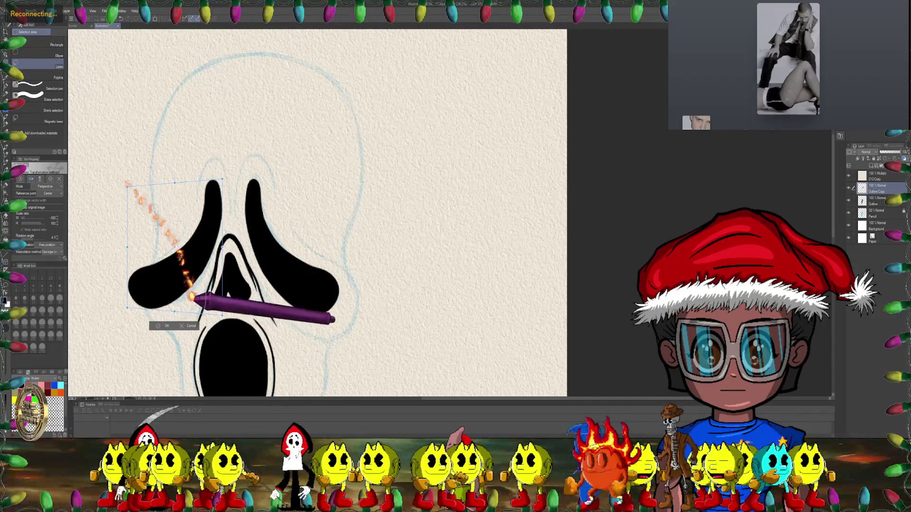
{"action": "left_click", "coordinate": [158, 326]}
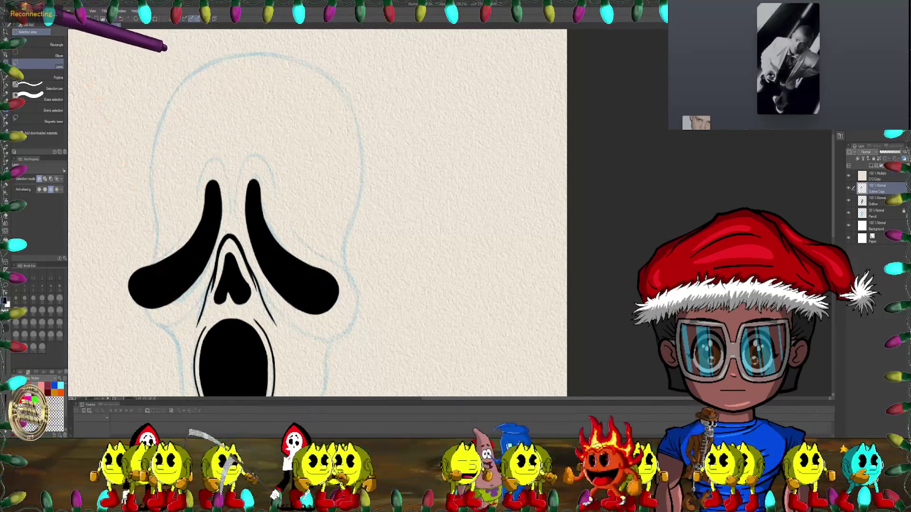
- Mesh-warp the left eye narrower and slightly rightward to fit the sketch, then zoom out
{"action": "left_click", "coordinate": [26, 11]}
{"action": "mouse_move", "coordinate": [61, 172]}
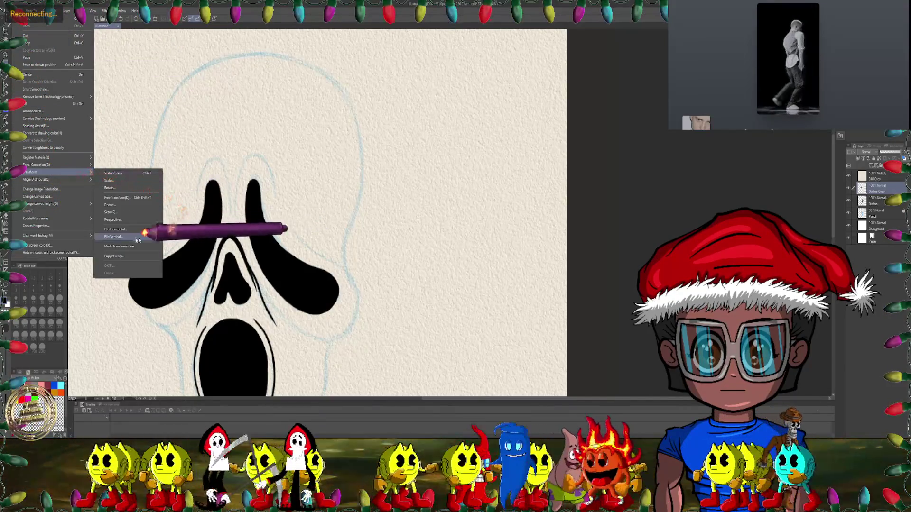
{"action": "left_click", "coordinate": [116, 246]}
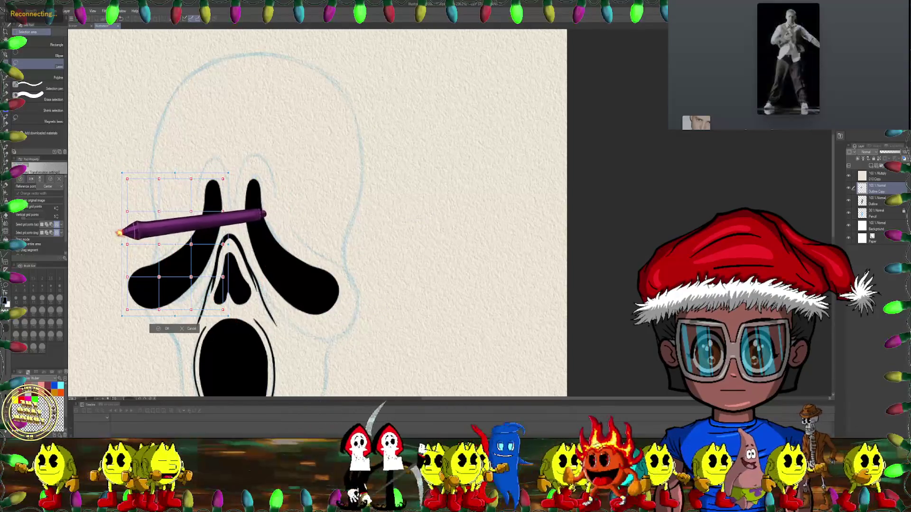
{"action": "left_click_drag", "start_coordinate": [122, 232], "coordinate": [130, 237]}
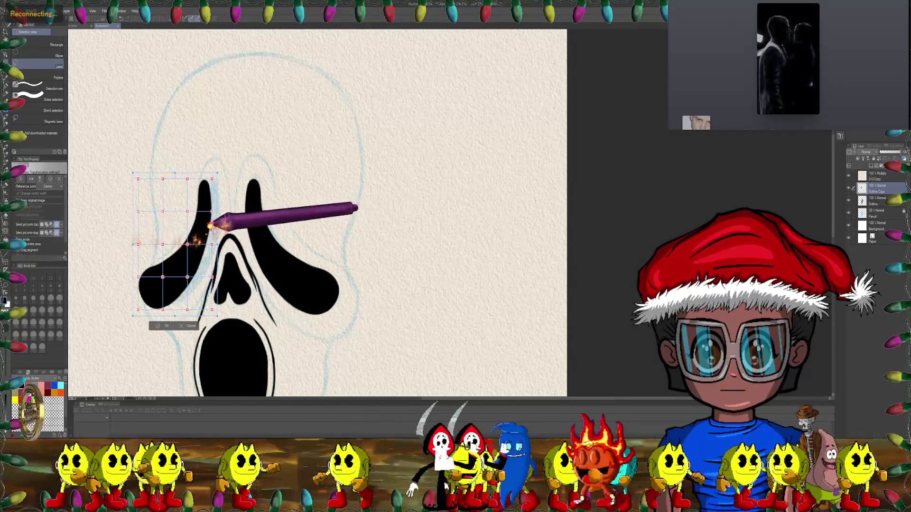
{"action": "left_click_drag", "start_coordinate": [210, 226], "coordinate": [218, 228]}
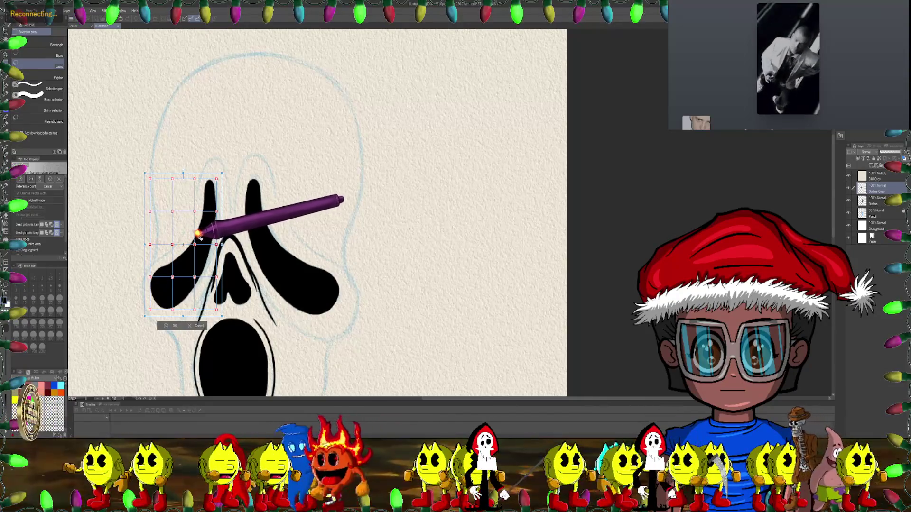
{"action": "left_click_drag", "start_coordinate": [199, 236], "coordinate": [203, 236]}
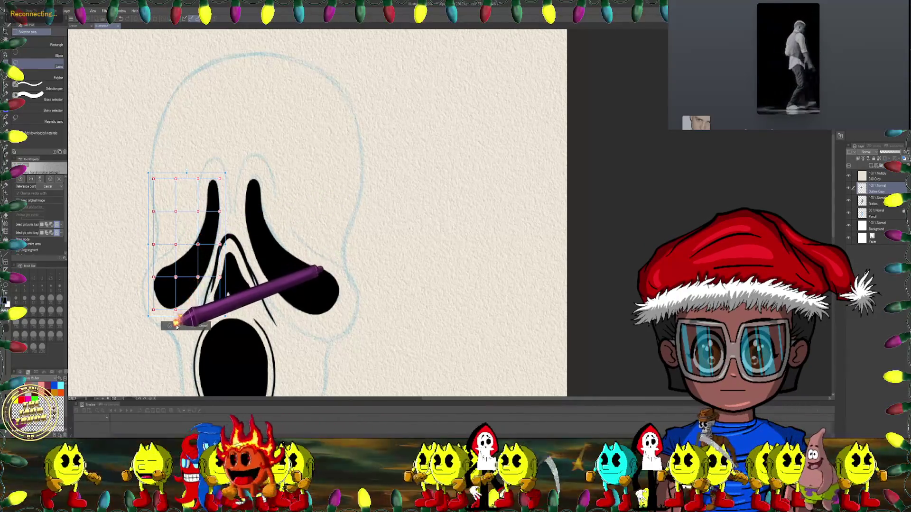
{"action": "left_click", "coordinate": [175, 326]}
{"action": "key", "text": "ctrl+minus"}
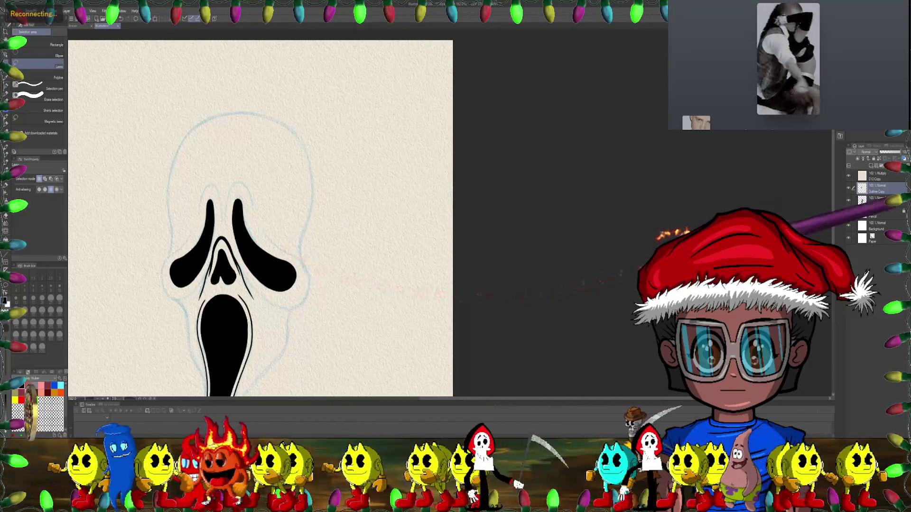
- Merge the left-eye copy into the outline layer below
{"action": "right_click", "coordinate": [879, 188]}
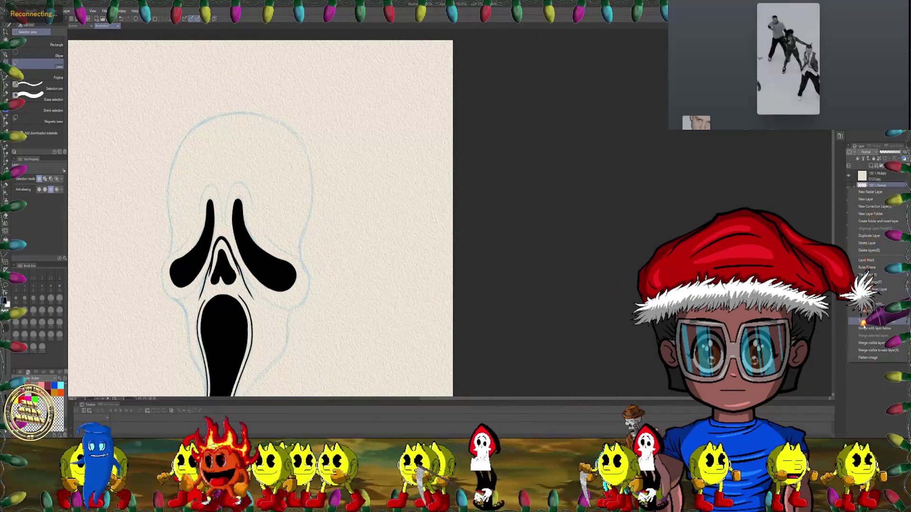
{"action": "left_click", "coordinate": [866, 328]}
{"action": "scroll", "coordinate": [313, 210], "scroll_direction": "up", "scroll_amount": 2}
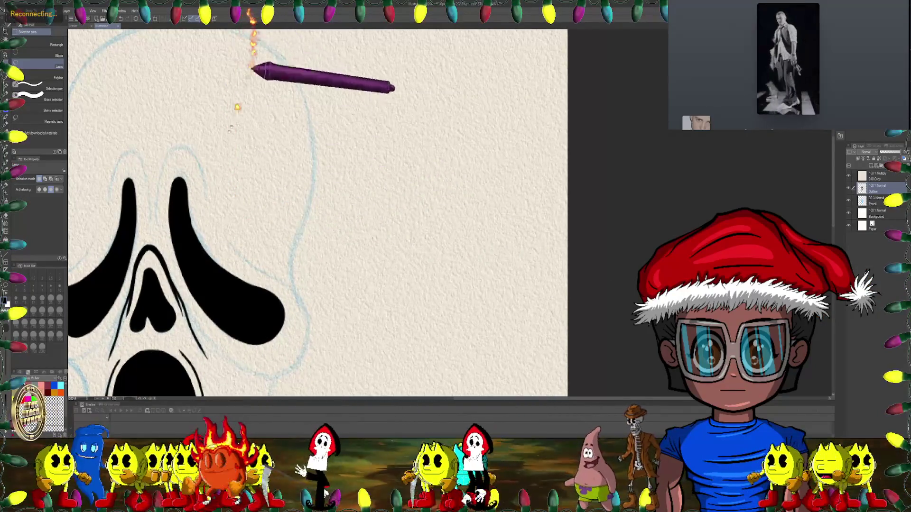
- With the pen, ink thin curves beside the nose and under the left eye
{"action": "key", "text": "p"}
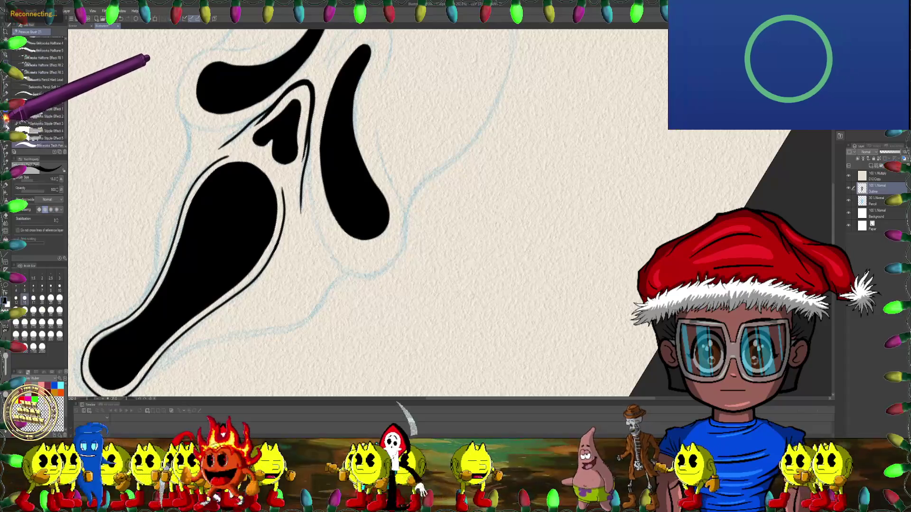
{"action": "scroll", "coordinate": [246, 143], "scroll_direction": "up", "scroll_amount": 2}
{"action": "scroll", "coordinate": [249, 145], "scroll_direction": "up", "scroll_amount": 2}
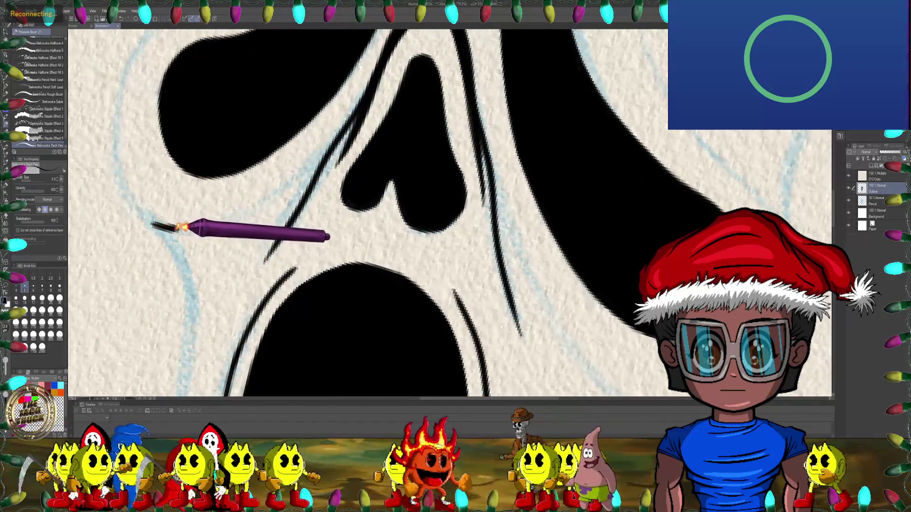
{"action": "left_click_drag", "start_coordinate": [181, 228], "coordinate": [273, 190]}
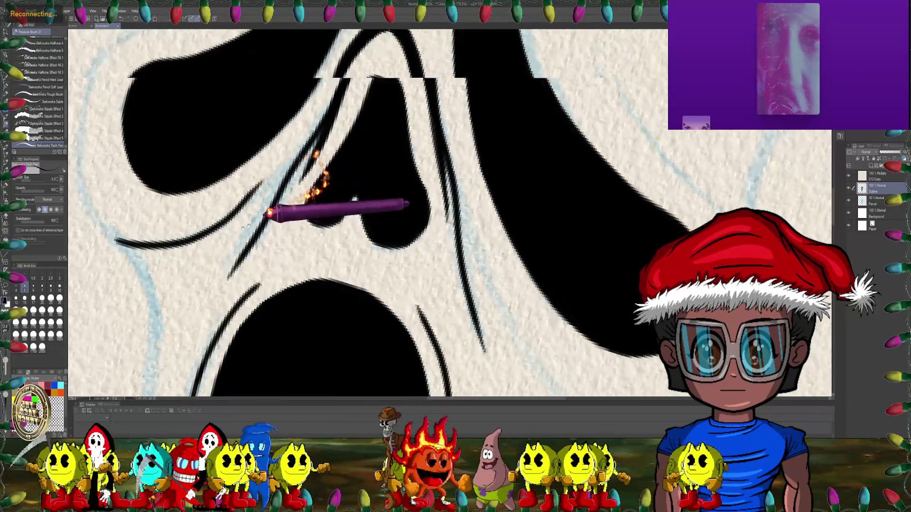
{"action": "scroll", "coordinate": [272, 204], "scroll_direction": "down", "scroll_amount": 5}
{"action": "mouse_move", "coordinate": [378, 243]}
{"action": "left_mouse_down"}
{"action": "mouse_move", "coordinate": [390, 224]}
{"action": "mouse_move", "coordinate": [417, 213]}
{"action": "mouse_move", "coordinate": [411, 323]}
{"action": "left_mouse_up"}
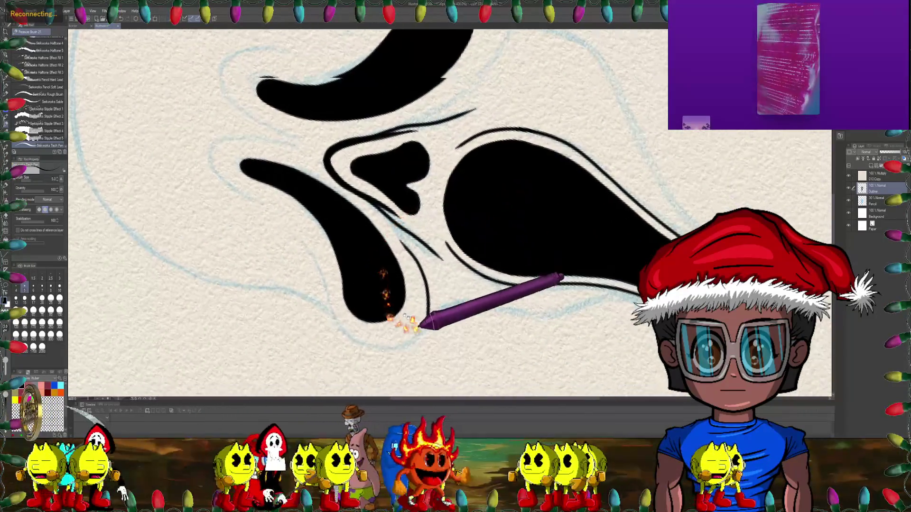
{"action": "scroll", "coordinate": [352, 179], "scroll_direction": "up", "scroll_amount": 2}
{"action": "scroll", "coordinate": [291, 185], "scroll_direction": "up", "scroll_amount": 1}
{"action": "scroll", "coordinate": [297, 205], "scroll_direction": "up", "scroll_amount": 1}
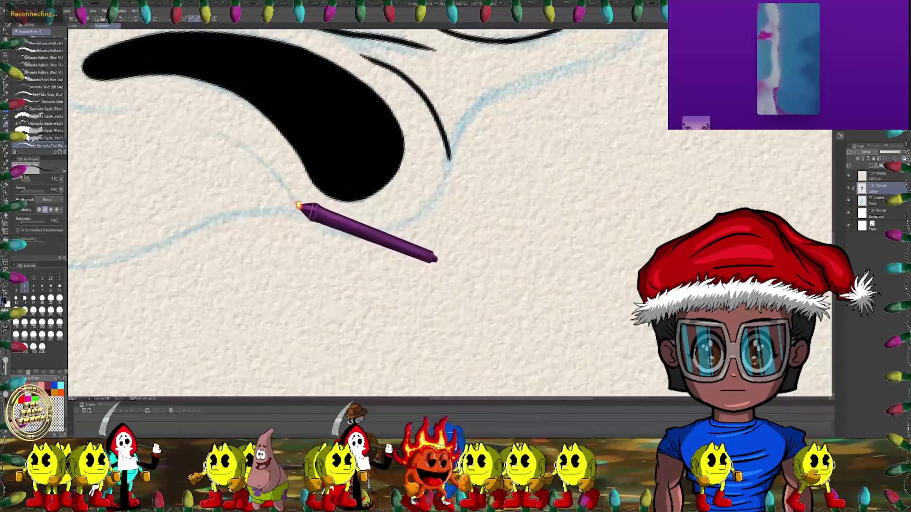
{"action": "scroll", "coordinate": [297, 205], "scroll_direction": "up", "scroll_amount": 1}
{"action": "mouse_move", "coordinate": [333, 228]}
{"action": "left_mouse_down"}
{"action": "mouse_move", "coordinate": [382, 235]}
{"action": "mouse_move", "coordinate": [417, 223]}
{"action": "left_mouse_up"}
- Follow the eye's upper outline around the face and erase stray stroke ends
{"action": "left_click_drag", "start_coordinate": [370, 181], "coordinate": [361, 170]}
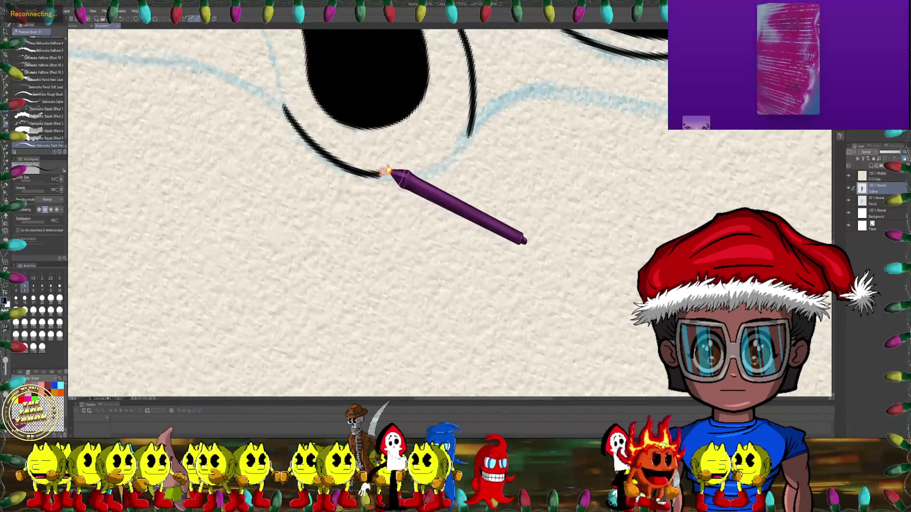
{"action": "mouse_move", "coordinate": [427, 158]}
{"action": "left_mouse_down"}
{"action": "mouse_move", "coordinate": [382, 132]}
{"action": "mouse_move", "coordinate": [400, 125]}
{"action": "left_mouse_up"}
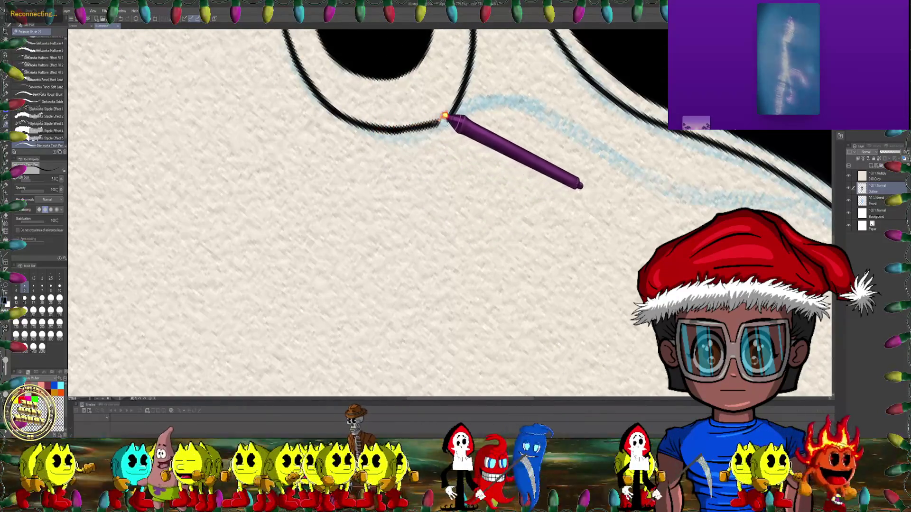
{"action": "left_click_drag", "start_coordinate": [444, 115], "coordinate": [427, 100]}
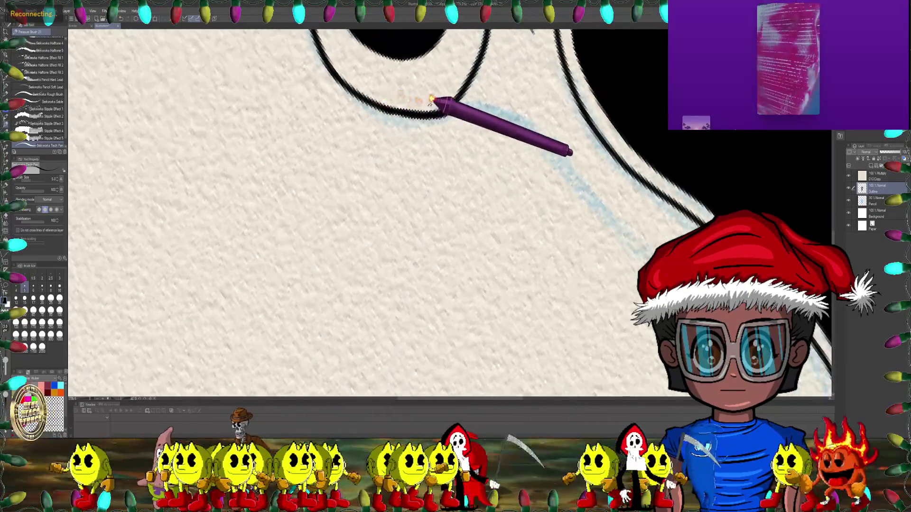
{"action": "left_click_drag", "start_coordinate": [405, 103], "coordinate": [407, 123]}
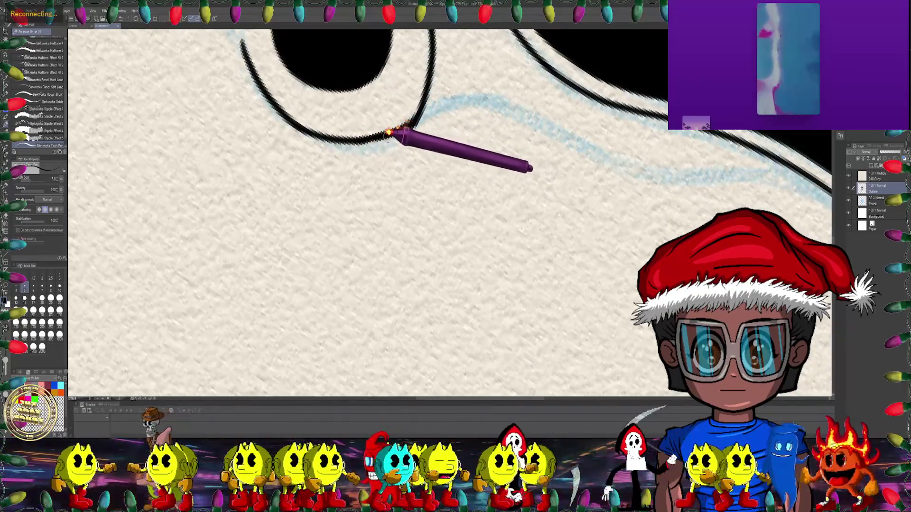
{"action": "left_click_drag", "start_coordinate": [354, 138], "coordinate": [313, 178]}
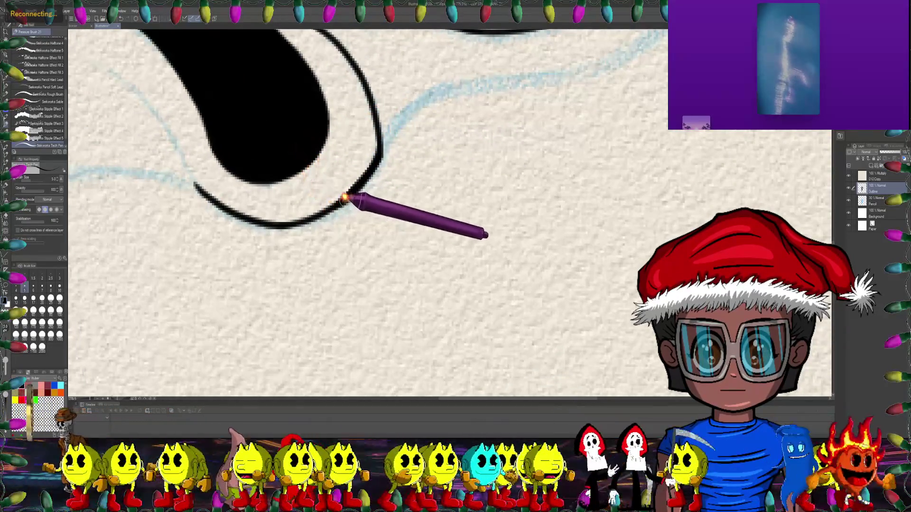
{"action": "mouse_move", "coordinate": [275, 220]}
{"action": "left_mouse_down"}
{"action": "mouse_move", "coordinate": [400, 150]}
{"action": "mouse_move", "coordinate": [406, 123]}
{"action": "left_mouse_up"}
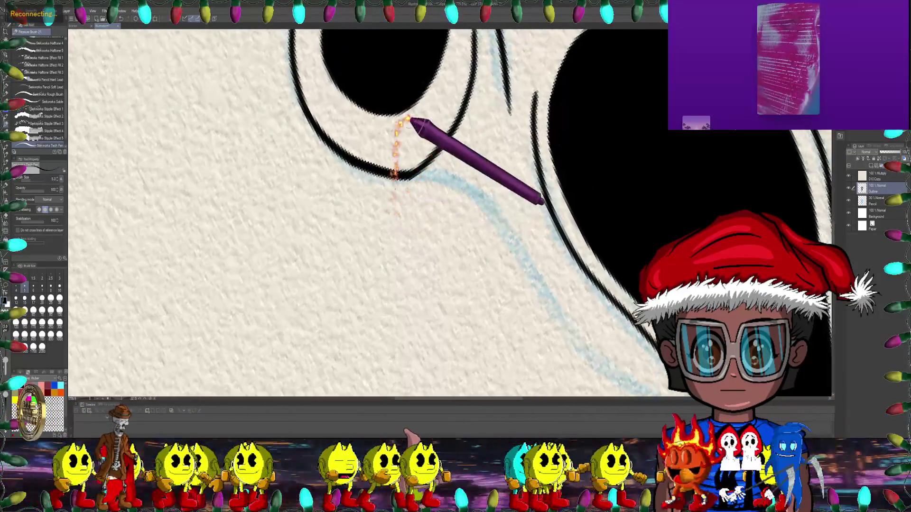
{"action": "key", "text": "e"}
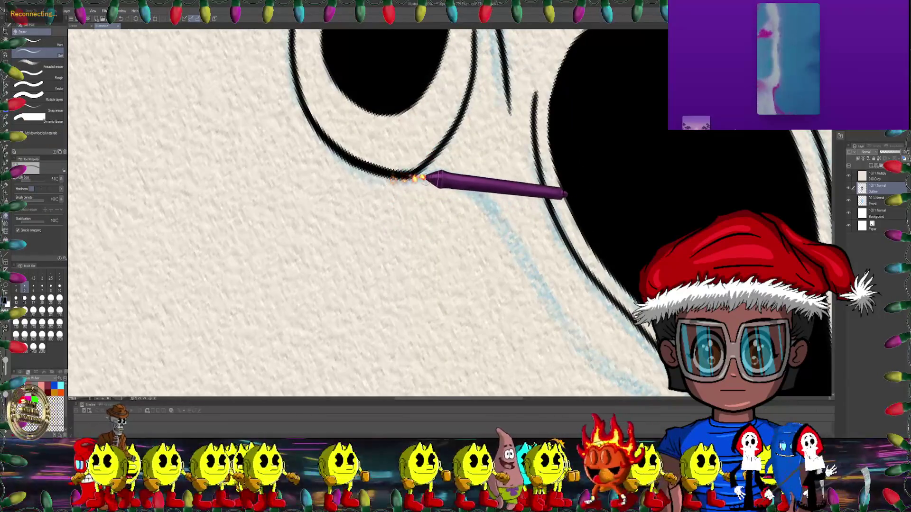
{"action": "mouse_move", "coordinate": [367, 176]}
{"action": "left_mouse_down"}
{"action": "mouse_move", "coordinate": [469, 158]}
{"action": "mouse_move", "coordinate": [492, 178]}
{"action": "left_mouse_up"}
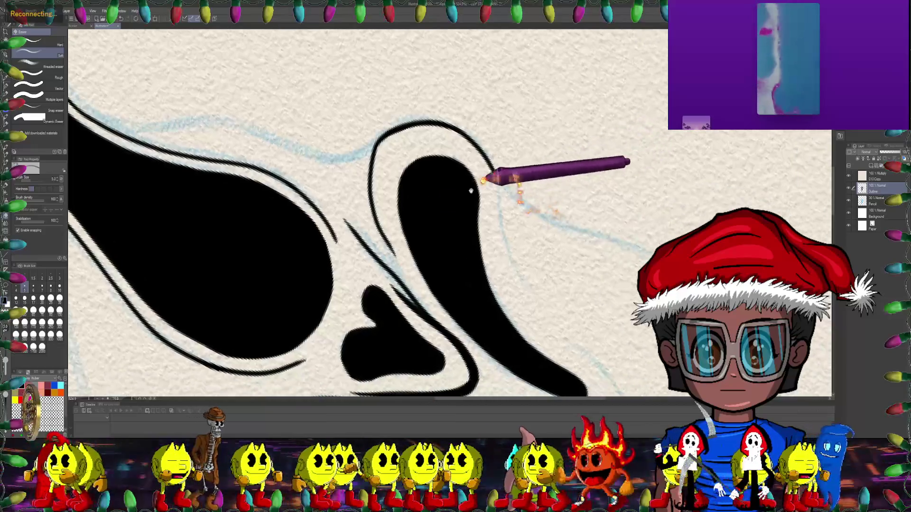
{"action": "left_click", "coordinate": [7, 110]}
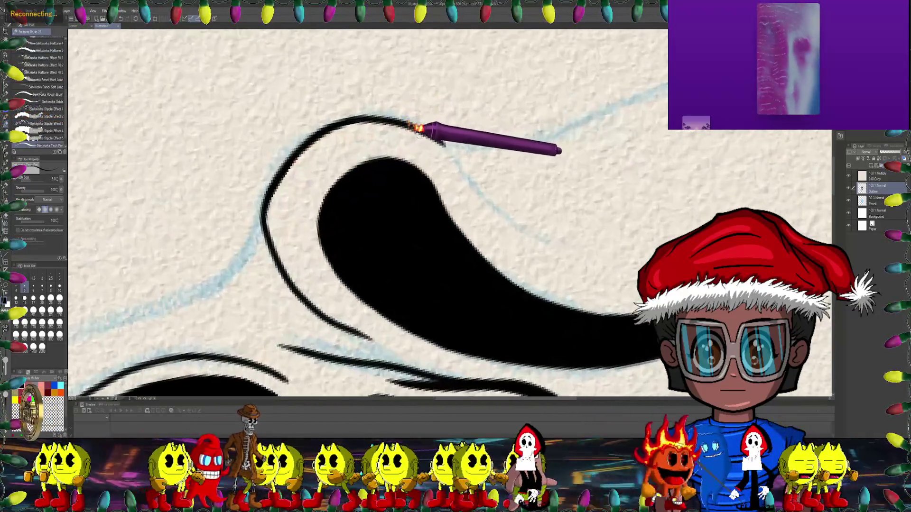
- Thicken the eye's top curve and ink a continuous black line along its lower outline
{"action": "left_click_drag", "start_coordinate": [398, 121], "coordinate": [424, 130]}
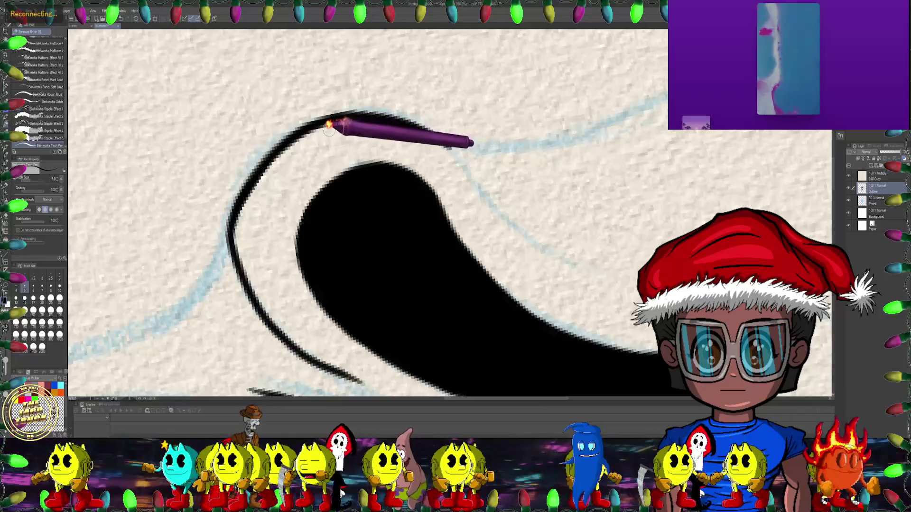
{"action": "mouse_move", "coordinate": [356, 117]}
{"action": "left_mouse_down"}
{"action": "mouse_move", "coordinate": [285, 143]}
{"action": "mouse_move", "coordinate": [385, 191]}
{"action": "mouse_move", "coordinate": [322, 218]}
{"action": "mouse_move", "coordinate": [306, 202]}
{"action": "left_mouse_up"}
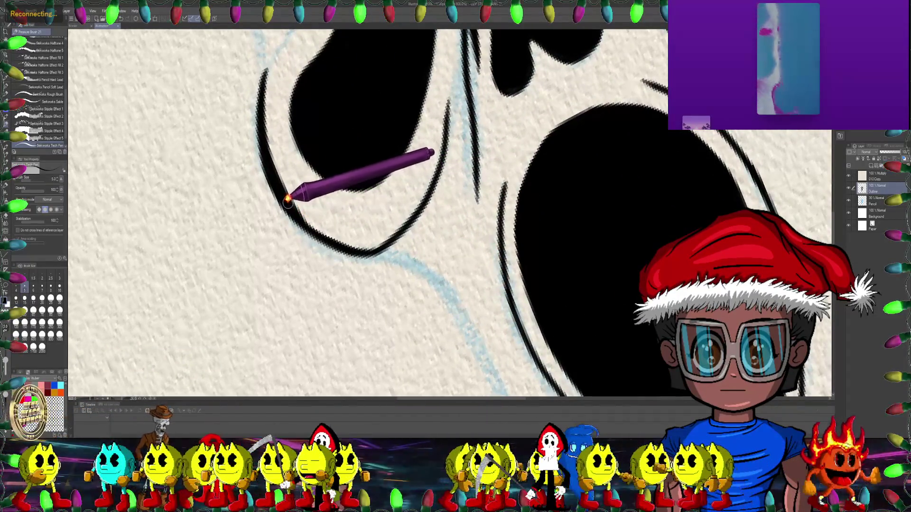
{"action": "mouse_move", "coordinate": [309, 214]}
{"action": "left_mouse_down"}
{"action": "mouse_move", "coordinate": [354, 227]}
{"action": "mouse_move", "coordinate": [412, 209]}
{"action": "mouse_move", "coordinate": [434, 143]}
{"action": "left_mouse_up"}
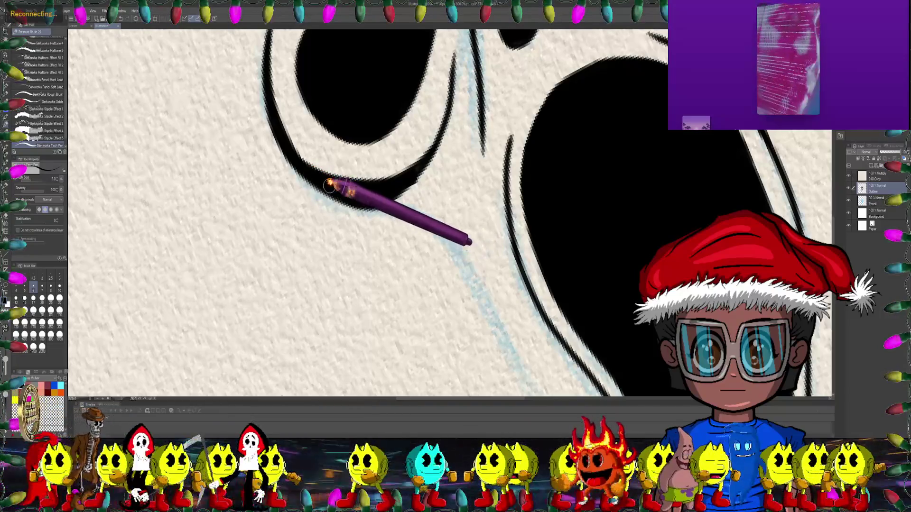
{"action": "left_click_drag", "start_coordinate": [330, 185], "coordinate": [418, 139]}
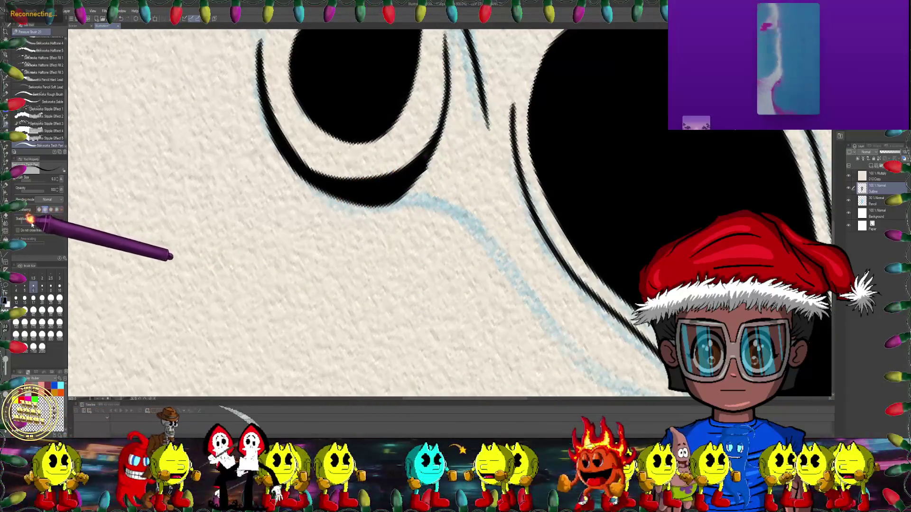
{"action": "left_click_drag", "start_coordinate": [71, 209], "coordinate": [203, 163]}
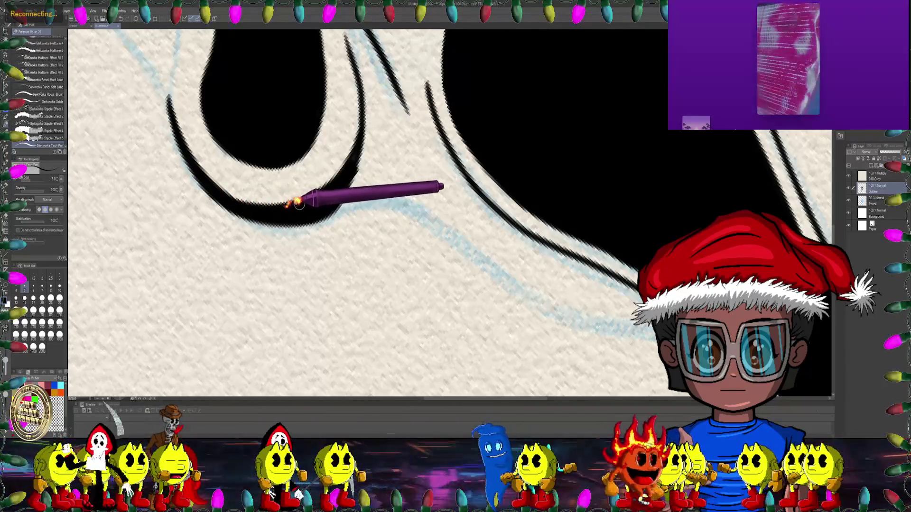
{"action": "left_click_drag", "start_coordinate": [298, 204], "coordinate": [276, 260]}
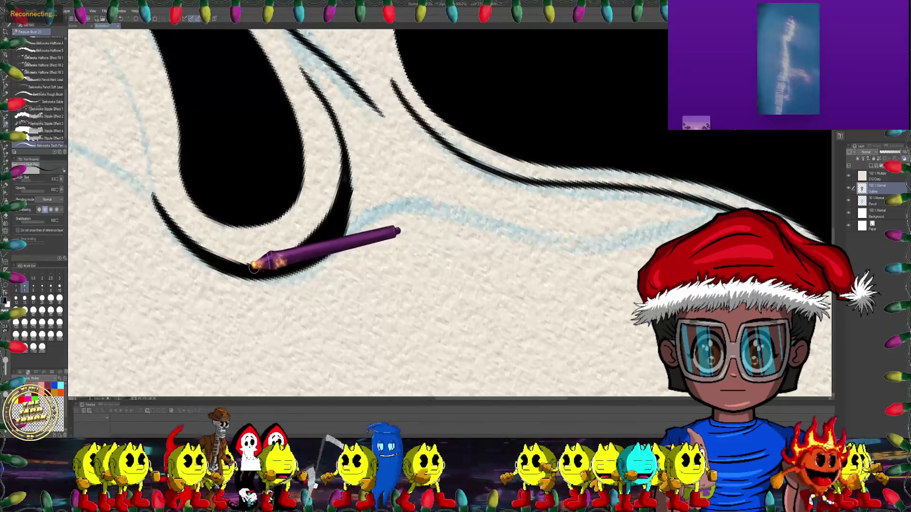
{"action": "mouse_move", "coordinate": [234, 261]}
{"action": "left_mouse_down"}
{"action": "mouse_move", "coordinate": [399, 140]}
{"action": "mouse_move", "coordinate": [325, 159]}
{"action": "left_mouse_up"}
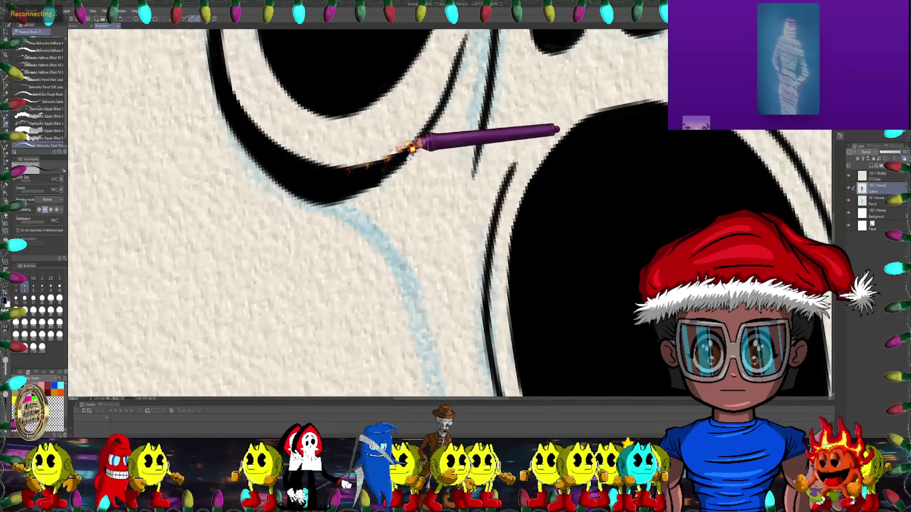
{"action": "left_click_drag", "start_coordinate": [408, 148], "coordinate": [460, 216]}
{"action": "scroll", "coordinate": [460, 216], "scroll_direction": "down", "scroll_amount": 2}
- Extend the thin outline stroke to the right and trim its ends with the hard eraser
{"action": "scroll", "coordinate": [473, 223], "scroll_direction": "up", "scroll_amount": 1}
{"action": "scroll", "coordinate": [433, 194], "scroll_direction": "up", "scroll_amount": 1}
{"action": "scroll", "coordinate": [412, 122], "scroll_direction": "up", "scroll_amount": 1}
{"action": "scroll", "coordinate": [395, 127], "scroll_direction": "up", "scroll_amount": 1}
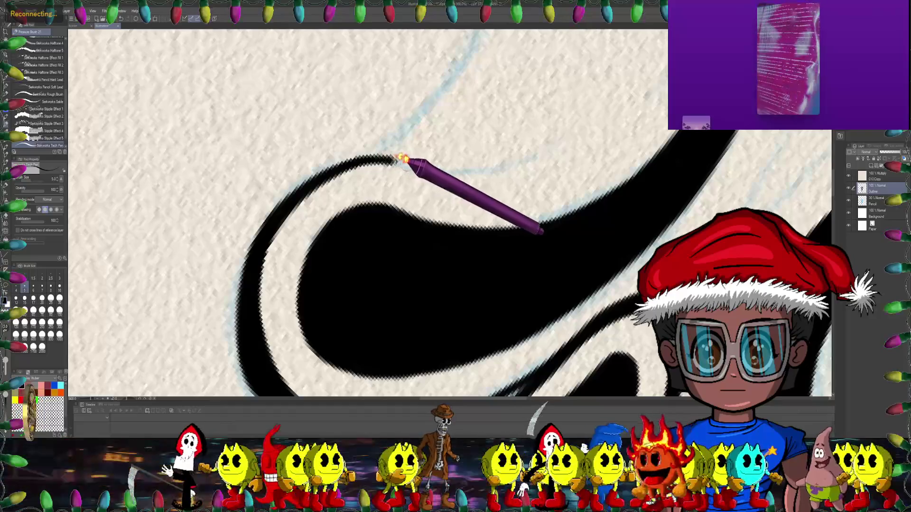
{"action": "left_click_drag", "start_coordinate": [493, 177], "coordinate": [596, 153]}
{"action": "scroll", "coordinate": [424, 163], "scroll_direction": "down", "scroll_amount": 2}
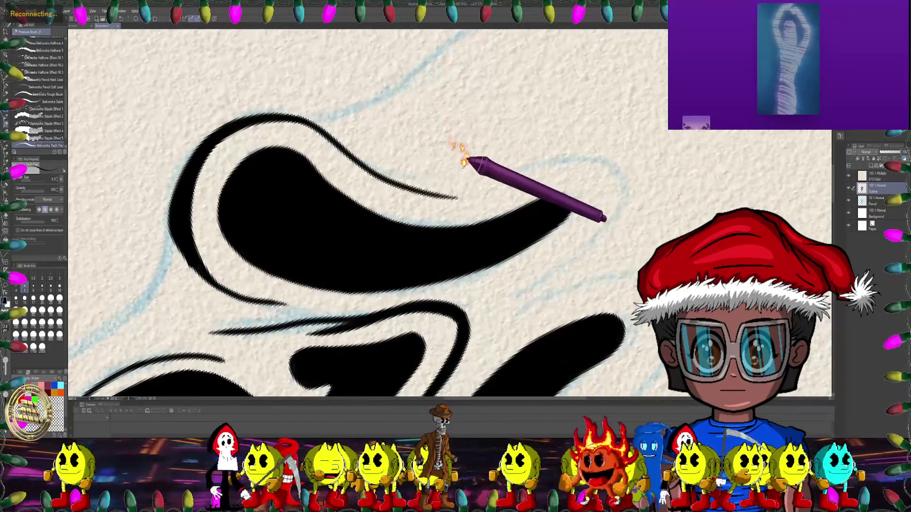
{"action": "key", "text": "e"}
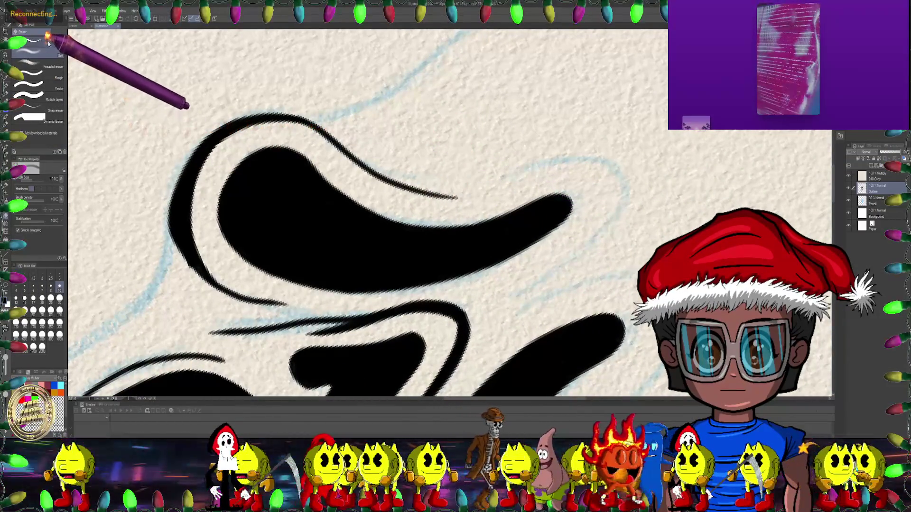
{"action": "left_click", "coordinate": [52, 41]}
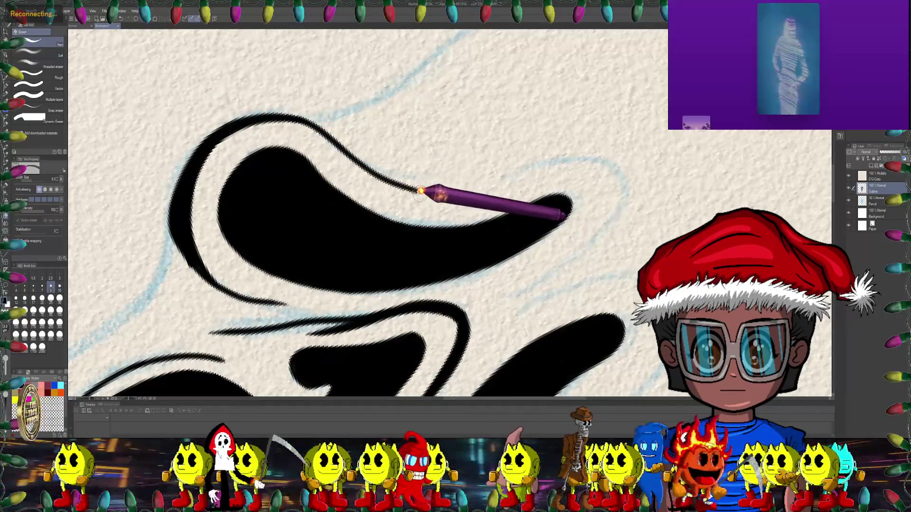
{"action": "left_click_drag", "start_coordinate": [491, 190], "coordinate": [420, 137]}
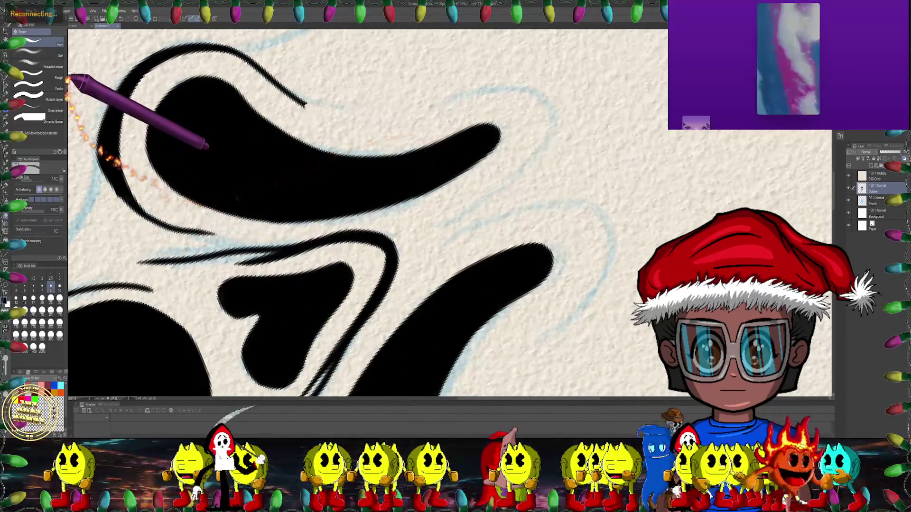
{"action": "left_click", "coordinate": [7, 121]}
- Rotate the mask toward upright and extend the ink stroke further right
{"action": "scroll", "coordinate": [341, 163], "scroll_direction": "up", "scroll_amount": 2}
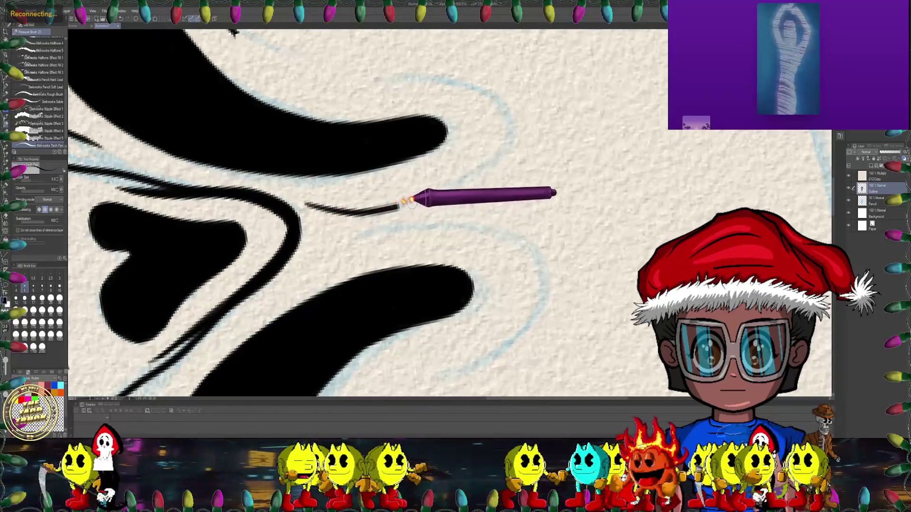
{"action": "scroll", "coordinate": [448, 180], "scroll_direction": "down", "scroll_amount": 2}
{"action": "scroll", "coordinate": [341, 211], "scroll_direction": "down", "scroll_amount": 2}
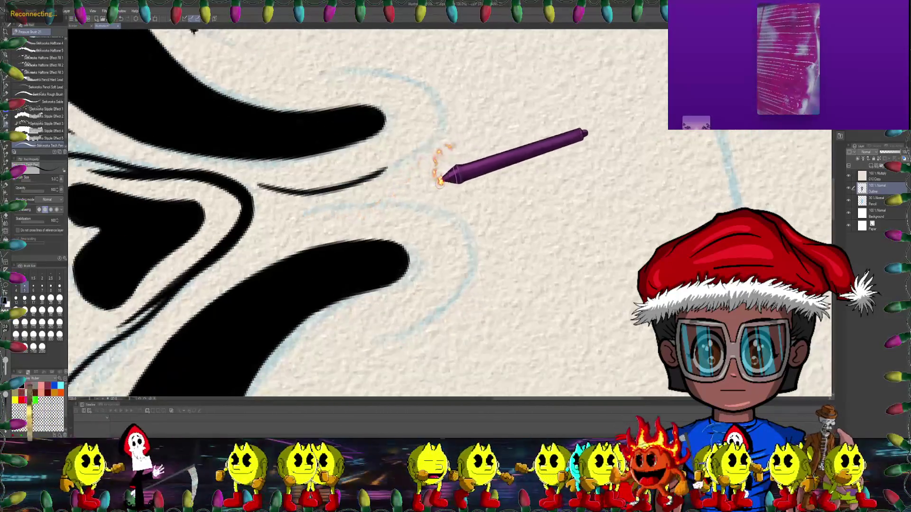
{"action": "scroll", "coordinate": [441, 177], "scroll_direction": "down", "scroll_amount": 2}
{"action": "scroll", "coordinate": [451, 187], "scroll_direction": "down", "scroll_amount": 2}
{"action": "mouse_move", "coordinate": [460, 199]}
{"action": "left_mouse_down"}
{"action": "mouse_move", "coordinate": [498, 147]}
{"action": "mouse_move", "coordinate": [451, 134]}
{"action": "mouse_move", "coordinate": [421, 158]}
{"action": "mouse_move", "coordinate": [431, 189]}
{"action": "mouse_move", "coordinate": [439, 135]}
{"action": "left_mouse_up"}
{"action": "scroll", "coordinate": [433, 156], "scroll_direction": "up", "scroll_amount": 2}
{"action": "scroll", "coordinate": [434, 186], "scroll_direction": "up", "scroll_amount": 2}
{"action": "scroll", "coordinate": [436, 126], "scroll_direction": "up", "scroll_amount": 2}
{"action": "scroll", "coordinate": [397, 146], "scroll_direction": "up", "scroll_amount": 3}
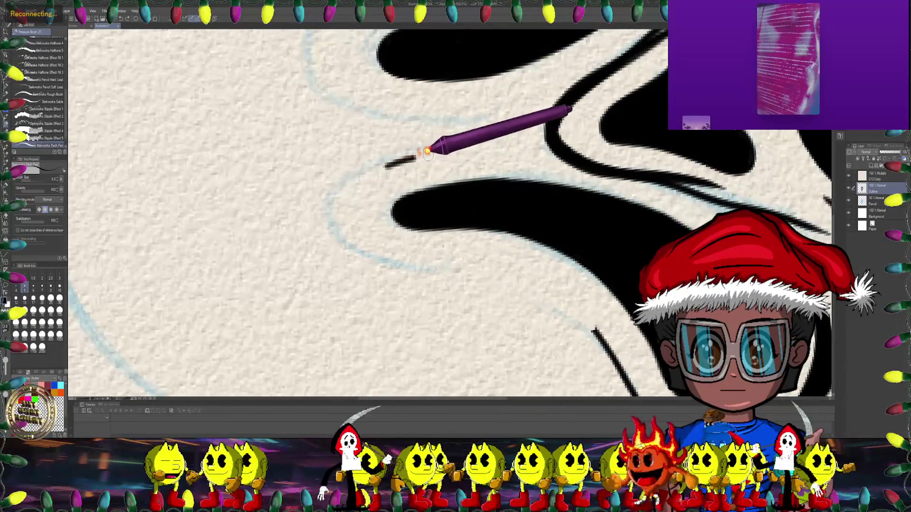
{"action": "left_click_drag", "start_coordinate": [450, 149], "coordinate": [475, 146]}
- Thin the outline with the hard and soft erasers, leaving a white gap above the eye
{"action": "mouse_move", "coordinate": [417, 180]}
{"action": "left_mouse_down"}
{"action": "mouse_move", "coordinate": [285, 159]}
{"action": "mouse_move", "coordinate": [441, 146]}
{"action": "mouse_move", "coordinate": [464, 182]}
{"action": "left_mouse_up"}
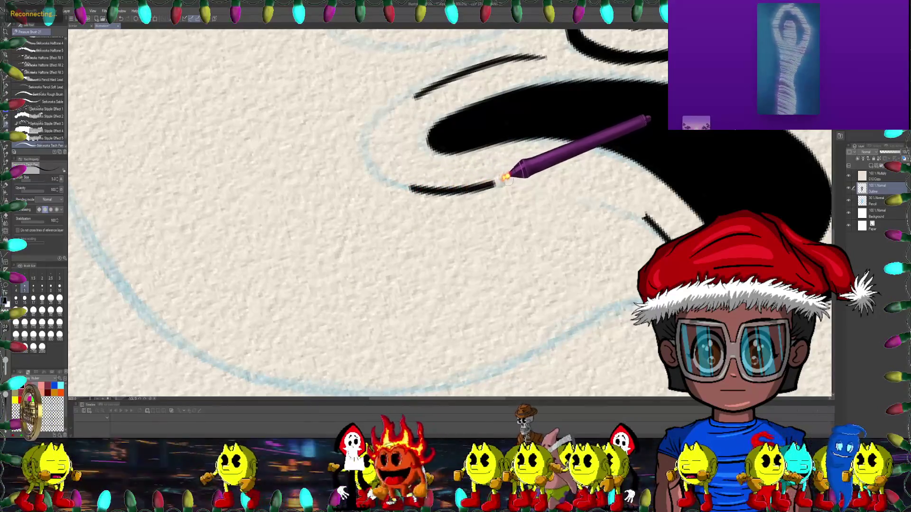
{"action": "mouse_move", "coordinate": [590, 177]}
{"action": "left_mouse_down"}
{"action": "mouse_move", "coordinate": [418, 162]}
{"action": "mouse_move", "coordinate": [477, 279]}
{"action": "mouse_move", "coordinate": [515, 220]}
{"action": "mouse_move", "coordinate": [473, 217]}
{"action": "mouse_move", "coordinate": [461, 240]}
{"action": "mouse_move", "coordinate": [451, 223]}
{"action": "mouse_move", "coordinate": [396, 207]}
{"action": "mouse_move", "coordinate": [409, 219]}
{"action": "left_mouse_up"}
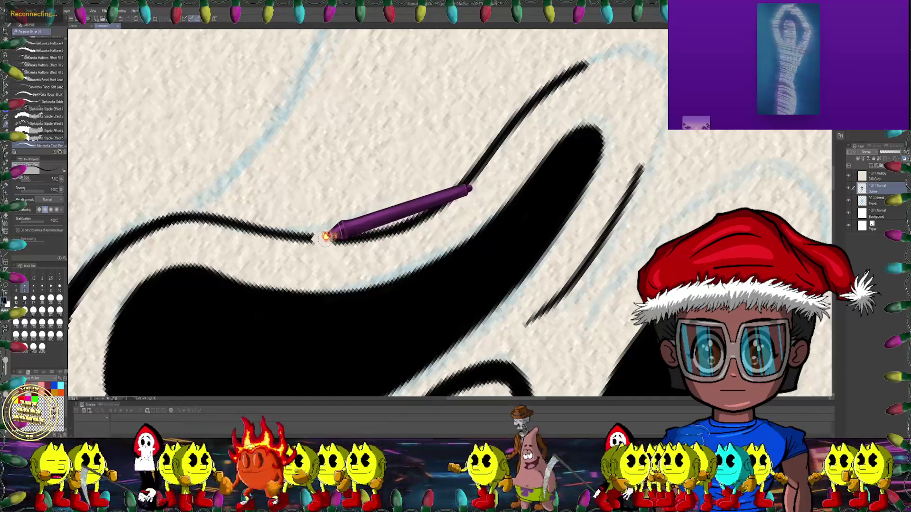
{"action": "left_click_drag", "start_coordinate": [247, 219], "coordinate": [316, 152]}
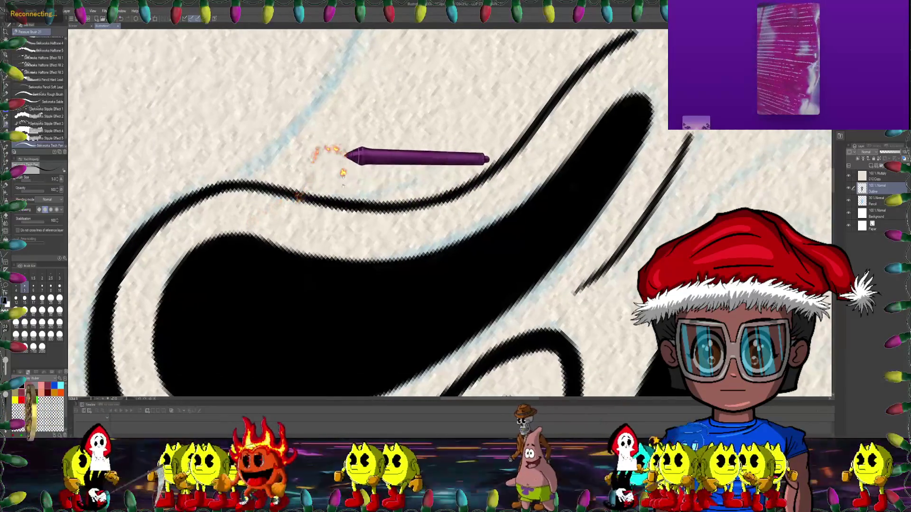
{"action": "key", "text": "e"}
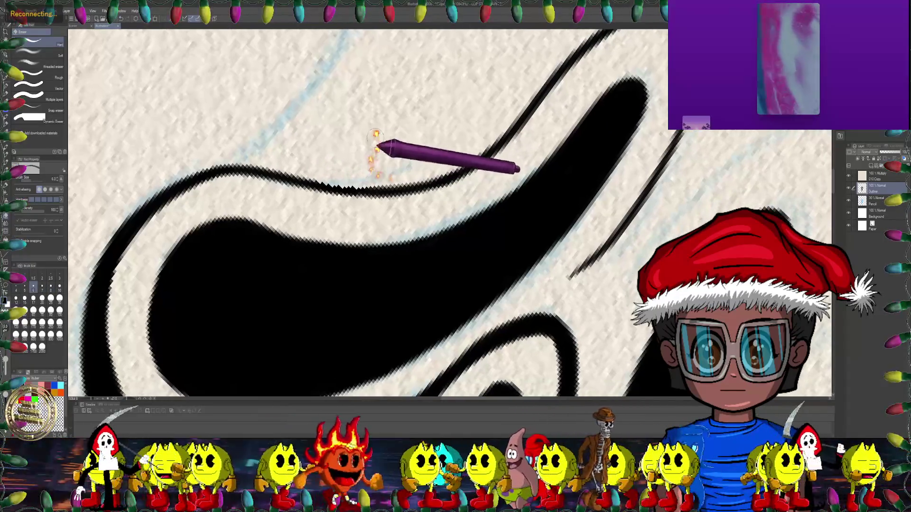
{"action": "left_click_drag", "start_coordinate": [368, 192], "coordinate": [233, 233]}
{"action": "left_click", "coordinate": [56, 53]}
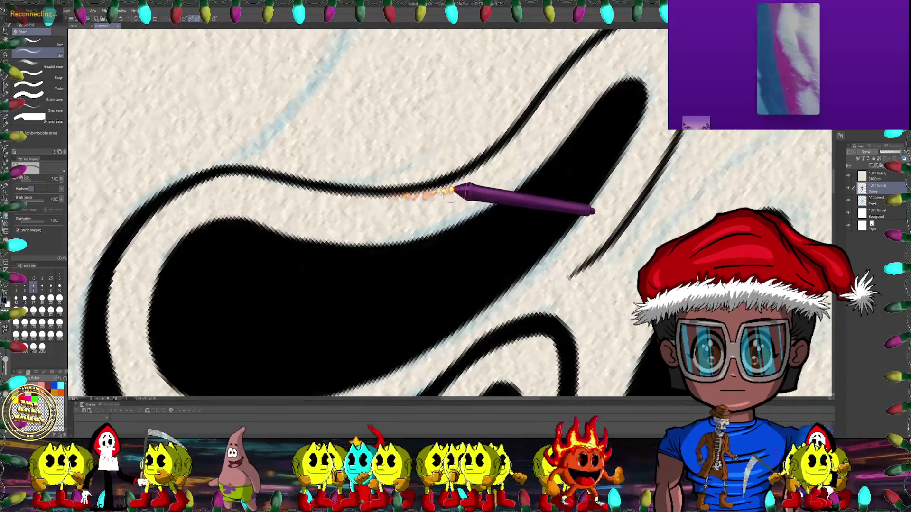
{"action": "left_click_drag", "start_coordinate": [274, 203], "coordinate": [346, 136]}
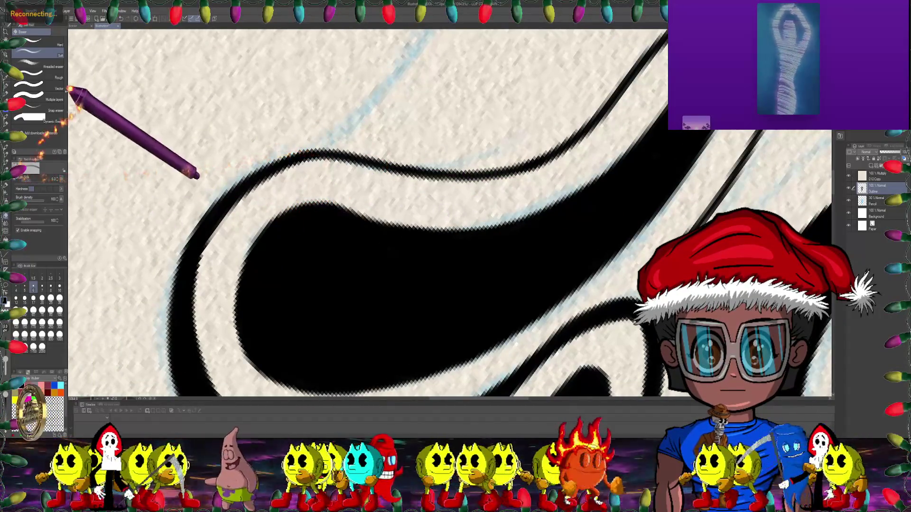
{"action": "left_click", "coordinate": [6, 124]}
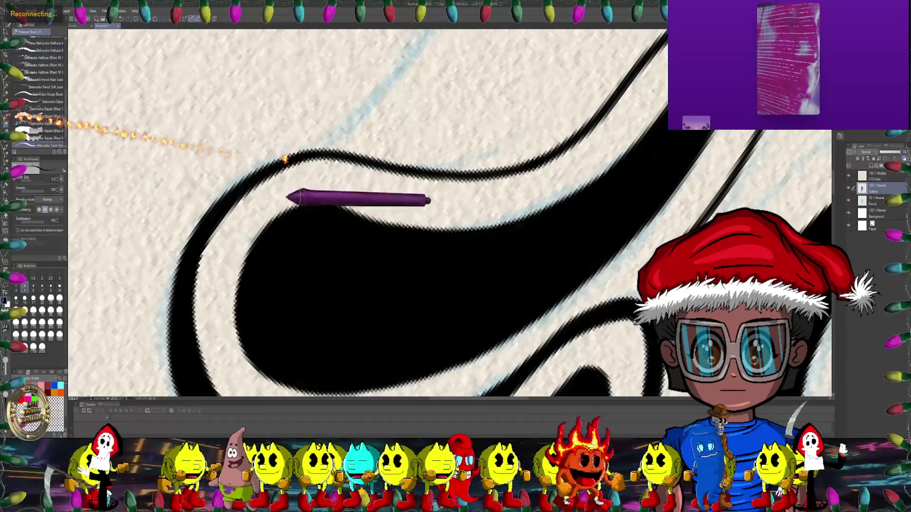
{"action": "left_click_drag", "start_coordinate": [251, 157], "coordinate": [276, 181]}
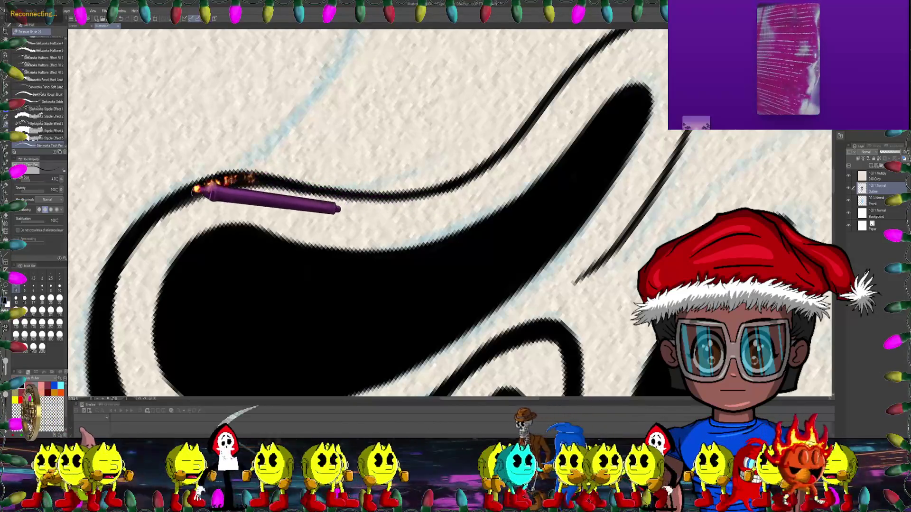
{"action": "mouse_move", "coordinate": [249, 191]}
{"action": "left_mouse_down"}
{"action": "mouse_move", "coordinate": [294, 169]}
{"action": "mouse_move", "coordinate": [350, 108]}
{"action": "left_mouse_up"}
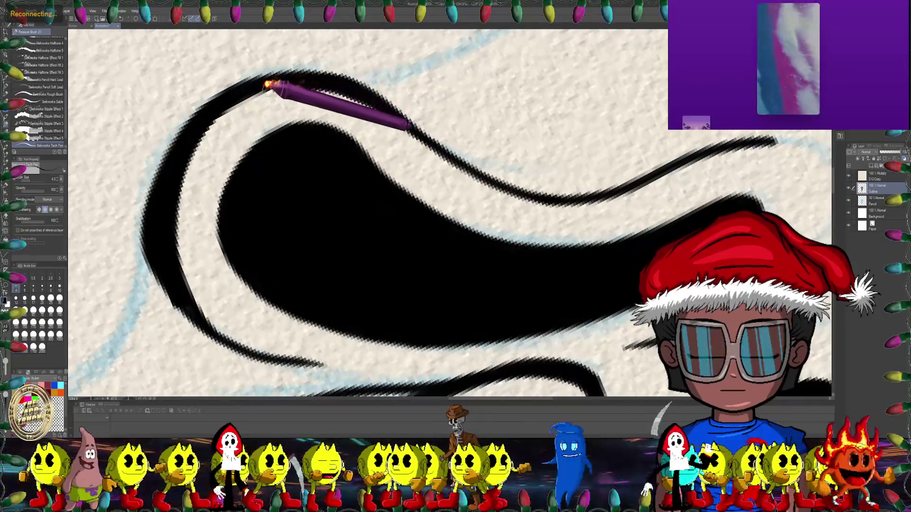
{"action": "scroll", "coordinate": [264, 81], "scroll_direction": "down", "scroll_amount": 4}
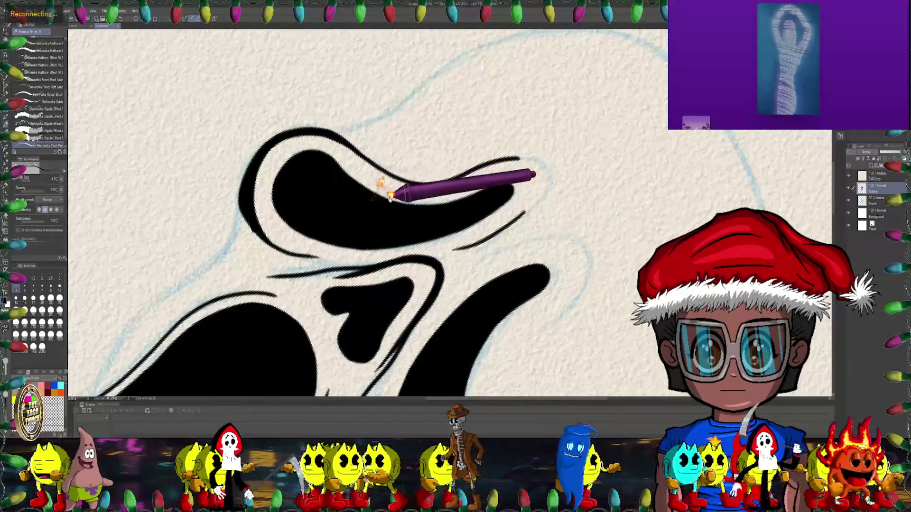
- Angle the view along the eye's lower curve for the thin outline stroke
{"action": "mouse_move", "coordinate": [524, 163]}
{"action": "left_mouse_down"}
{"action": "mouse_move", "coordinate": [363, 171]}
{"action": "mouse_move", "coordinate": [417, 118]}
{"action": "mouse_move", "coordinate": [484, 122]}
{"action": "mouse_move", "coordinate": [406, 228]}
{"action": "mouse_move", "coordinate": [328, 158]}
{"action": "mouse_move", "coordinate": [81, 228]}
{"action": "mouse_move", "coordinate": [443, 171]}
{"action": "mouse_move", "coordinate": [339, 158]}
{"action": "mouse_move", "coordinate": [344, 118]}
{"action": "mouse_move", "coordinate": [309, 165]}
{"action": "left_mouse_up"}
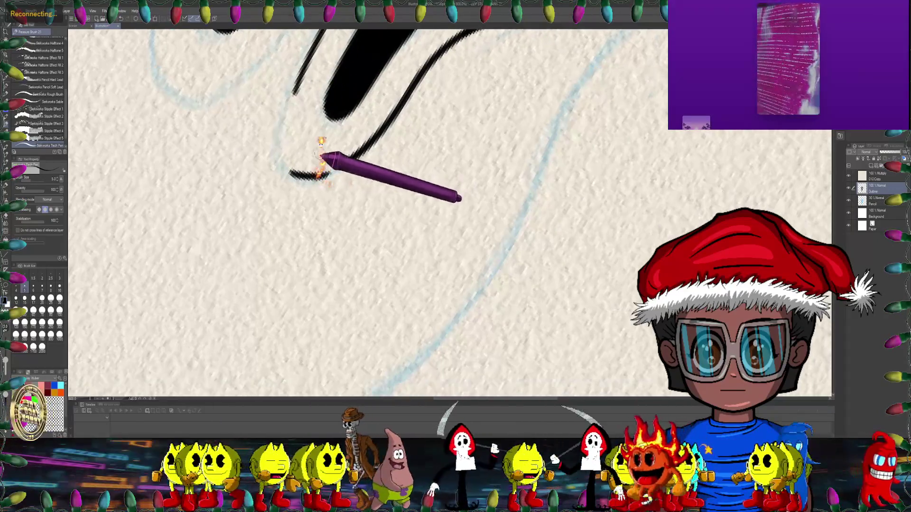
{"action": "left_click_drag", "start_coordinate": [343, 188], "coordinate": [340, 122]}
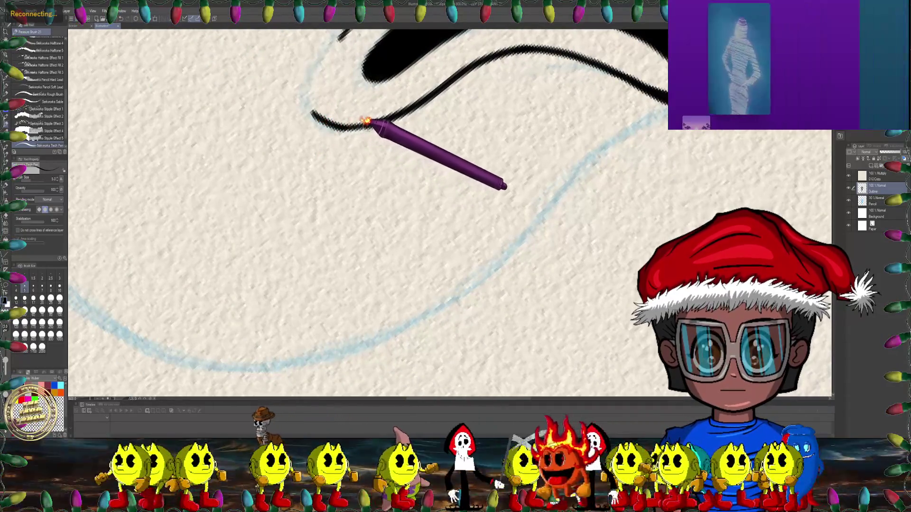
{"action": "mouse_move", "coordinate": [362, 72]}
{"action": "left_mouse_down"}
{"action": "mouse_move", "coordinate": [323, 148]}
{"action": "mouse_move", "coordinate": [329, 144]}
{"action": "left_mouse_up"}
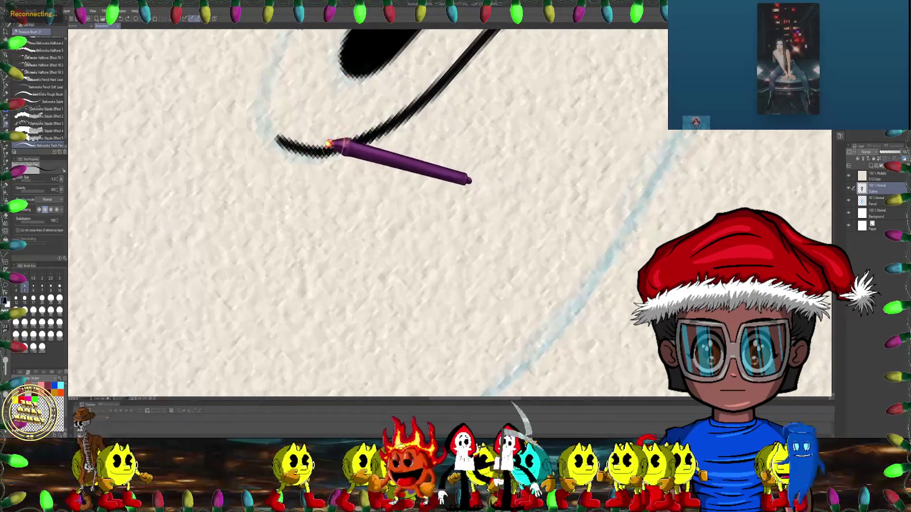
- Switch to Liquify with brush size 25, framed on the stroke's hooked end
{"action": "key", "text": "j"}
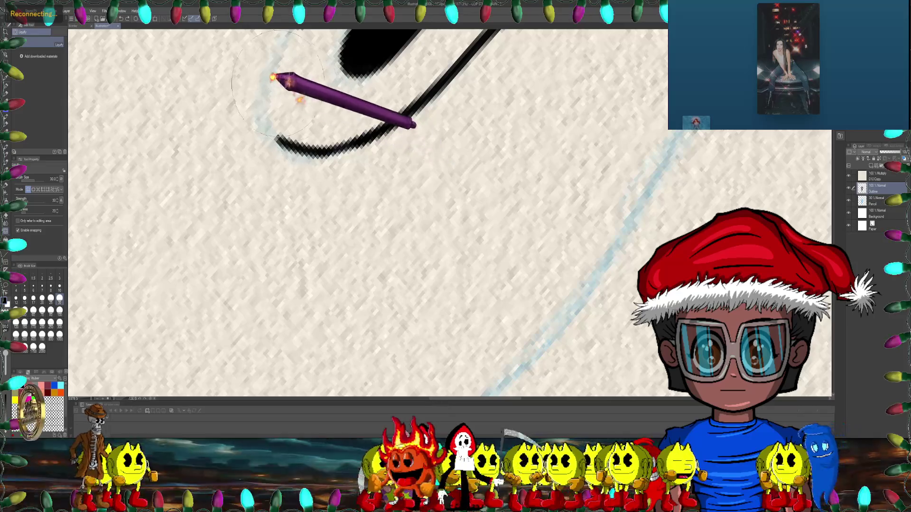
{"action": "key", "text": "bracketright"}
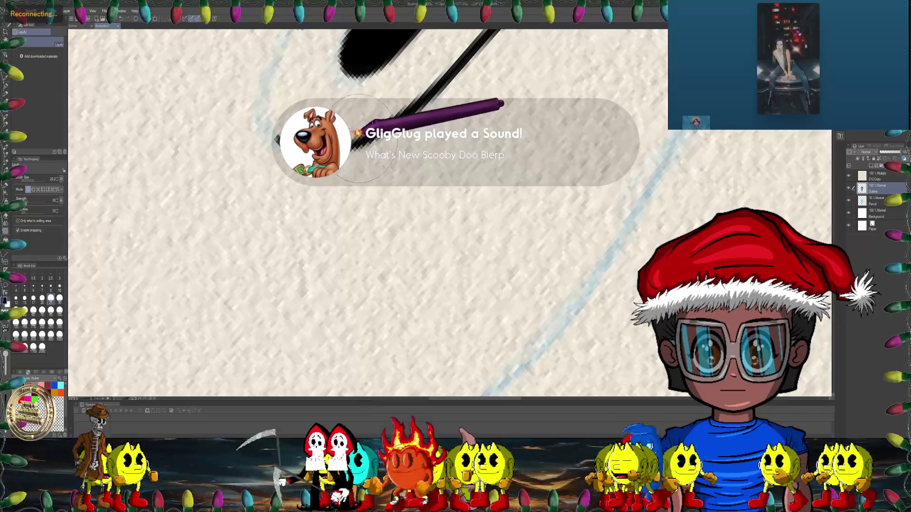
{"action": "mouse_move", "coordinate": [353, 135]}
{"action": "left_mouse_down"}
{"action": "mouse_move", "coordinate": [427, 223]}
{"action": "mouse_move", "coordinate": [539, 173]}
{"action": "left_mouse_up"}
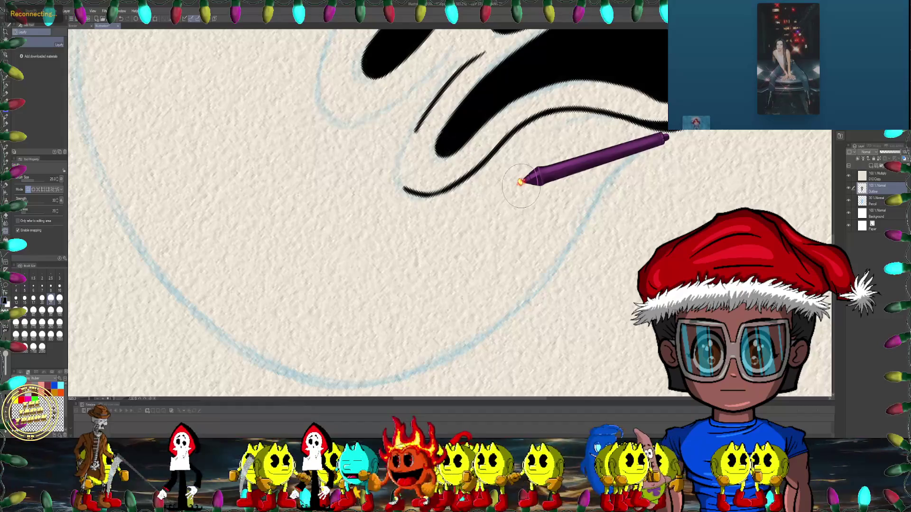
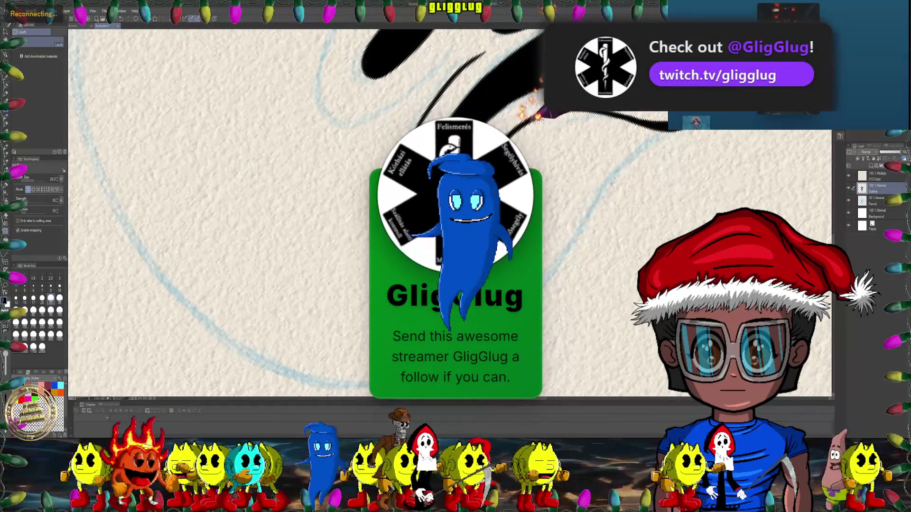
- Ink a bold black stroke along the upper curve of the eye shape
{"action": "left_click_drag", "start_coordinate": [627, 40], "coordinate": [579, 125]}
{"action": "left_click_drag", "start_coordinate": [517, 147], "coordinate": [9, 118]}
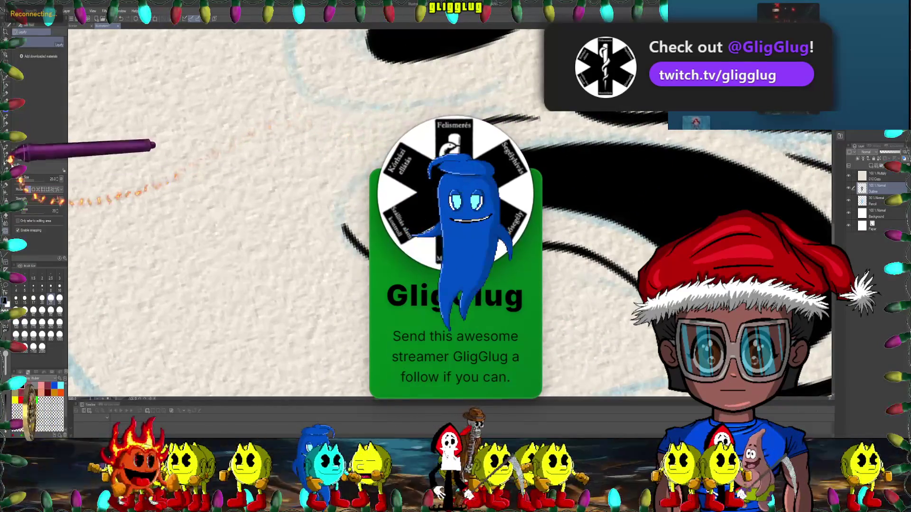
{"action": "left_click", "coordinate": [9, 118]}
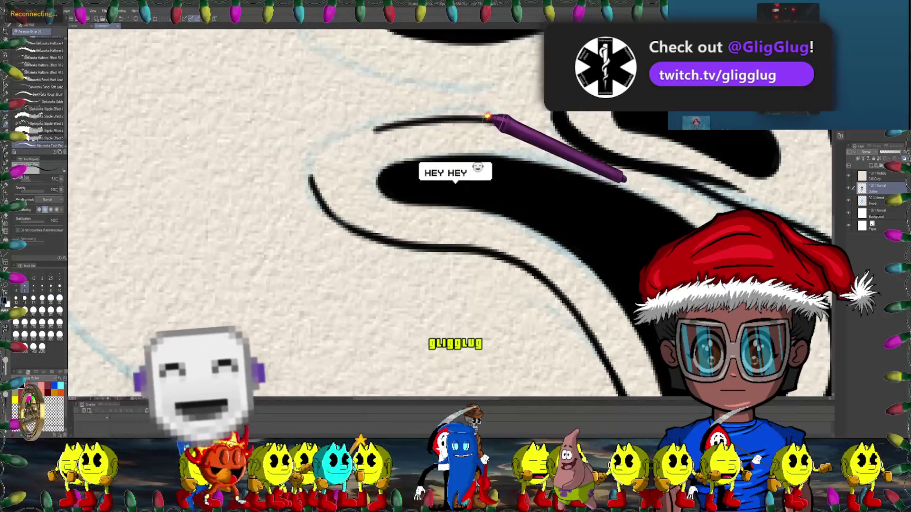
{"action": "left_click_drag", "start_coordinate": [374, 129], "coordinate": [499, 117]}
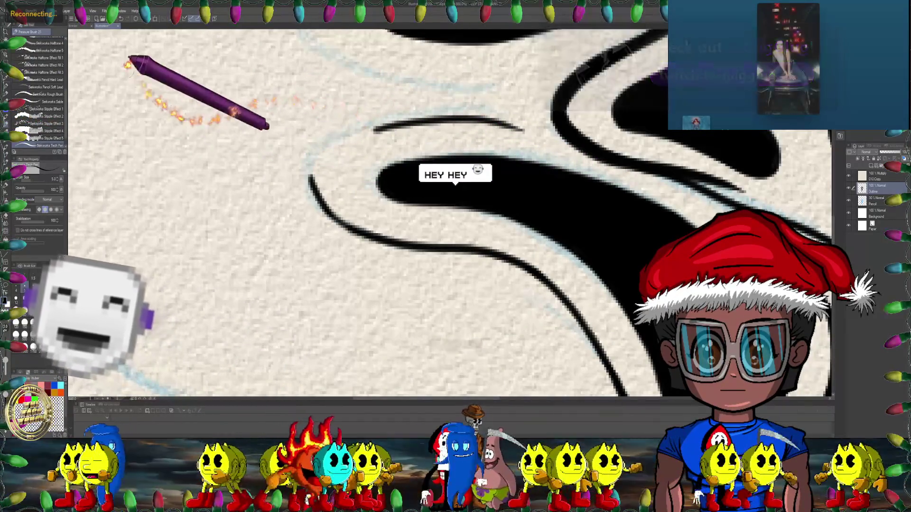
- Clean the stroke edges with the Hard eraser at size 12, then return to the pen
{"action": "key", "text": "e"}
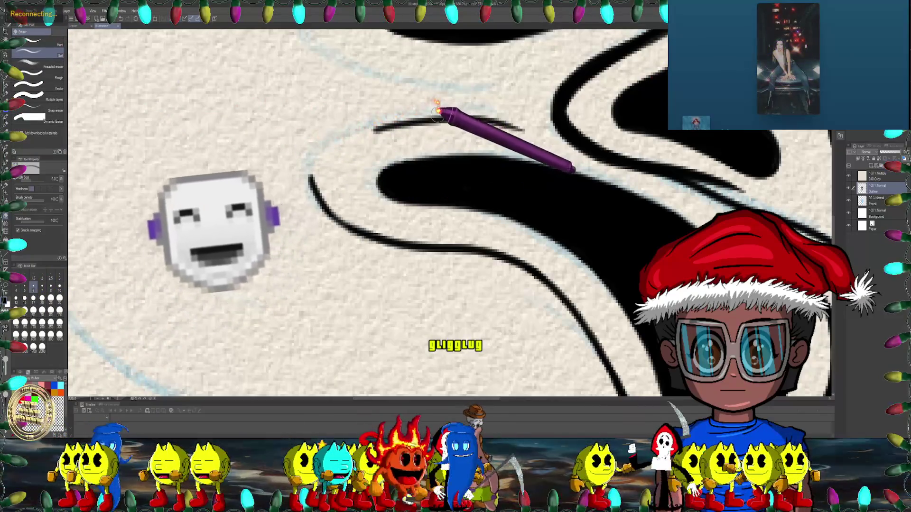
{"action": "key", "text": "bracketright"}
{"action": "key", "text": "bracketright"}
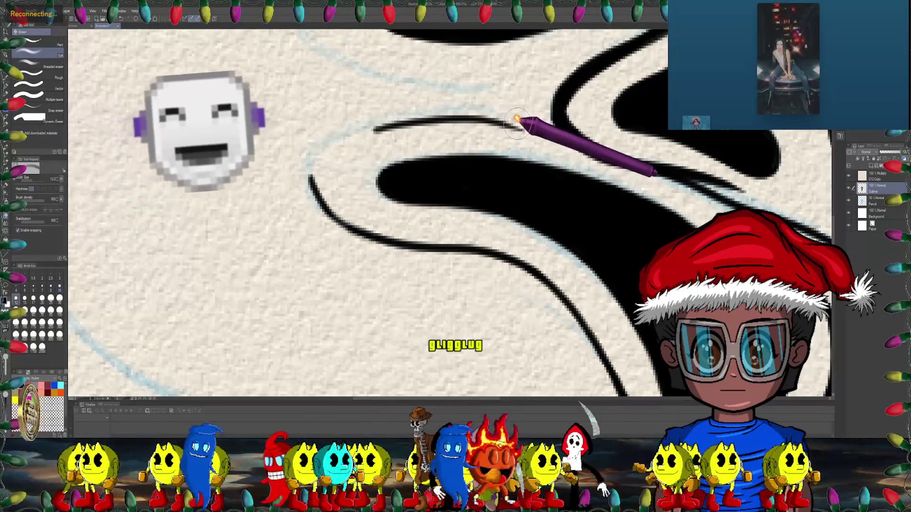
{"action": "left_click", "coordinate": [42, 42]}
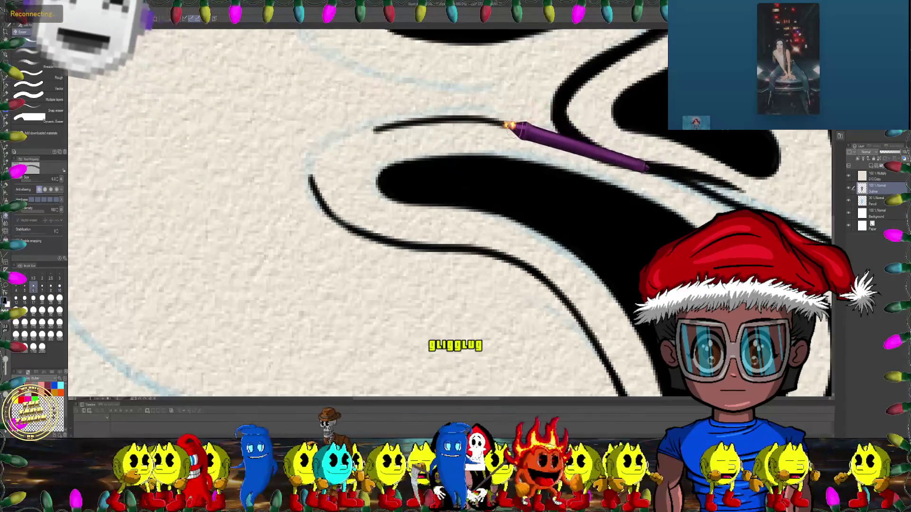
{"action": "left_click_drag", "start_coordinate": [368, 129], "coordinate": [384, 102]}
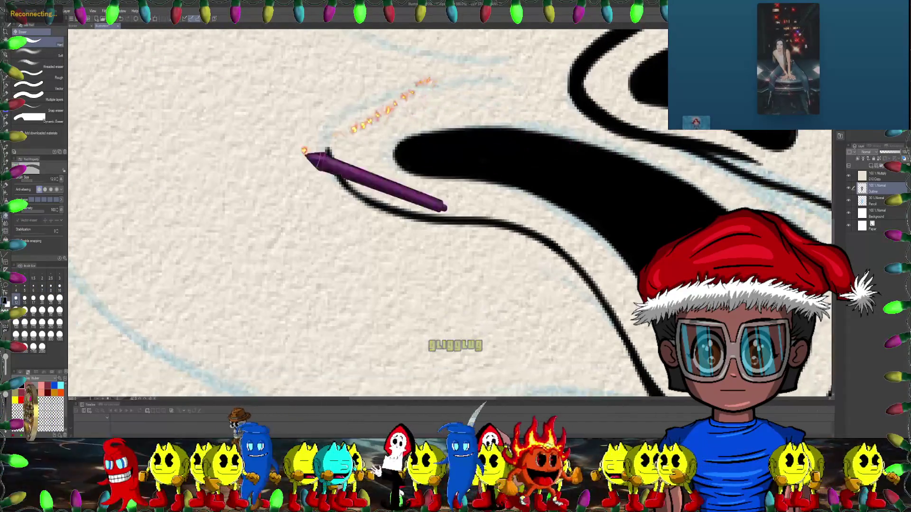
{"action": "left_click", "coordinate": [5, 122]}
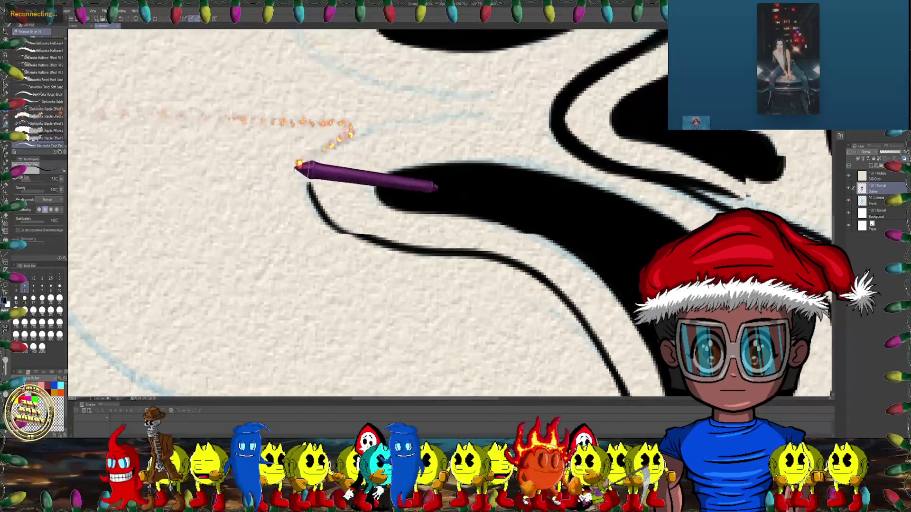
- Rotate and zoom the canvas to line up the next curve of the eye outline
{"action": "left_click_drag", "start_coordinate": [359, 118], "coordinate": [302, 126]}
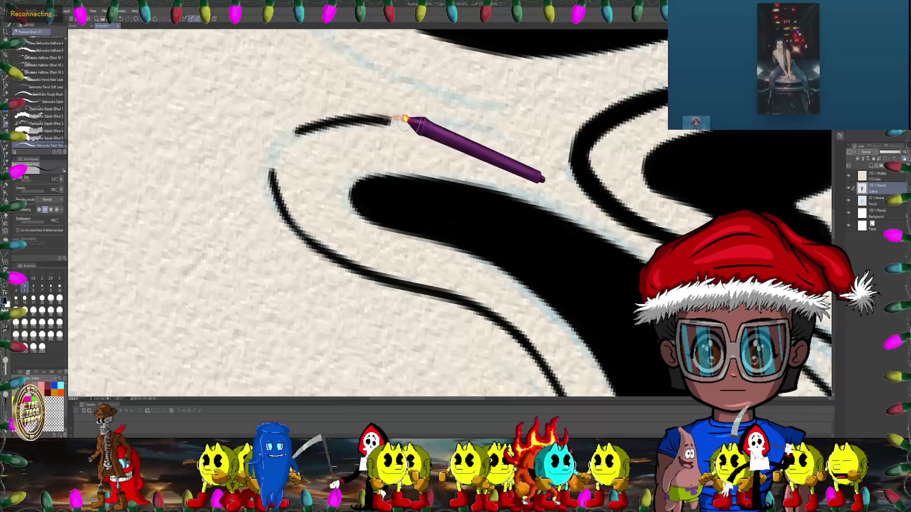
{"action": "mouse_move", "coordinate": [510, 147]}
{"action": "left_mouse_down"}
{"action": "mouse_move", "coordinate": [429, 212]}
{"action": "mouse_move", "coordinate": [493, 162]}
{"action": "mouse_move", "coordinate": [443, 150]}
{"action": "mouse_move", "coordinate": [400, 167]}
{"action": "left_mouse_up"}
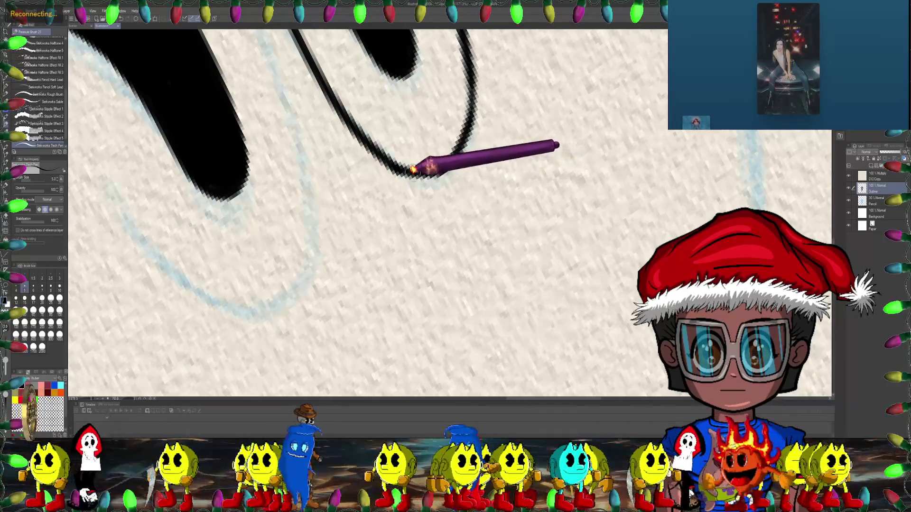
{"action": "left_click_drag", "start_coordinate": [388, 162], "coordinate": [415, 229]}
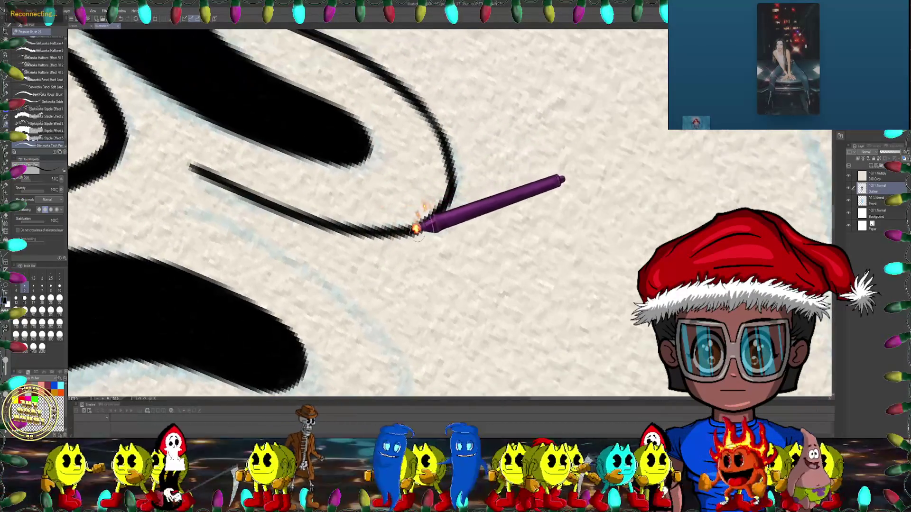
{"action": "mouse_move", "coordinate": [327, 216]}
{"action": "left_mouse_down"}
{"action": "mouse_move", "coordinate": [489, 121]}
{"action": "mouse_move", "coordinate": [389, 151]}
{"action": "mouse_move", "coordinate": [417, 162]}
{"action": "mouse_move", "coordinate": [356, 203]}
{"action": "left_mouse_up"}
{"action": "left_click_drag", "start_coordinate": [197, 213], "coordinate": [162, 158]}
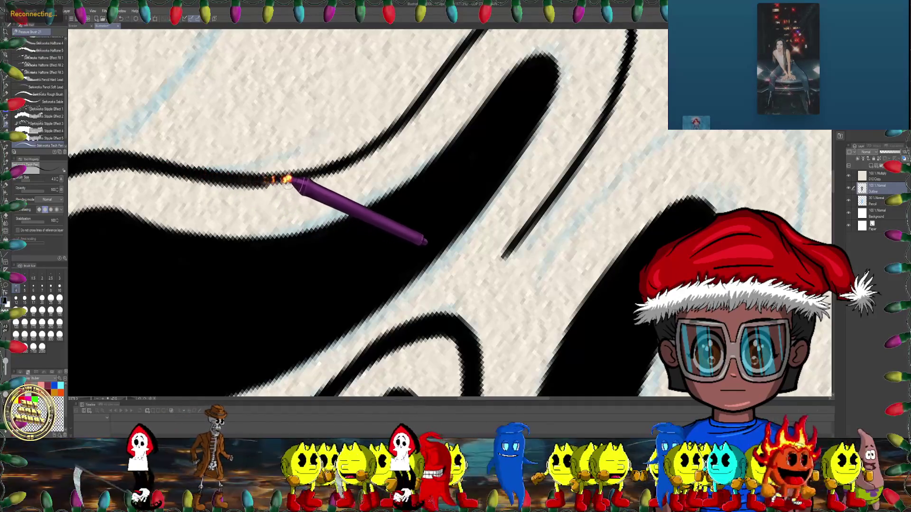
{"action": "mouse_move", "coordinate": [213, 182]}
{"action": "left_mouse_down"}
{"action": "mouse_move", "coordinate": [198, 147]}
{"action": "mouse_move", "coordinate": [319, 113]}
{"action": "left_mouse_up"}
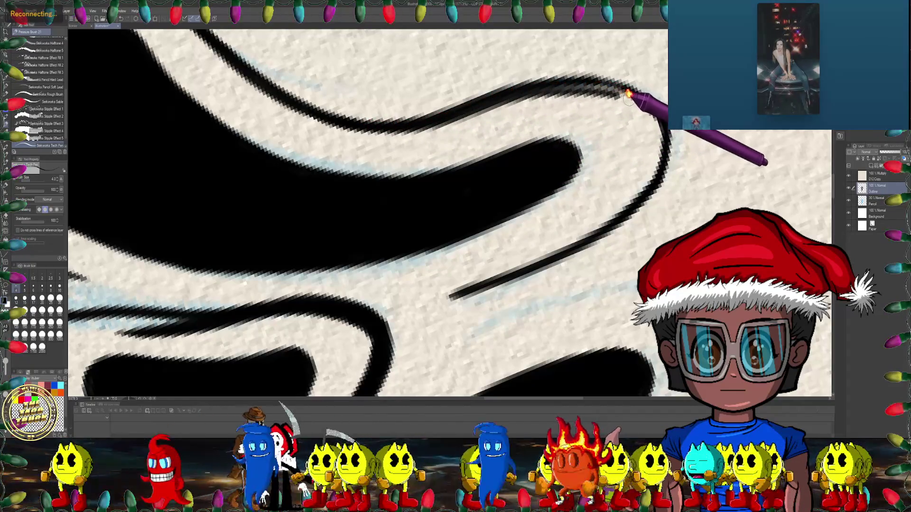
{"action": "mouse_move", "coordinate": [654, 101]}
{"action": "left_mouse_down"}
{"action": "mouse_move", "coordinate": [457, 96]}
{"action": "mouse_move", "coordinate": [64, 199]}
{"action": "left_mouse_up"}
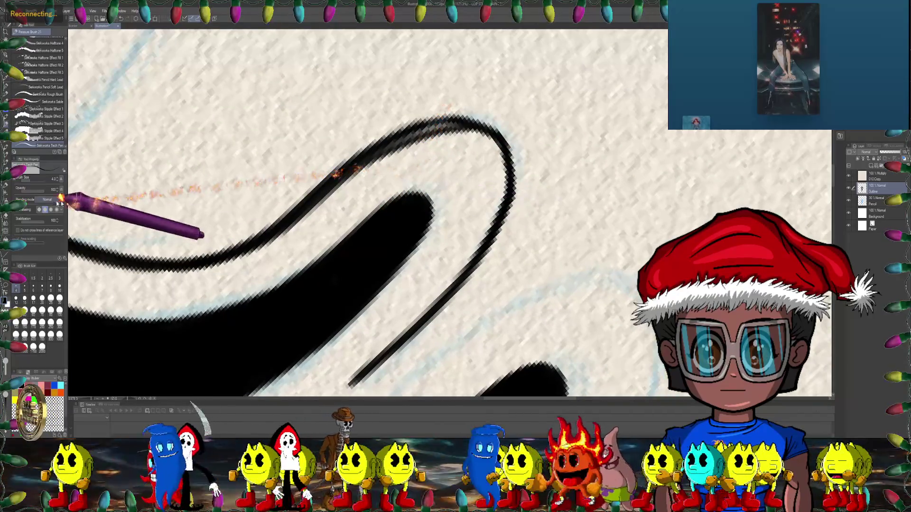
{"action": "left_click_drag", "start_coordinate": [295, 173], "coordinate": [335, 115]}
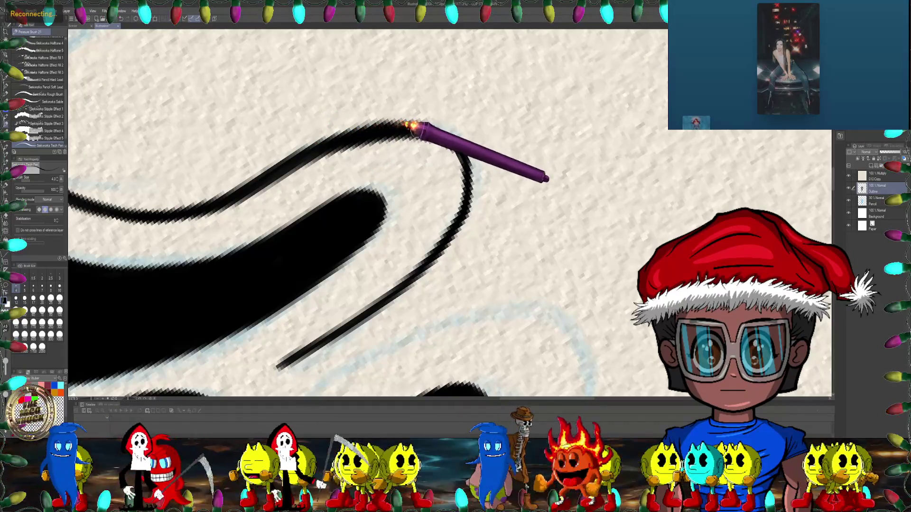
- Zoom out to check the whole mask, then pan and rotate about 45° onto the other eye shape
{"action": "scroll", "coordinate": [378, 133], "scroll_direction": "down", "scroll_amount": 10}
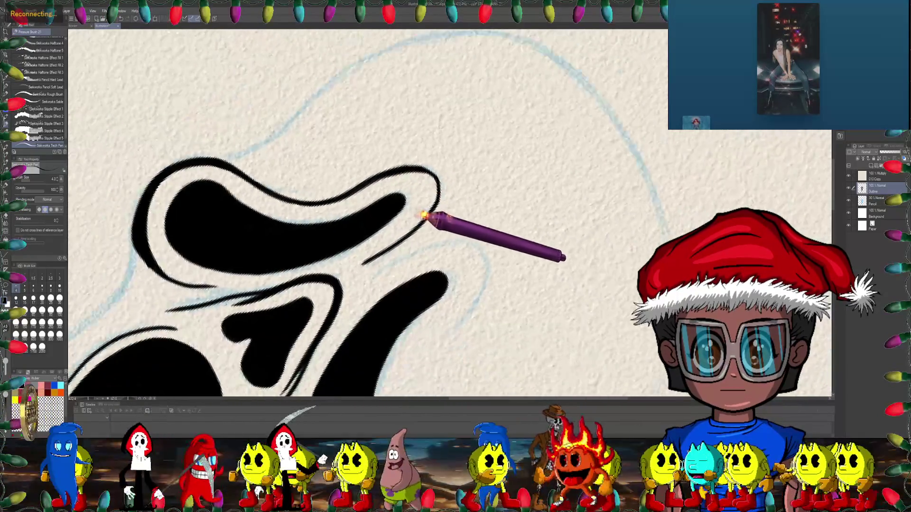
{"action": "left_click_drag", "start_coordinate": [456, 188], "coordinate": [482, 230]}
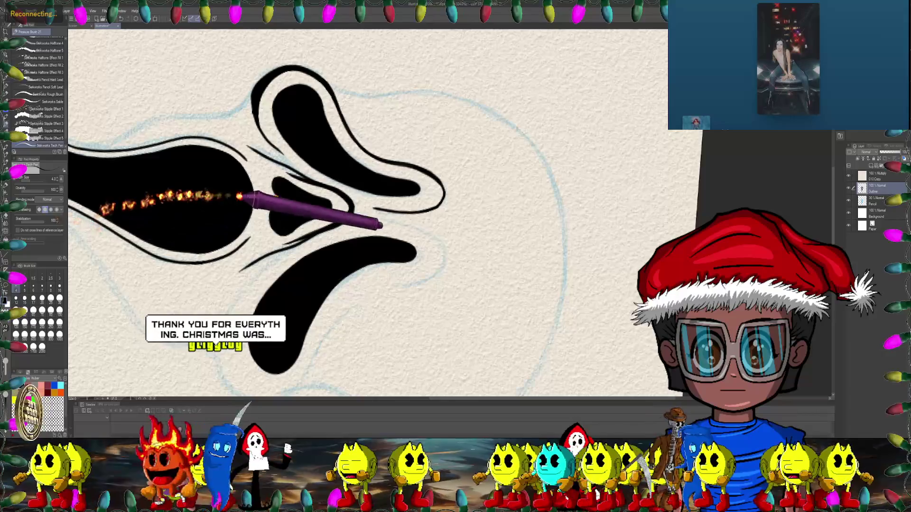
{"action": "scroll", "coordinate": [225, 196], "scroll_direction": "right", "scroll_amount": 3}
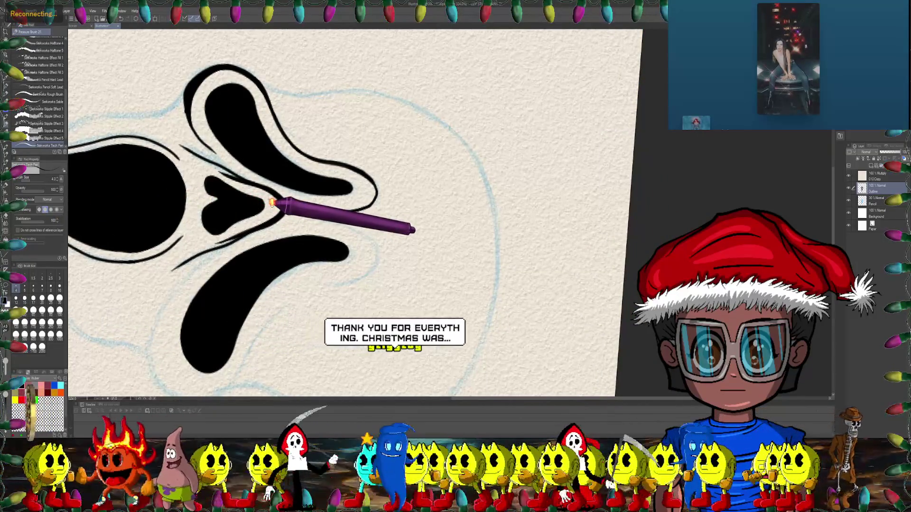
{"action": "scroll", "coordinate": [247, 118], "scroll_direction": "right", "scroll_amount": 3}
{"action": "scroll", "coordinate": [246, 119], "scroll_direction": "down", "scroll_amount": 2}
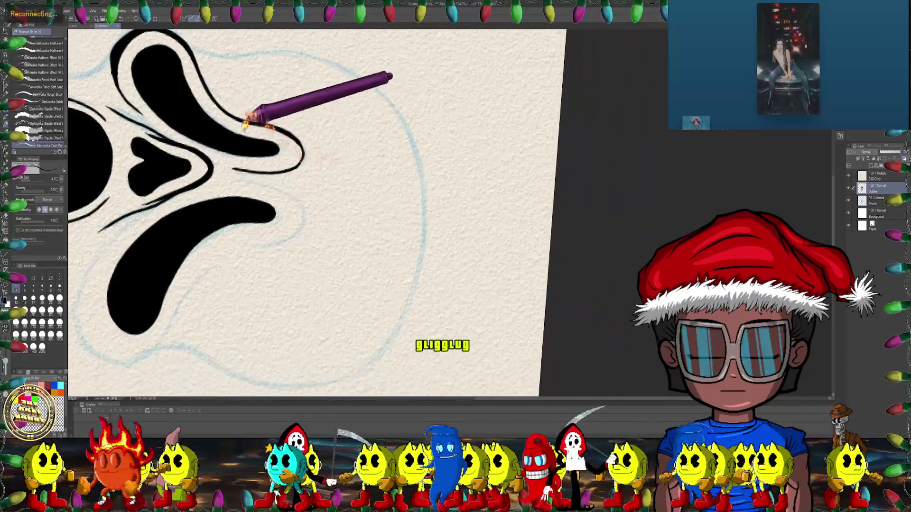
{"action": "scroll", "coordinate": [247, 119], "scroll_direction": "up", "scroll_amount": 3}
{"action": "scroll", "coordinate": [215, 193], "scroll_direction": "up", "scroll_amount": 2}
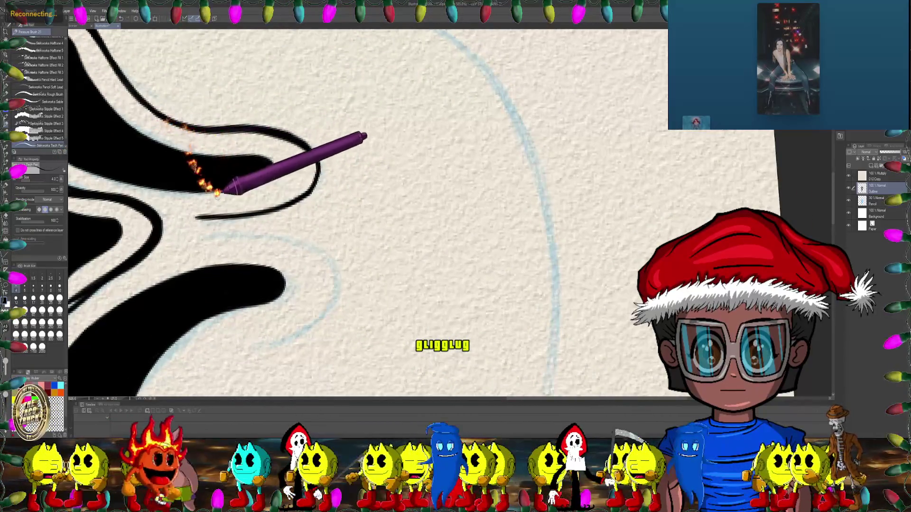
{"action": "scroll", "coordinate": [216, 194], "scroll_direction": "up", "scroll_amount": 2}
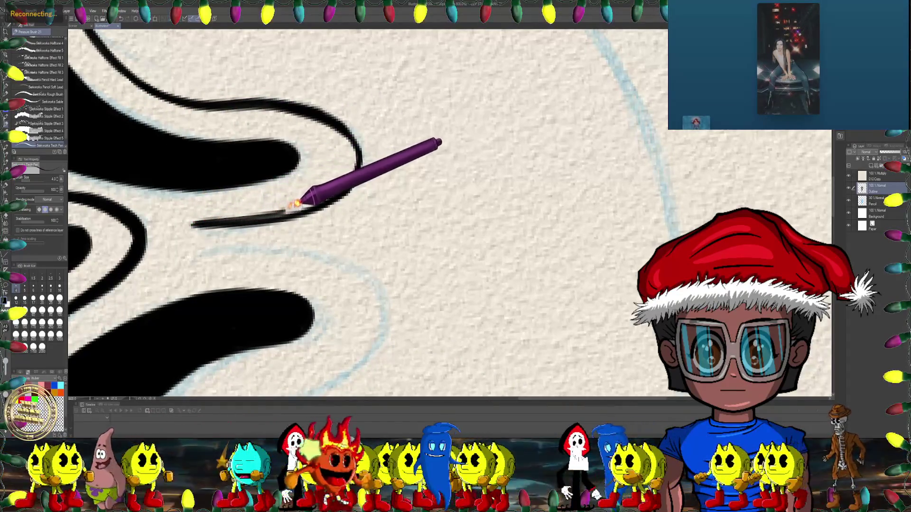
{"action": "scroll", "coordinate": [295, 173], "scroll_direction": "down", "scroll_amount": 2}
{"action": "scroll", "coordinate": [285, 187], "scroll_direction": "down", "scroll_amount": 1}
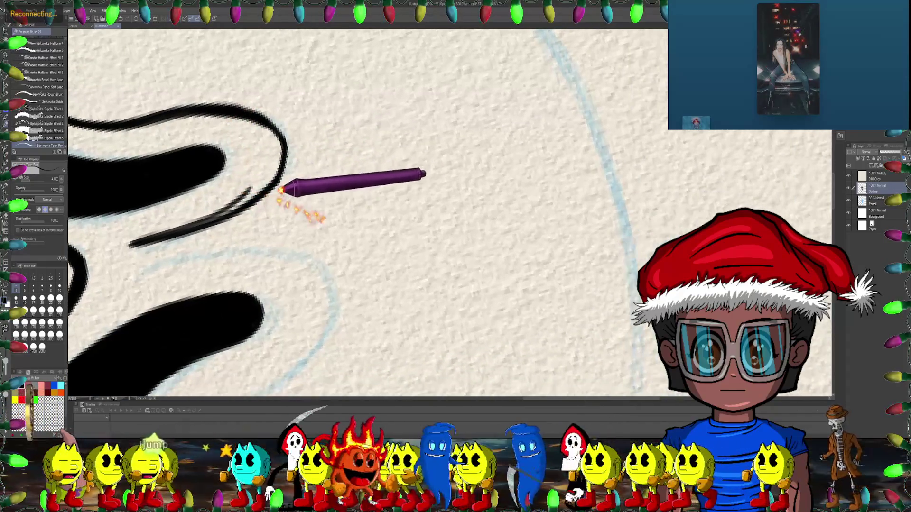
{"action": "scroll", "coordinate": [262, 158], "scroll_direction": "down", "scroll_amount": 2}
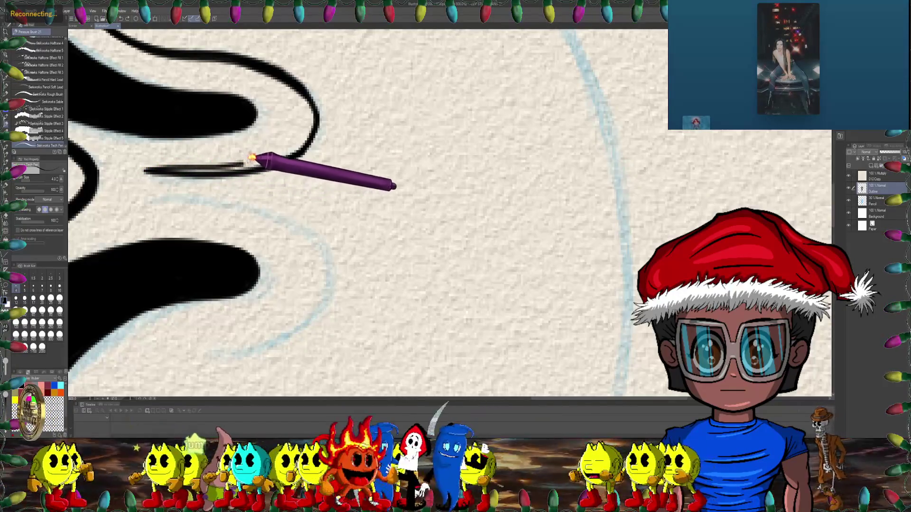
{"action": "mouse_move", "coordinate": [293, 139]}
{"action": "left_mouse_down"}
{"action": "mouse_move", "coordinate": [278, 137]}
{"action": "mouse_move", "coordinate": [265, 156]}
{"action": "left_mouse_up"}
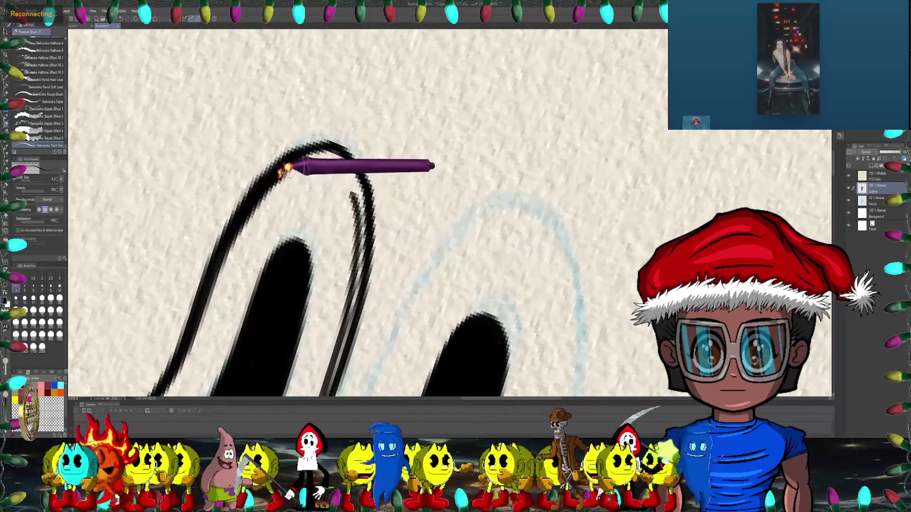
- Rotate and zoom the view so the eye outline strokes stand upright
{"action": "mouse_move", "coordinate": [333, 170]}
{"action": "left_mouse_down"}
{"action": "mouse_move", "coordinate": [305, 152]}
{"action": "mouse_move", "coordinate": [346, 157]}
{"action": "mouse_move", "coordinate": [451, 126]}
{"action": "mouse_move", "coordinate": [392, 246]}
{"action": "mouse_move", "coordinate": [386, 91]}
{"action": "mouse_move", "coordinate": [431, 92]}
{"action": "mouse_move", "coordinate": [398, 105]}
{"action": "left_mouse_up"}
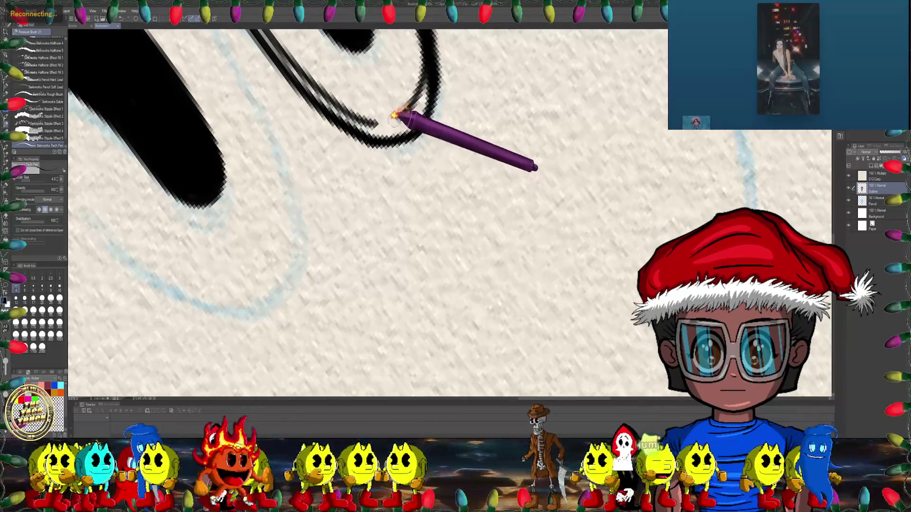
{"action": "mouse_move", "coordinate": [403, 117]}
{"action": "left_mouse_down"}
{"action": "mouse_move", "coordinate": [498, 157]}
{"action": "mouse_move", "coordinate": [484, 175]}
{"action": "mouse_move", "coordinate": [386, 138]}
{"action": "left_mouse_up"}
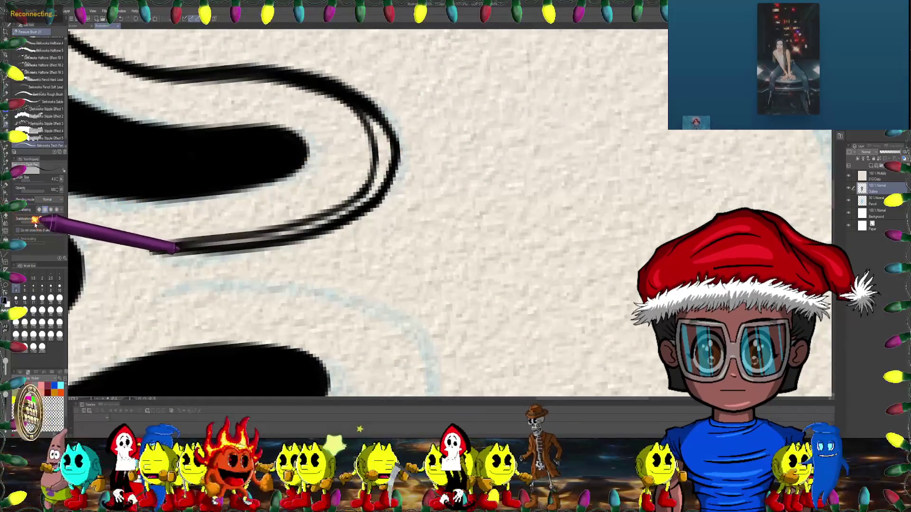
{"action": "left_click_drag", "start_coordinate": [191, 203], "coordinate": [163, 175]}
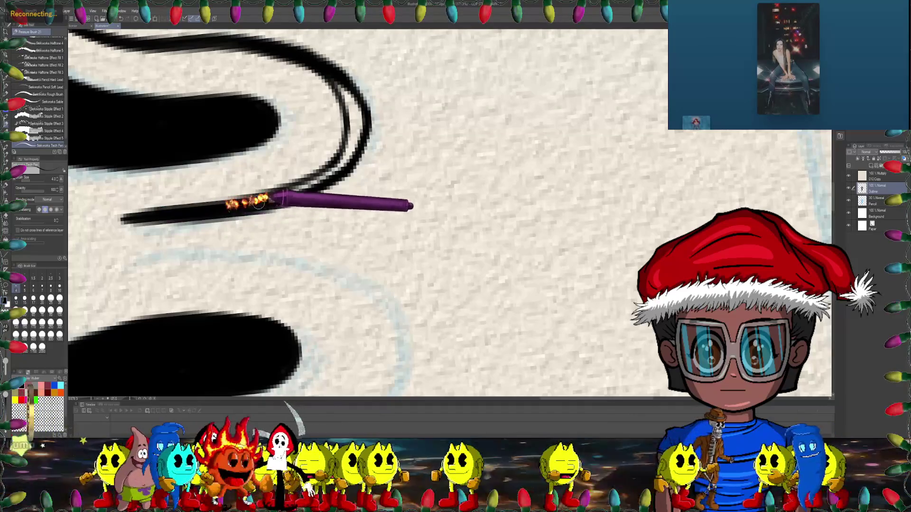
{"action": "left_click_drag", "start_coordinate": [218, 208], "coordinate": [249, 105]}
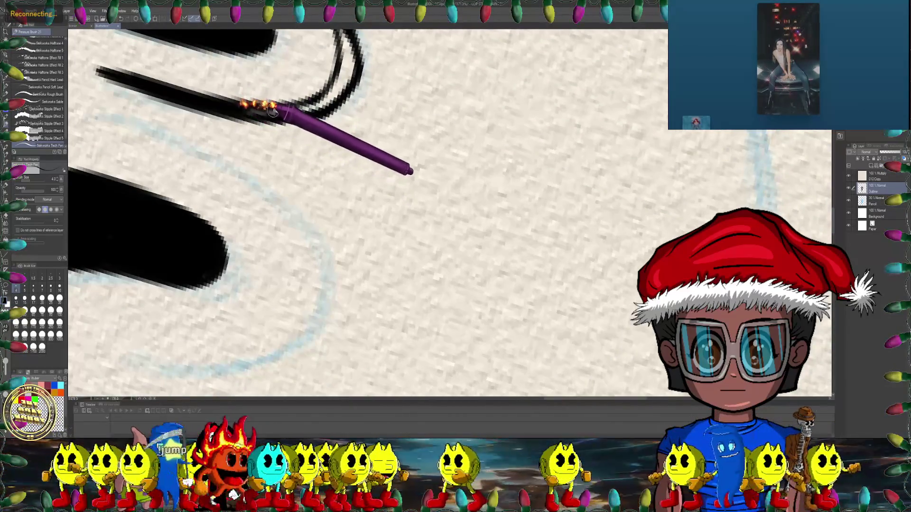
{"action": "left_click_drag", "start_coordinate": [352, 90], "coordinate": [324, 99]}
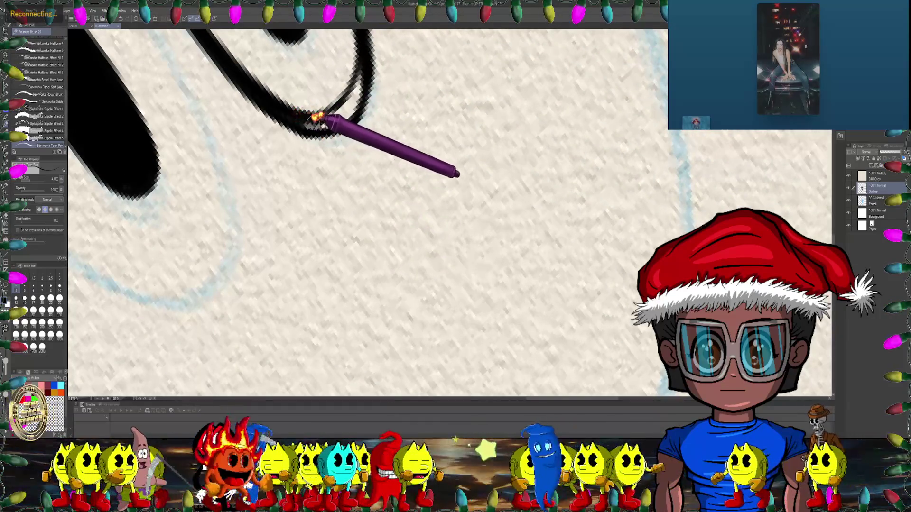
{"action": "mouse_move", "coordinate": [324, 122]}
{"action": "left_mouse_down"}
{"action": "mouse_move", "coordinate": [347, 139]}
{"action": "mouse_move", "coordinate": [346, 92]}
{"action": "left_mouse_up"}
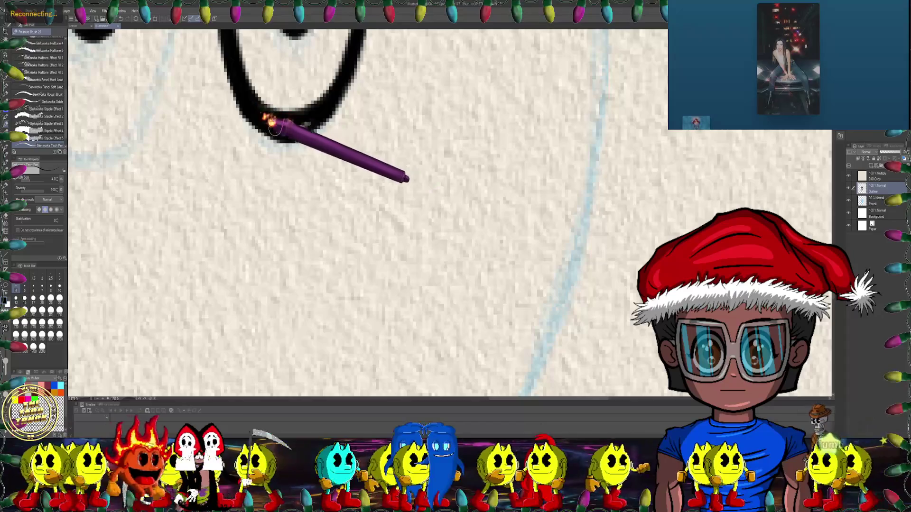
{"action": "left_click_drag", "start_coordinate": [274, 129], "coordinate": [400, 177]}
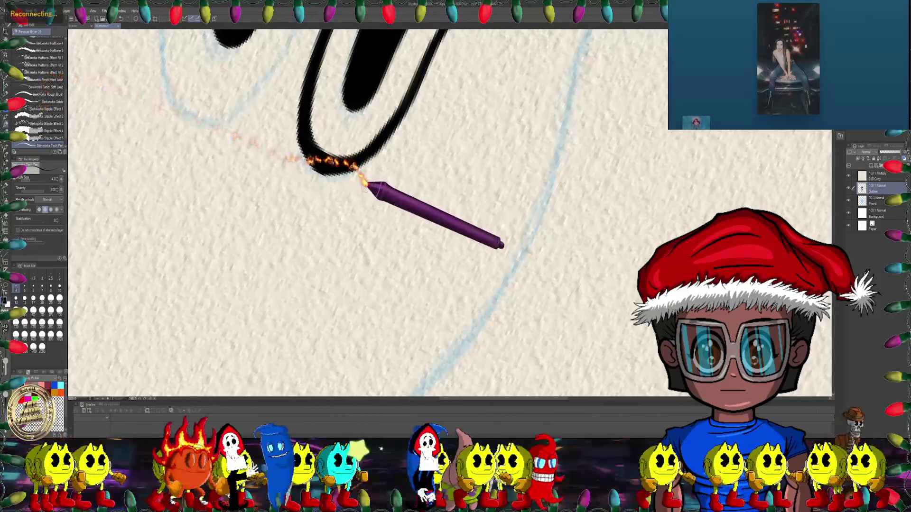
- Trim the eye outline edges with the Soft eraser at size 5, then zoom out to check
{"action": "key", "text": "e"}
{"action": "mouse_move", "coordinate": [367, 178]}
{"action": "left_mouse_down"}
{"action": "mouse_move", "coordinate": [401, 163]}
{"action": "mouse_move", "coordinate": [366, 152]}
{"action": "left_mouse_up"}
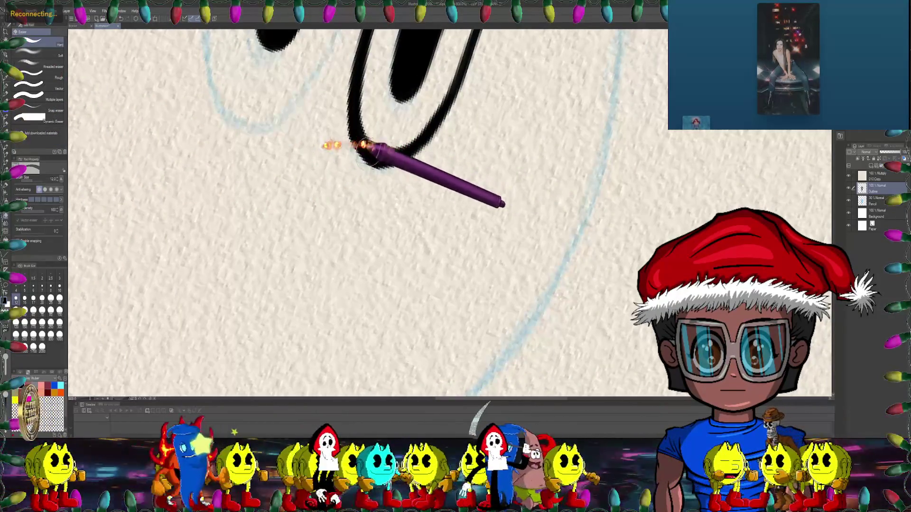
{"action": "left_click", "coordinate": [56, 52]}
{"action": "left_click_drag", "start_coordinate": [311, 183], "coordinate": [375, 133]}
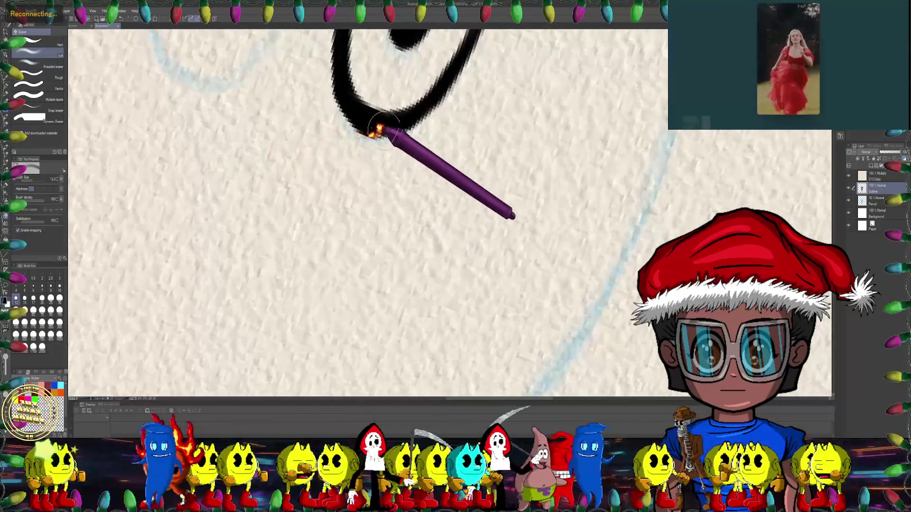
{"action": "key", "text": "bracketleft"}
{"action": "key", "text": "bracketleft"}
{"action": "key", "text": "bracketleft"}
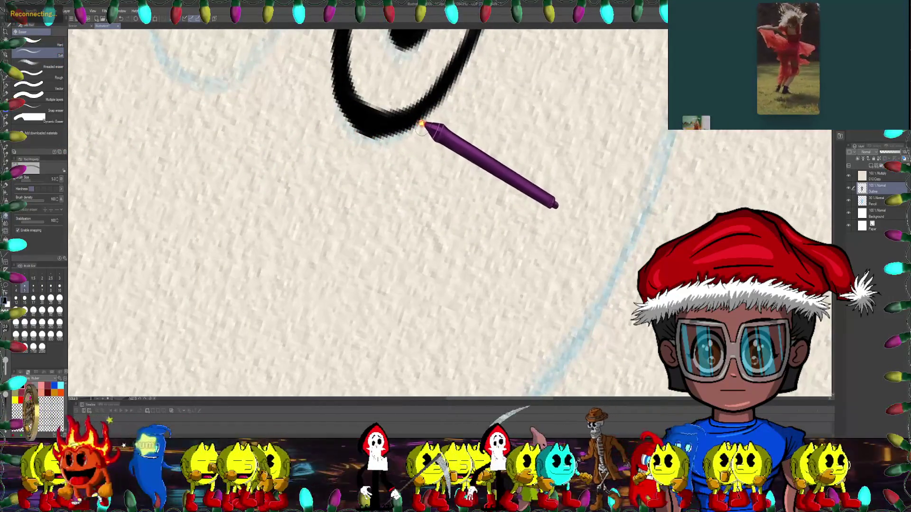
{"action": "left_click_drag", "start_coordinate": [380, 138], "coordinate": [346, 156]}
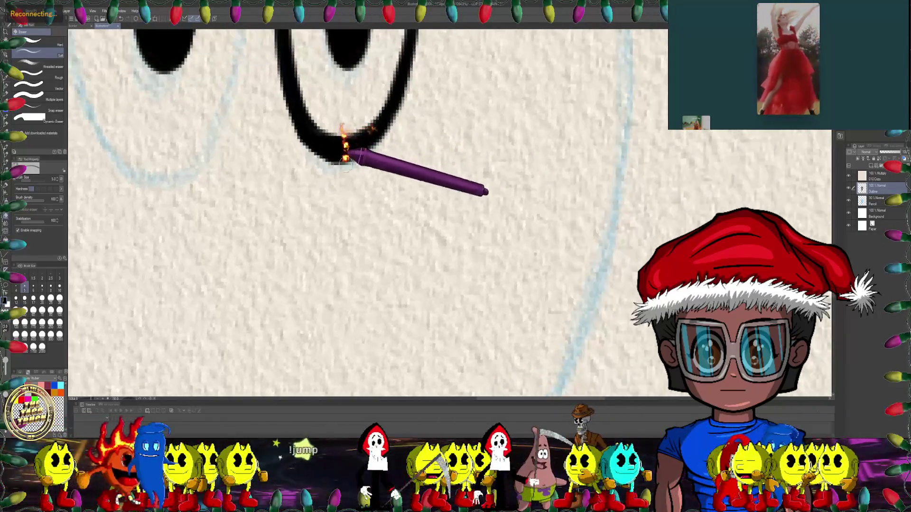
{"action": "mouse_move", "coordinate": [346, 159]}
{"action": "left_mouse_down"}
{"action": "mouse_move", "coordinate": [312, 205]}
{"action": "mouse_move", "coordinate": [369, 179]}
{"action": "left_mouse_up"}
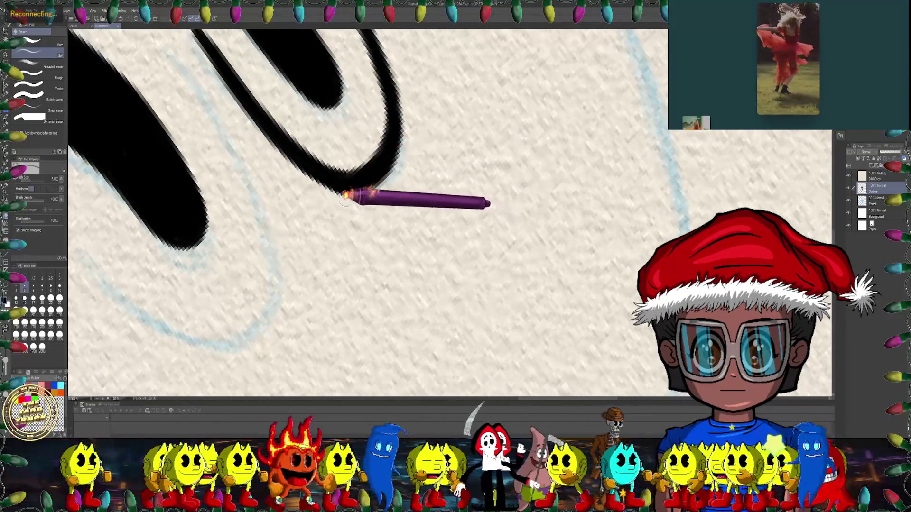
{"action": "mouse_move", "coordinate": [407, 163]}
{"action": "left_mouse_down"}
{"action": "mouse_move", "coordinate": [425, 216]}
{"action": "mouse_move", "coordinate": [433, 203]}
{"action": "mouse_move", "coordinate": [452, 214]}
{"action": "mouse_move", "coordinate": [443, 211]}
{"action": "mouse_move", "coordinate": [452, 216]}
{"action": "mouse_move", "coordinate": [434, 237]}
{"action": "mouse_move", "coordinate": [41, 167]}
{"action": "left_mouse_up"}
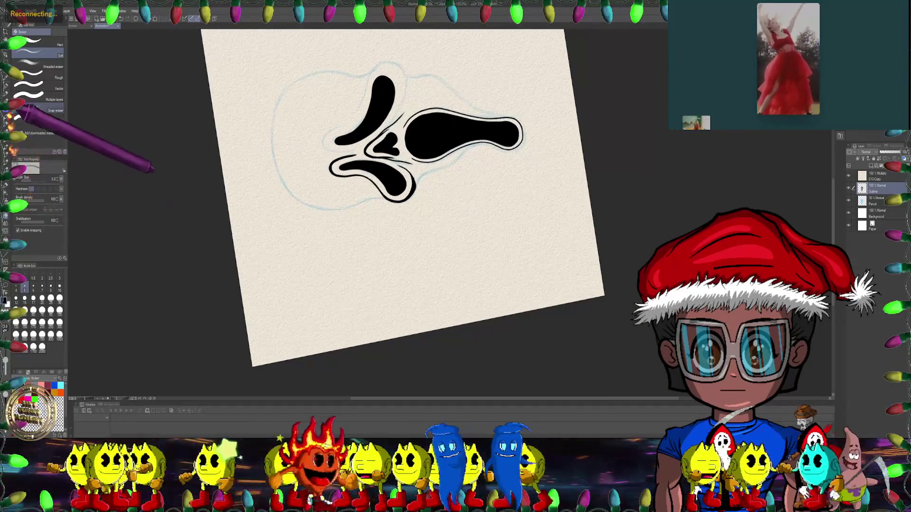
{"action": "left_click", "coordinate": [6, 124]}
- Zoom into the mouth and ink a thin outline along its lower edge
{"action": "mouse_move", "coordinate": [44, 118]}
{"action": "left_mouse_down"}
{"action": "mouse_move", "coordinate": [362, 81]}
{"action": "mouse_move", "coordinate": [355, 98]}
{"action": "mouse_move", "coordinate": [334, 95]}
{"action": "mouse_move", "coordinate": [346, 261]}
{"action": "mouse_move", "coordinate": [386, 195]}
{"action": "mouse_move", "coordinate": [414, 210]}
{"action": "mouse_move", "coordinate": [386, 204]}
{"action": "mouse_move", "coordinate": [403, 172]}
{"action": "left_mouse_up"}
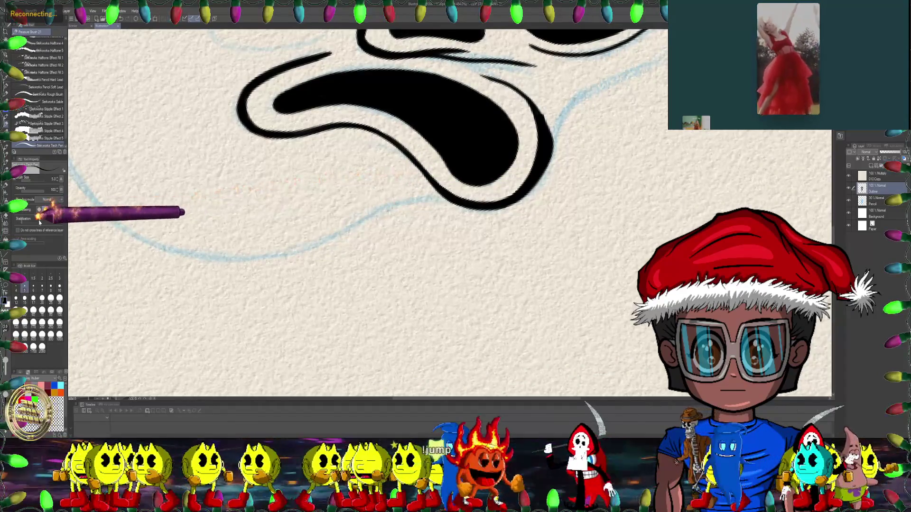
{"action": "left_click_drag", "start_coordinate": [305, 258], "coordinate": [373, 183]}
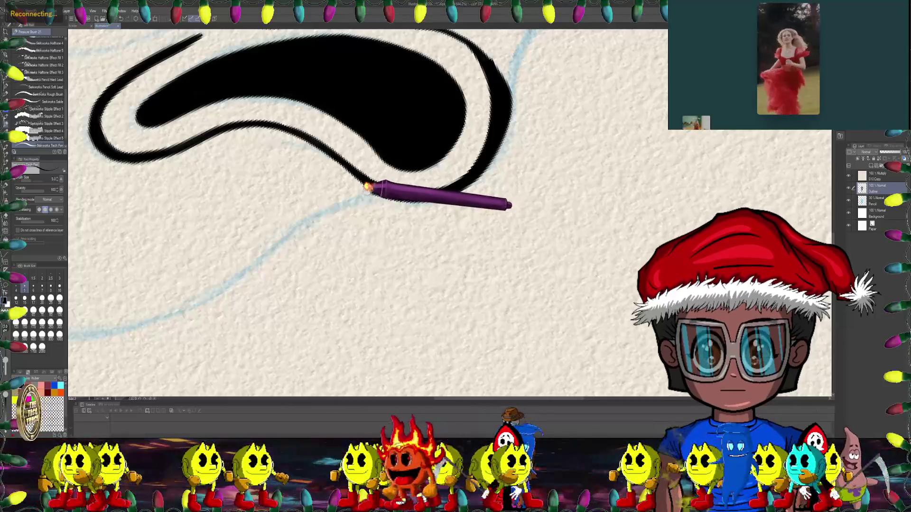
{"action": "mouse_move", "coordinate": [284, 193]}
{"action": "left_mouse_down"}
{"action": "mouse_move", "coordinate": [372, 159]}
{"action": "mouse_move", "coordinate": [390, 128]}
{"action": "mouse_move", "coordinate": [329, 173]}
{"action": "left_mouse_up"}
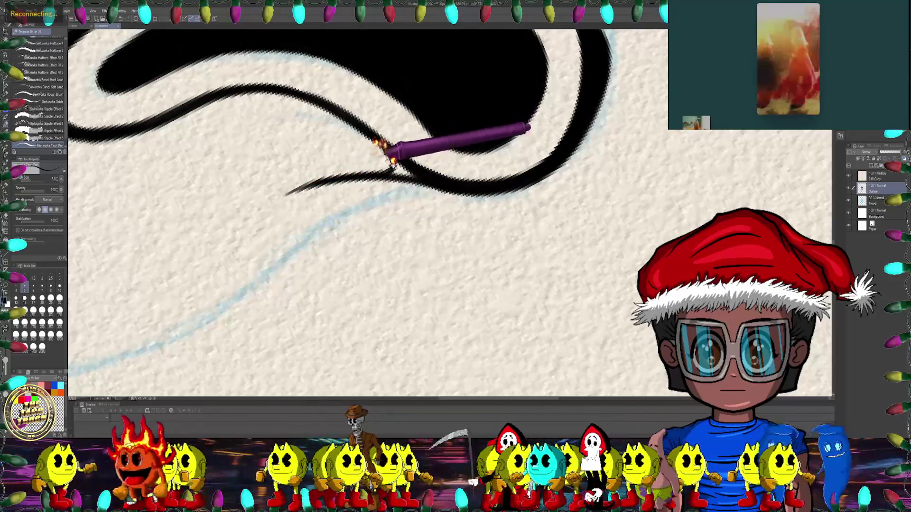
{"action": "left_click_drag", "start_coordinate": [393, 155], "coordinate": [379, 166]}
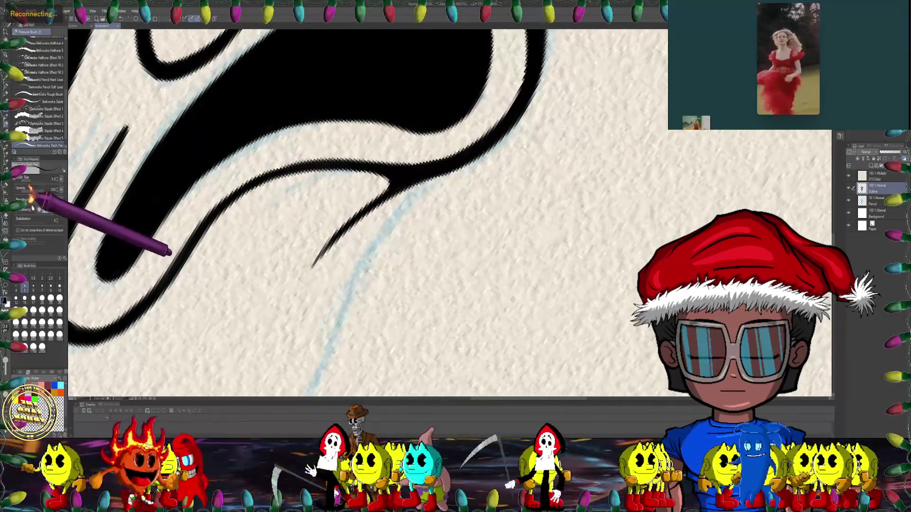
{"action": "scroll", "coordinate": [237, 180], "scroll_direction": "up", "scroll_amount": 2}
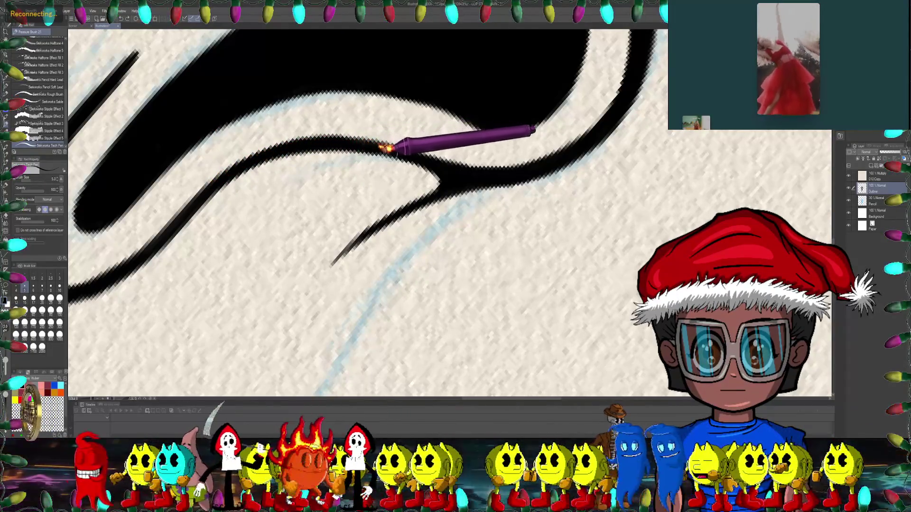
{"action": "left_click_drag", "start_coordinate": [385, 148], "coordinate": [284, 189]}
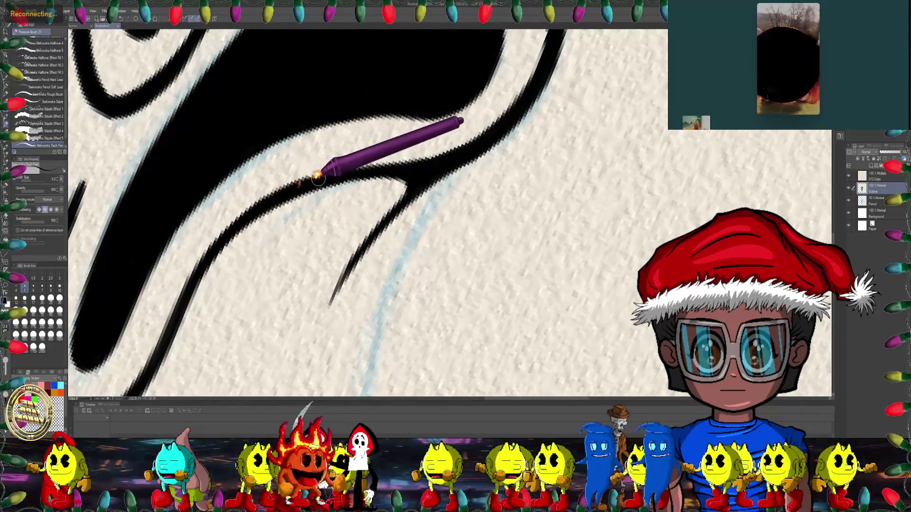
{"action": "left_click_drag", "start_coordinate": [420, 166], "coordinate": [285, 170]}
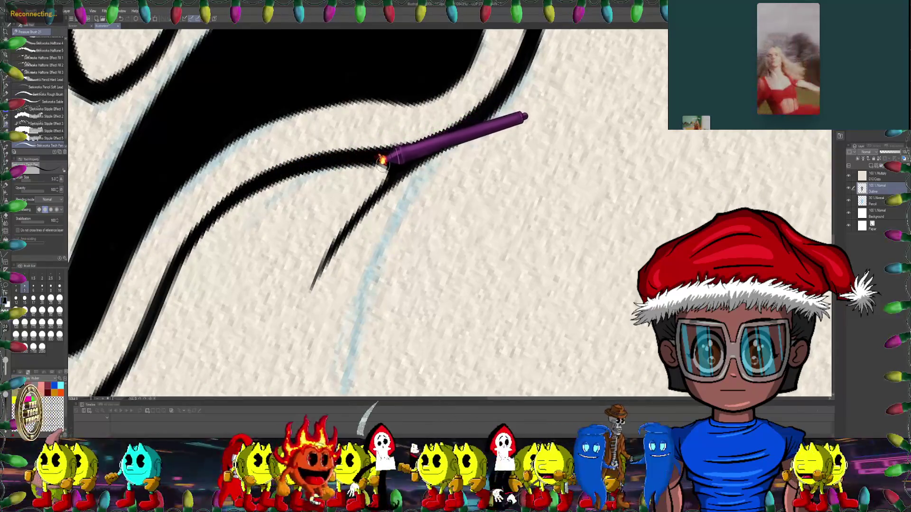
{"action": "scroll", "coordinate": [427, 214], "scroll_direction": "down", "scroll_amount": 6}
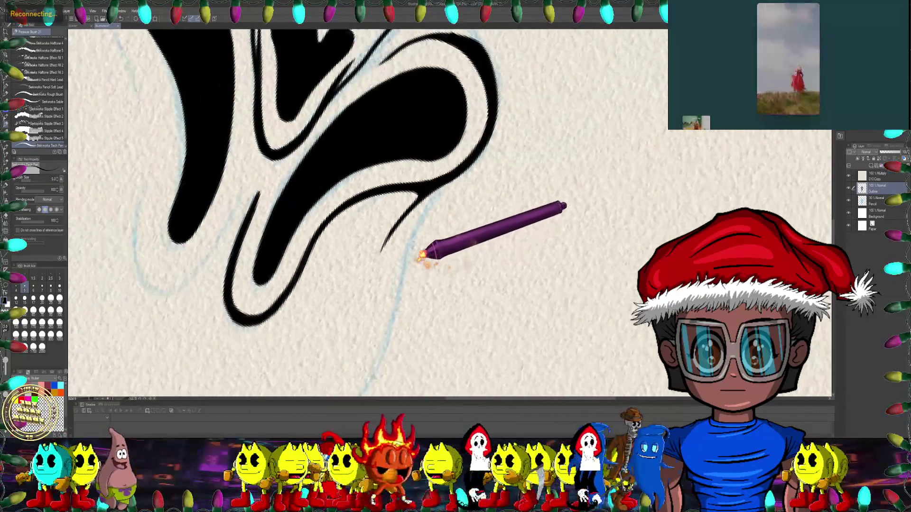
- Extend the thin Tech Pen outline stroke above the mouth's tip
{"action": "mouse_move", "coordinate": [503, 273]}
{"action": "left_mouse_down"}
{"action": "mouse_move", "coordinate": [399, 203]}
{"action": "mouse_move", "coordinate": [451, 205]}
{"action": "mouse_move", "coordinate": [425, 264]}
{"action": "mouse_move", "coordinate": [449, 251]}
{"action": "mouse_move", "coordinate": [416, 243]}
{"action": "mouse_move", "coordinate": [478, 197]}
{"action": "mouse_move", "coordinate": [468, 319]}
{"action": "mouse_move", "coordinate": [439, 217]}
{"action": "mouse_move", "coordinate": [447, 189]}
{"action": "mouse_move", "coordinate": [387, 209]}
{"action": "mouse_move", "coordinate": [423, 229]}
{"action": "mouse_move", "coordinate": [382, 235]}
{"action": "mouse_move", "coordinate": [397, 203]}
{"action": "mouse_move", "coordinate": [326, 163]}
{"action": "mouse_move", "coordinate": [349, 162]}
{"action": "mouse_move", "coordinate": [42, 215]}
{"action": "mouse_move", "coordinate": [366, 197]}
{"action": "mouse_move", "coordinate": [321, 167]}
{"action": "left_mouse_up"}
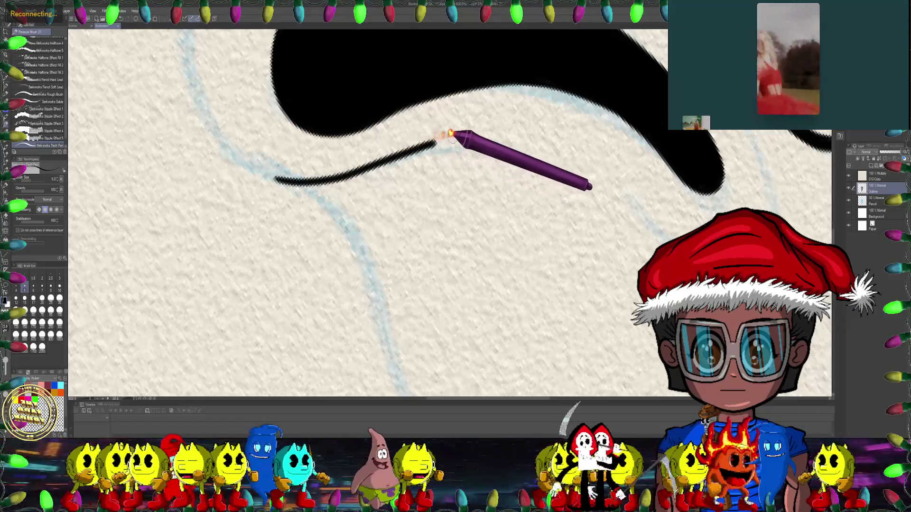
{"action": "mouse_move", "coordinate": [587, 136]}
{"action": "left_mouse_down"}
{"action": "mouse_move", "coordinate": [467, 173]}
{"action": "mouse_move", "coordinate": [513, 199]}
{"action": "mouse_move", "coordinate": [517, 223]}
{"action": "mouse_move", "coordinate": [490, 168]}
{"action": "mouse_move", "coordinate": [468, 167]}
{"action": "mouse_move", "coordinate": [430, 122]}
{"action": "left_mouse_up"}
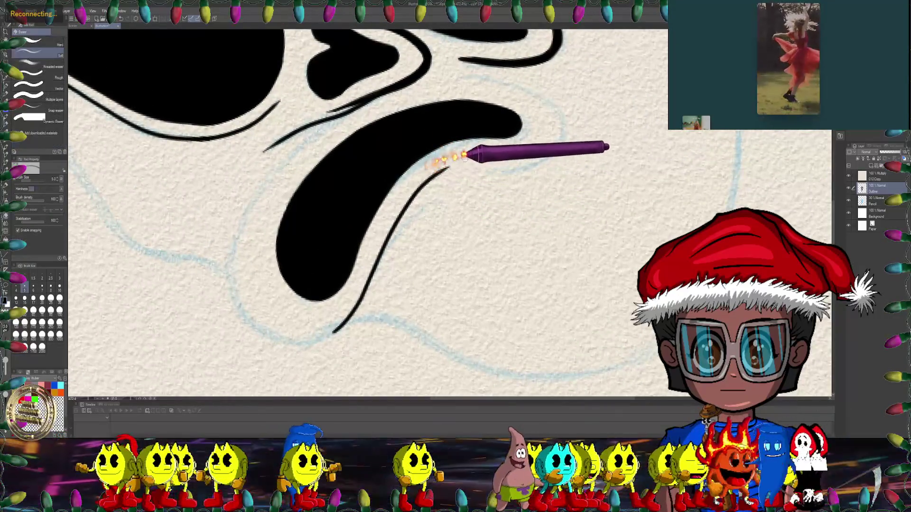
{"action": "scroll", "coordinate": [464, 156], "scroll_direction": "up", "scroll_amount": 3}
{"action": "left_click", "coordinate": [28, 42]}
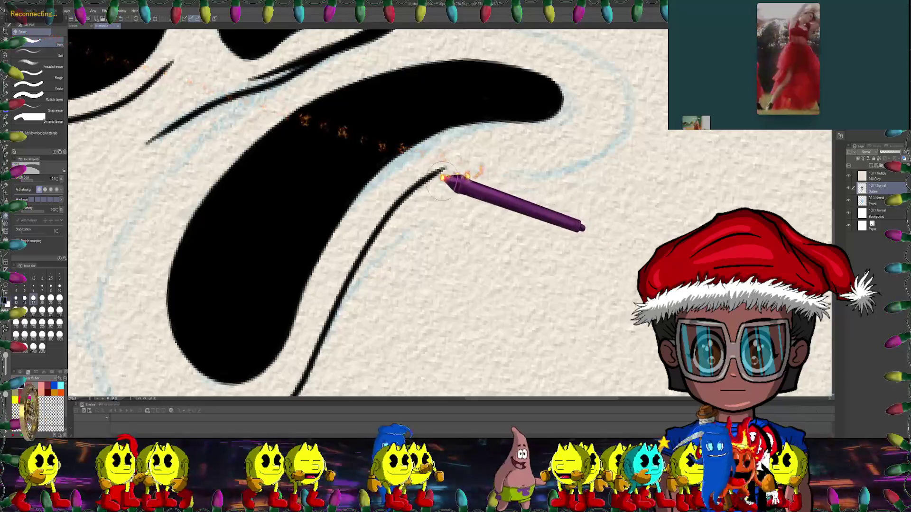
{"action": "left_click_drag", "start_coordinate": [427, 177], "coordinate": [386, 206]}
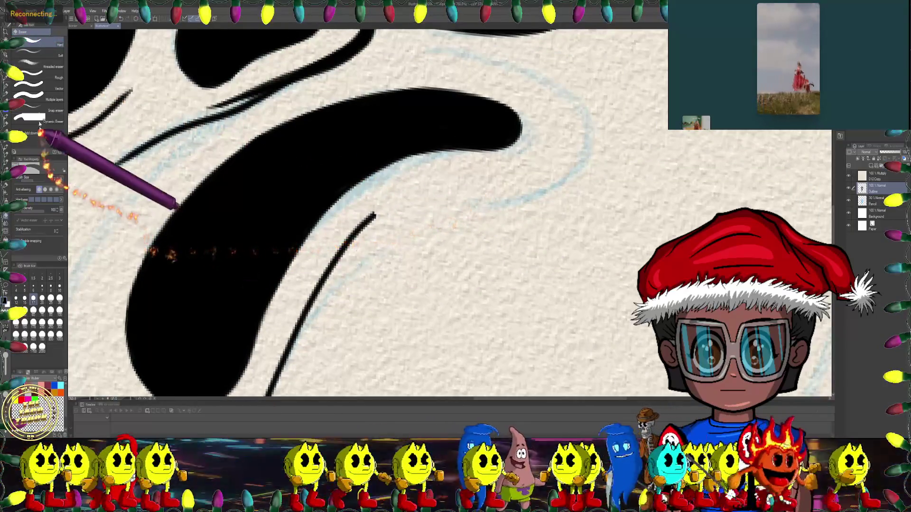
{"action": "left_click", "coordinate": [4, 124]}
{"action": "mouse_move", "coordinate": [366, 197]}
{"action": "left_mouse_down"}
{"action": "mouse_move", "coordinate": [331, 187]}
{"action": "mouse_move", "coordinate": [345, 196]}
{"action": "left_mouse_up"}
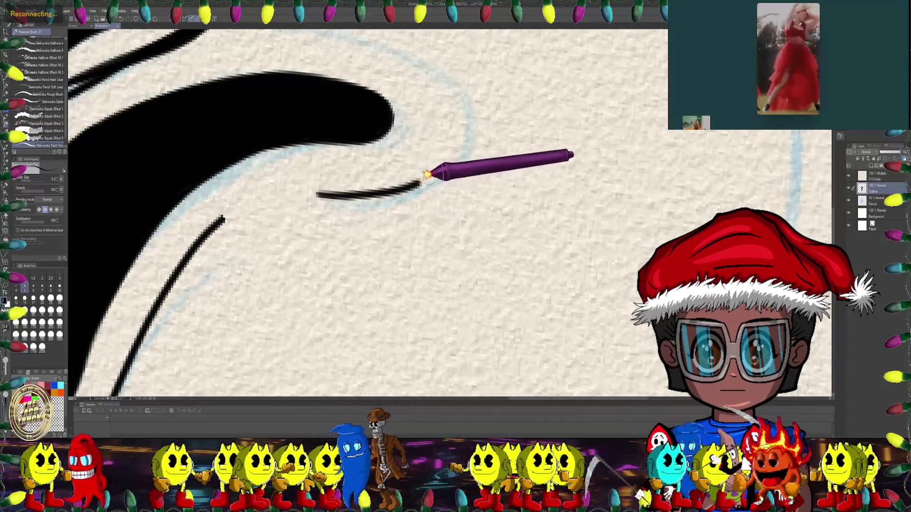
{"action": "left_click_drag", "start_coordinate": [427, 175], "coordinate": [437, 169]}
- Undo the overshooting upper stroke and redraw it extending right into one continuous line
{"action": "scroll", "coordinate": [421, 217], "scroll_direction": "down", "scroll_amount": 3}
{"action": "mouse_move", "coordinate": [421, 217]}
{"action": "left_mouse_down"}
{"action": "mouse_move", "coordinate": [473, 179]}
{"action": "mouse_move", "coordinate": [286, 190]}
{"action": "left_mouse_up"}
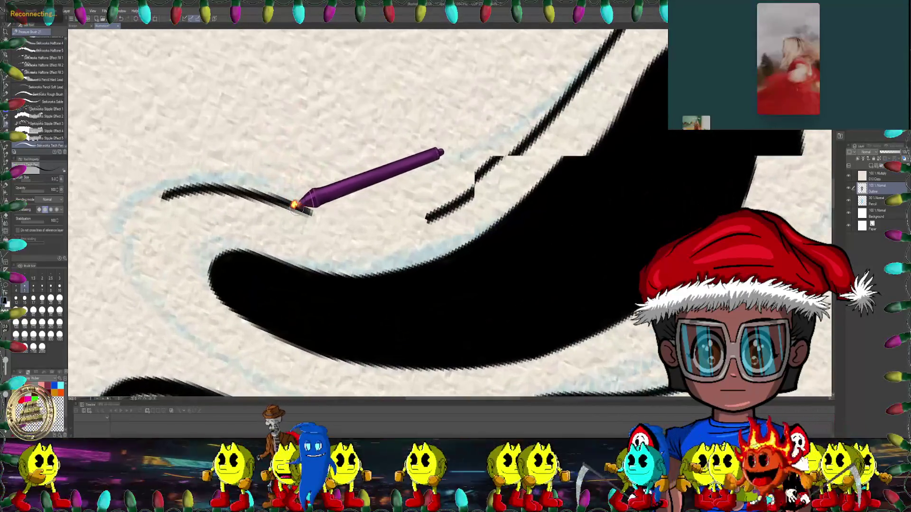
{"action": "left_click_drag", "start_coordinate": [286, 189], "coordinate": [287, 204]}
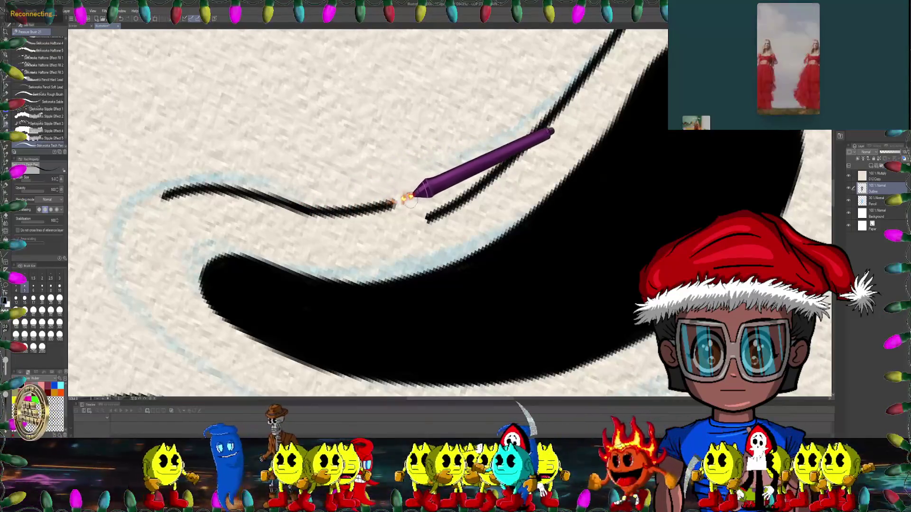
{"action": "key", "text": "ctrl+z"}
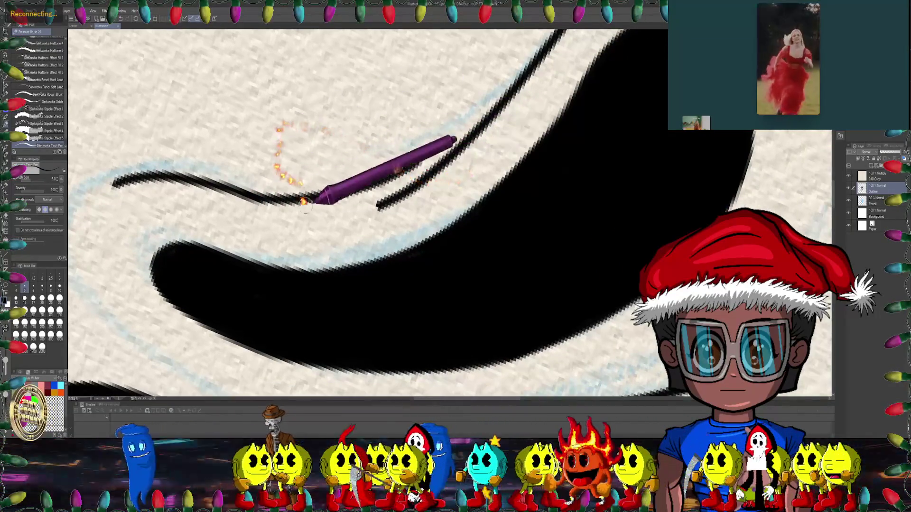
{"action": "left_click_drag", "start_coordinate": [275, 202], "coordinate": [332, 204]}
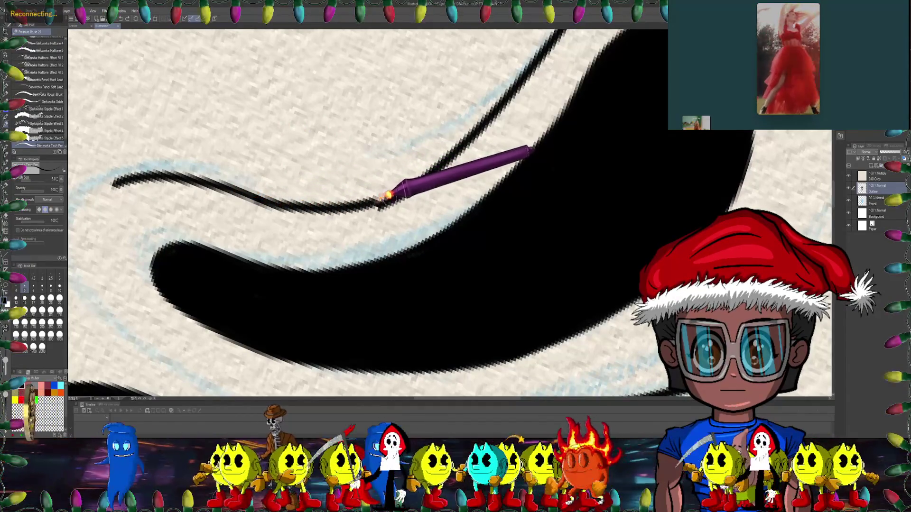
{"action": "left_click_drag", "start_coordinate": [422, 168], "coordinate": [393, 140]}
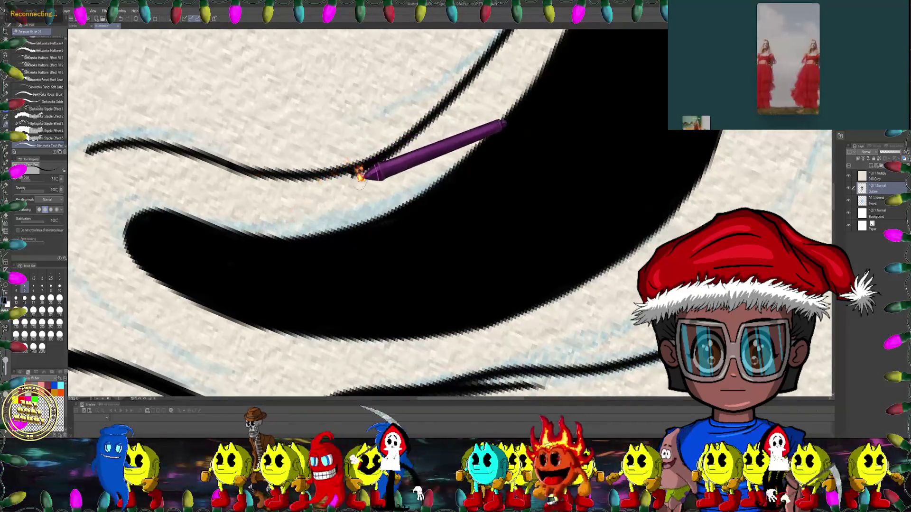
{"action": "key", "text": "e"}
{"action": "left_click", "coordinate": [47, 56]}
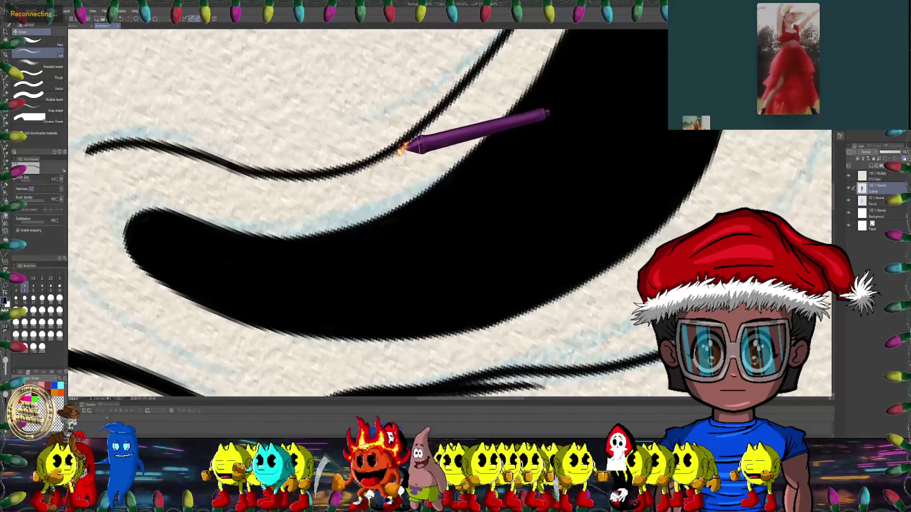
{"action": "scroll", "coordinate": [283, 199], "scroll_direction": "down", "scroll_amount": 2}
- Zoom in on the upper eye shape with the Tech Pen selected
{"action": "scroll", "coordinate": [331, 189], "scroll_direction": "down", "scroll_amount": 2}
{"action": "scroll", "coordinate": [342, 214], "scroll_direction": "down", "scroll_amount": 2}
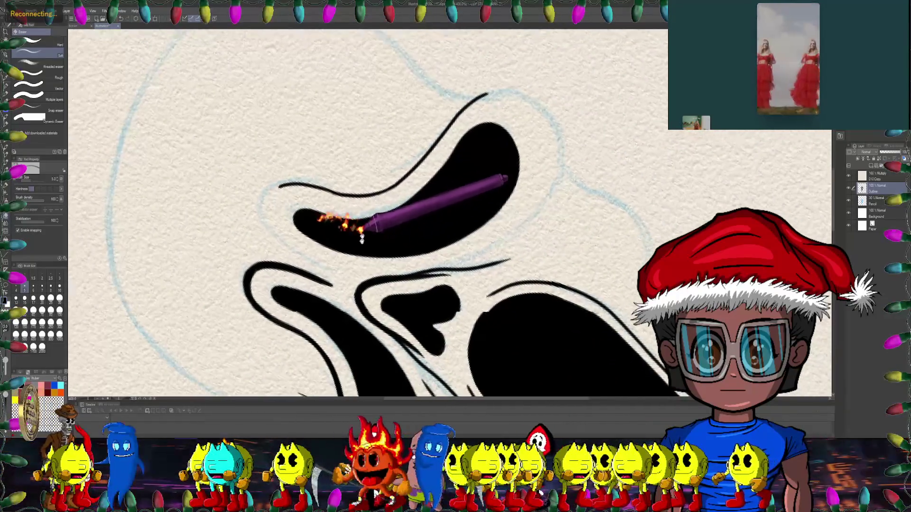
{"action": "scroll", "coordinate": [320, 217], "scroll_direction": "down", "scroll_amount": 1}
{"action": "scroll", "coordinate": [365, 205], "scroll_direction": "down", "scroll_amount": 2}
{"action": "scroll", "coordinate": [403, 223], "scroll_direction": "up", "scroll_amount": 2}
{"action": "scroll", "coordinate": [386, 214], "scroll_direction": "up", "scroll_amount": 2}
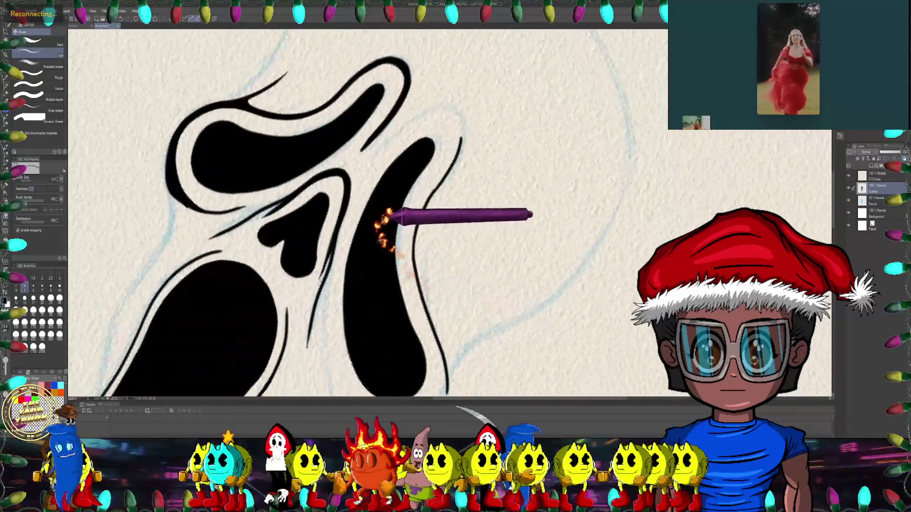
{"action": "scroll", "coordinate": [132, 145], "scroll_direction": "up", "scroll_amount": 2}
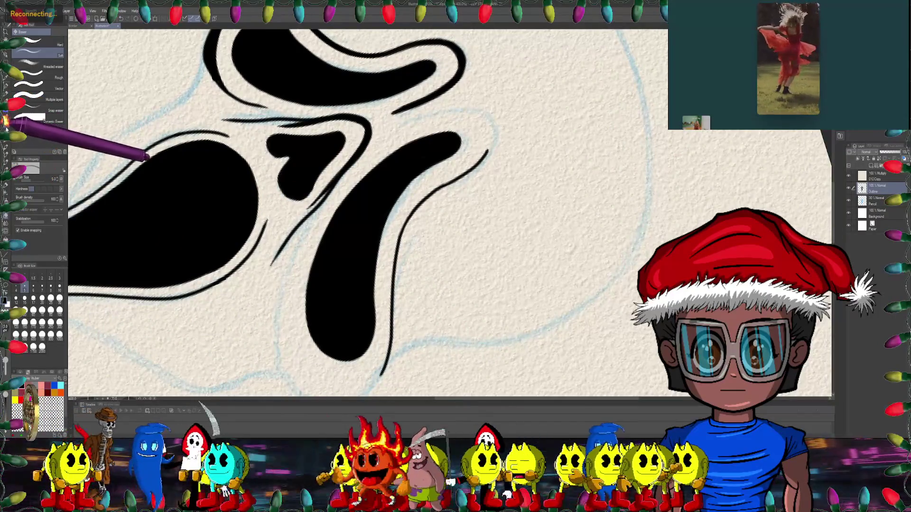
{"action": "key", "text": "p"}
{"action": "scroll", "coordinate": [305, 147], "scroll_direction": "up", "scroll_amount": 1}
{"action": "scroll", "coordinate": [305, 133], "scroll_direction": "up", "scroll_amount": 2}
{"action": "scroll", "coordinate": [326, 153], "scroll_direction": "up", "scroll_amount": 2}
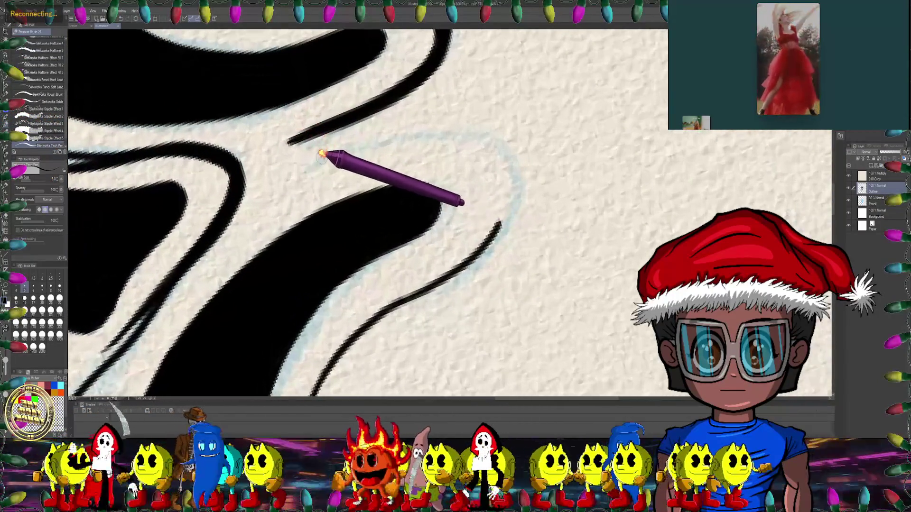
{"action": "scroll", "coordinate": [332, 135], "scroll_direction": "up", "scroll_amount": 1}
{"action": "scroll", "coordinate": [331, 135], "scroll_direction": "up", "scroll_amount": 1}
{"action": "left_click_drag", "start_coordinate": [335, 113], "coordinate": [308, 123]}
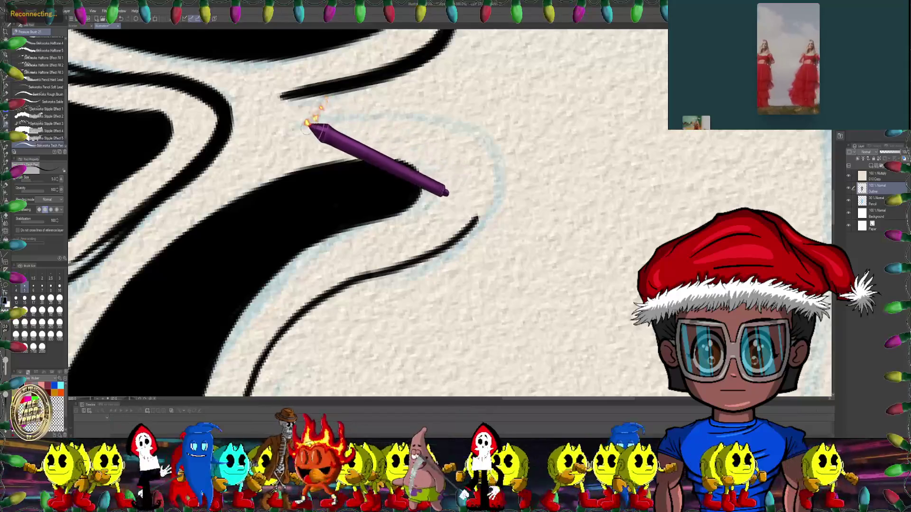
- Extend the outline along the eye shape's edge and smooth its bend with Liquify
{"action": "mouse_move", "coordinate": [380, 110]}
{"action": "left_mouse_down"}
{"action": "mouse_move", "coordinate": [415, 110]}
{"action": "mouse_move", "coordinate": [504, 203]}
{"action": "mouse_move", "coordinate": [465, 142]}
{"action": "mouse_move", "coordinate": [446, 149]}
{"action": "mouse_move", "coordinate": [431, 193]}
{"action": "mouse_move", "coordinate": [267, 147]}
{"action": "mouse_move", "coordinate": [305, 207]}
{"action": "mouse_move", "coordinate": [294, 222]}
{"action": "mouse_move", "coordinate": [341, 236]}
{"action": "mouse_move", "coordinate": [384, 190]}
{"action": "mouse_move", "coordinate": [402, 224]}
{"action": "mouse_move", "coordinate": [417, 183]}
{"action": "mouse_move", "coordinate": [417, 248]}
{"action": "mouse_move", "coordinate": [463, 196]}
{"action": "mouse_move", "coordinate": [416, 220]}
{"action": "left_mouse_up"}
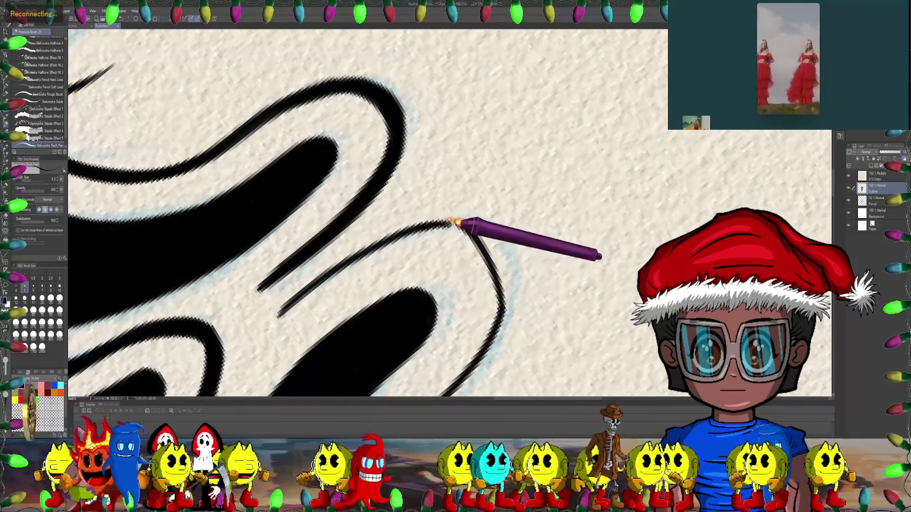
{"action": "left_click_drag", "start_coordinate": [482, 234], "coordinate": [488, 214]}
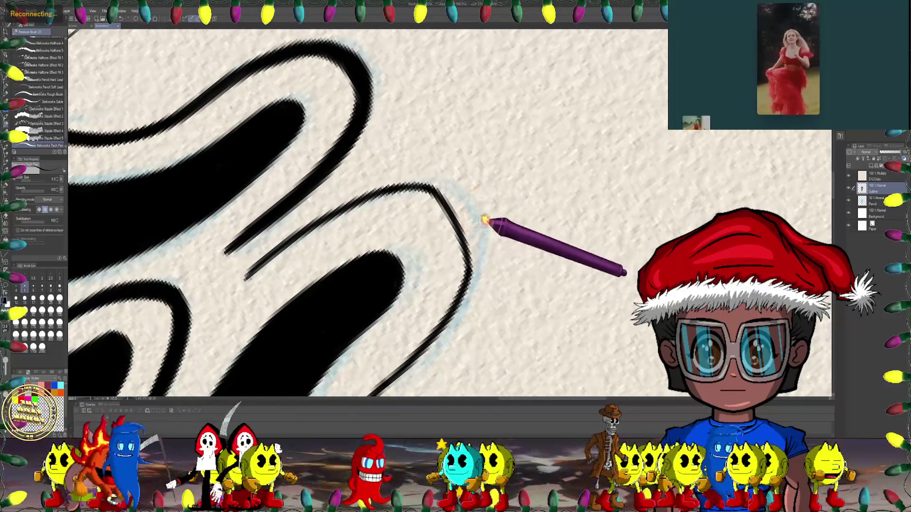
{"action": "key", "text": "j"}
{"action": "mouse_move", "coordinate": [510, 172]}
{"action": "left_mouse_down"}
{"action": "mouse_move", "coordinate": [494, 199]}
{"action": "mouse_move", "coordinate": [458, 195]}
{"action": "left_mouse_up"}
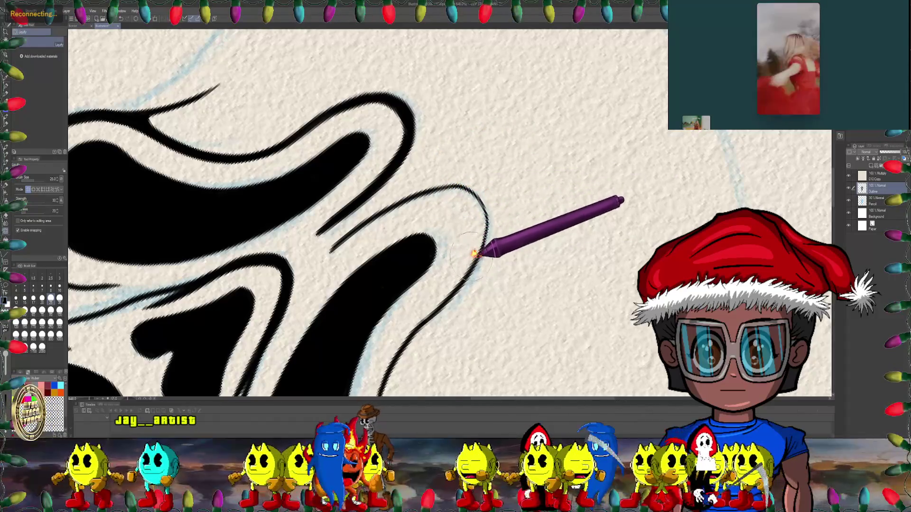
- Zoom the view in and out to reach the area below the mask's mouth
{"action": "scroll", "coordinate": [465, 258], "scroll_direction": "down", "scroll_amount": 2}
{"action": "scroll", "coordinate": [512, 178], "scroll_direction": "down", "scroll_amount": 1}
{"action": "scroll", "coordinate": [546, 187], "scroll_direction": "down", "scroll_amount": 1}
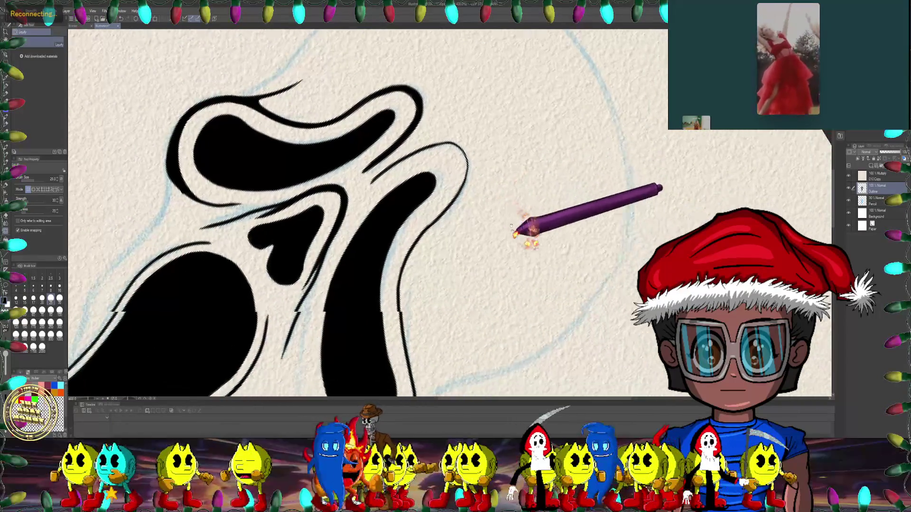
{"action": "scroll", "coordinate": [520, 223], "scroll_direction": "down", "scroll_amount": 1}
{"action": "scroll", "coordinate": [382, 136], "scroll_direction": "up", "scroll_amount": 1}
{"action": "scroll", "coordinate": [386, 158], "scroll_direction": "up", "scroll_amount": 1}
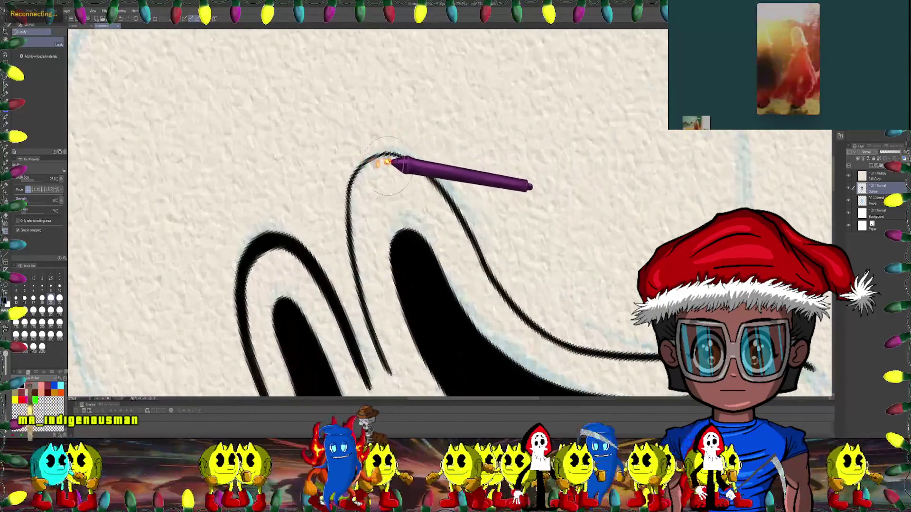
{"action": "scroll", "coordinate": [390, 166], "scroll_direction": "up", "scroll_amount": 2}
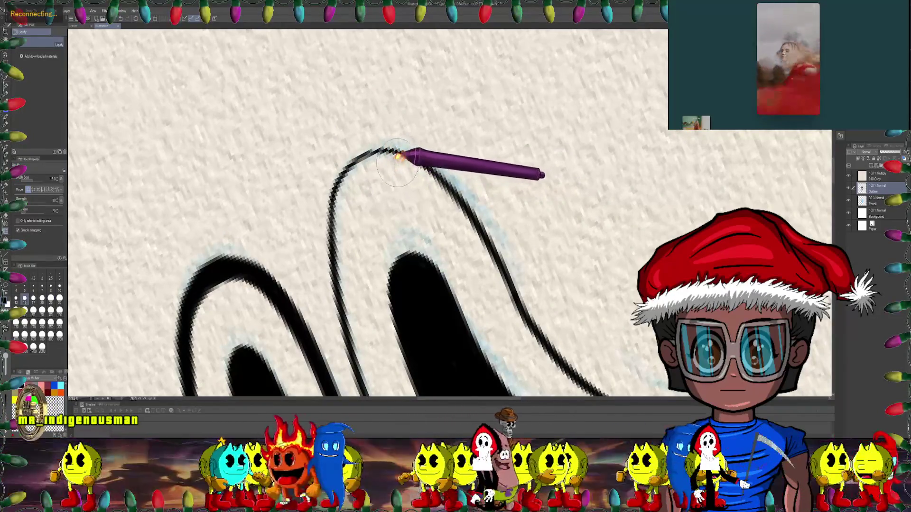
{"action": "scroll", "coordinate": [409, 164], "scroll_direction": "down", "scroll_amount": 1}
{"action": "scroll", "coordinate": [539, 230], "scroll_direction": "up", "scroll_amount": 1}
{"action": "scroll", "coordinate": [533, 233], "scroll_direction": "down", "scroll_amount": 1}
{"action": "scroll", "coordinate": [429, 219], "scroll_direction": "up", "scroll_amount": 2}
{"action": "scroll", "coordinate": [427, 221], "scroll_direction": "up", "scroll_amount": 1}
{"action": "scroll", "coordinate": [406, 198], "scroll_direction": "up", "scroll_amount": 1}
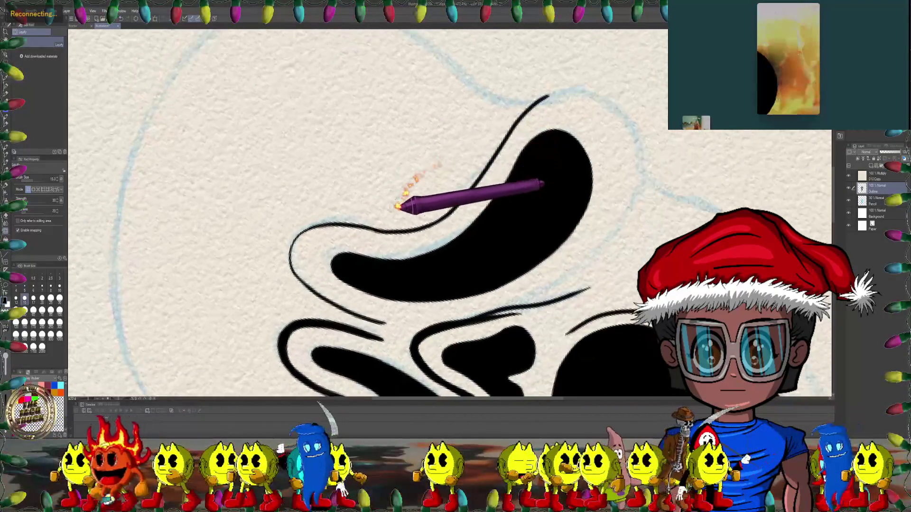
{"action": "scroll", "coordinate": [187, 156], "scroll_direction": "up", "scroll_amount": 1}
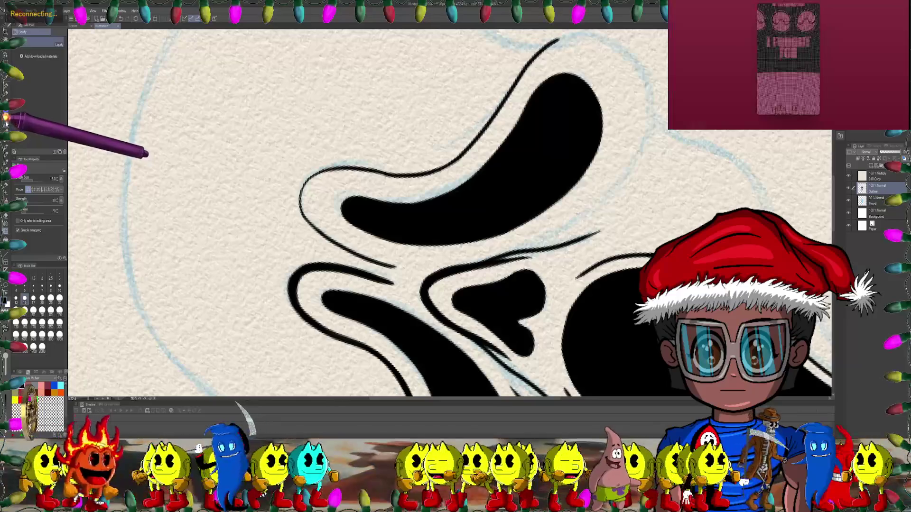
- Ink the curved chin outline beneath the mouth with the Tech Pen
{"action": "left_click", "coordinate": [5, 125]}
{"action": "scroll", "coordinate": [518, 209], "scroll_direction": "down", "scroll_amount": 1}
{"action": "scroll", "coordinate": [356, 153], "scroll_direction": "up", "scroll_amount": 1}
{"action": "scroll", "coordinate": [323, 159], "scroll_direction": "up", "scroll_amount": 1}
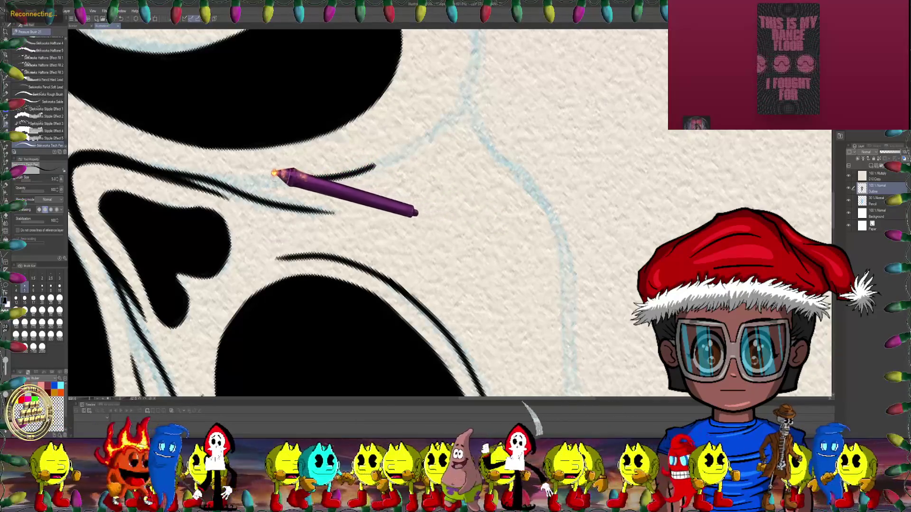
{"action": "scroll", "coordinate": [277, 174], "scroll_direction": "down", "scroll_amount": 5}
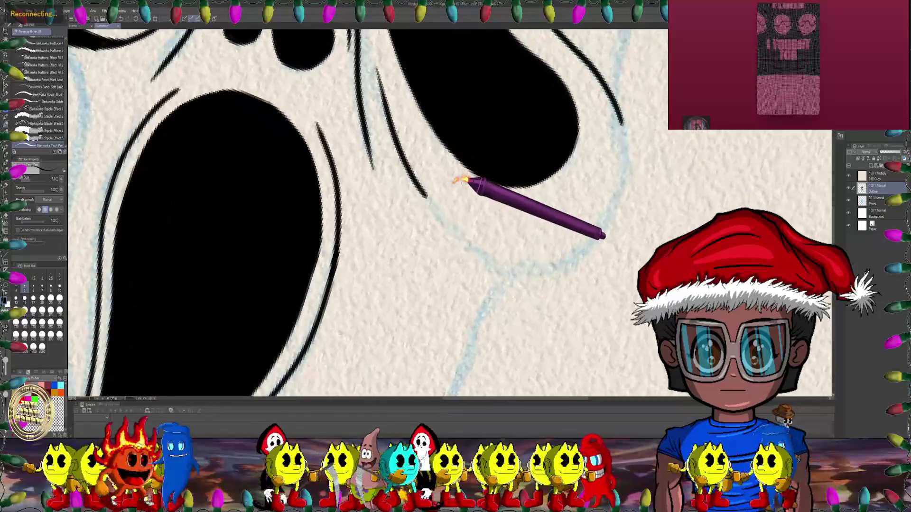
{"action": "scroll", "coordinate": [455, 175], "scroll_direction": "down", "scroll_amount": 1}
{"action": "scroll", "coordinate": [427, 199], "scroll_direction": "down", "scroll_amount": 2}
{"action": "scroll", "coordinate": [375, 199], "scroll_direction": "down", "scroll_amount": 2}
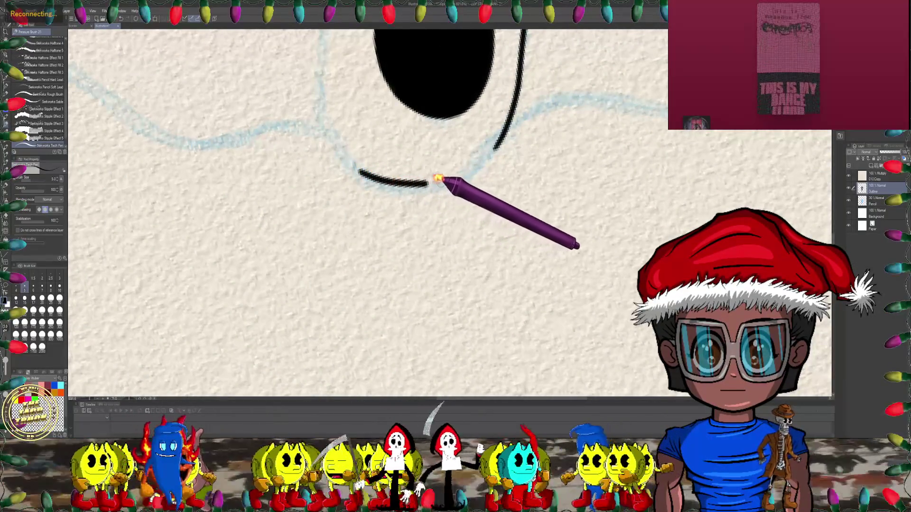
{"action": "left_click_drag", "start_coordinate": [459, 172], "coordinate": [374, 156]}
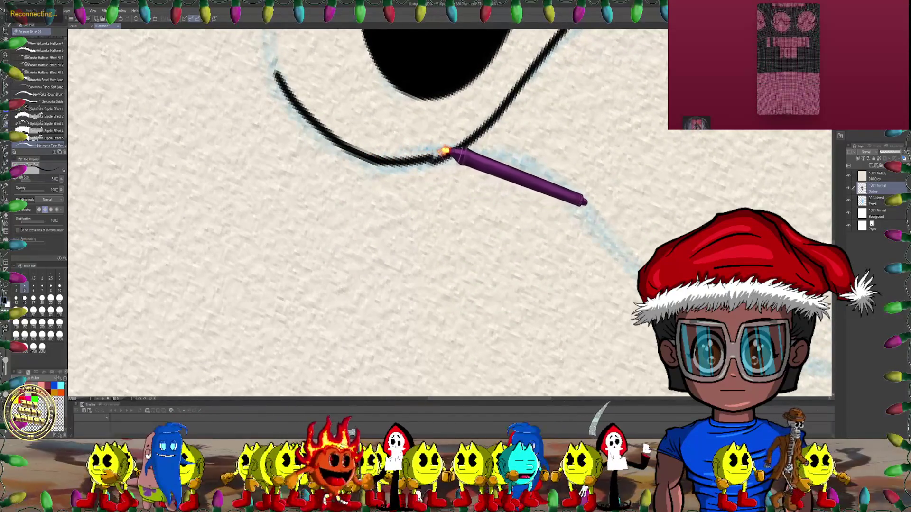
{"action": "left_click_drag", "start_coordinate": [467, 142], "coordinate": [324, 162]}
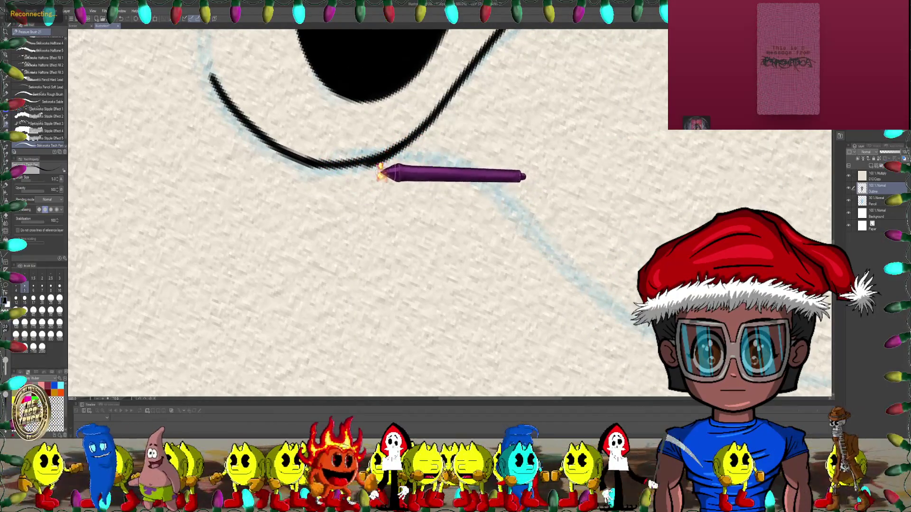
{"action": "key", "text": "e"}
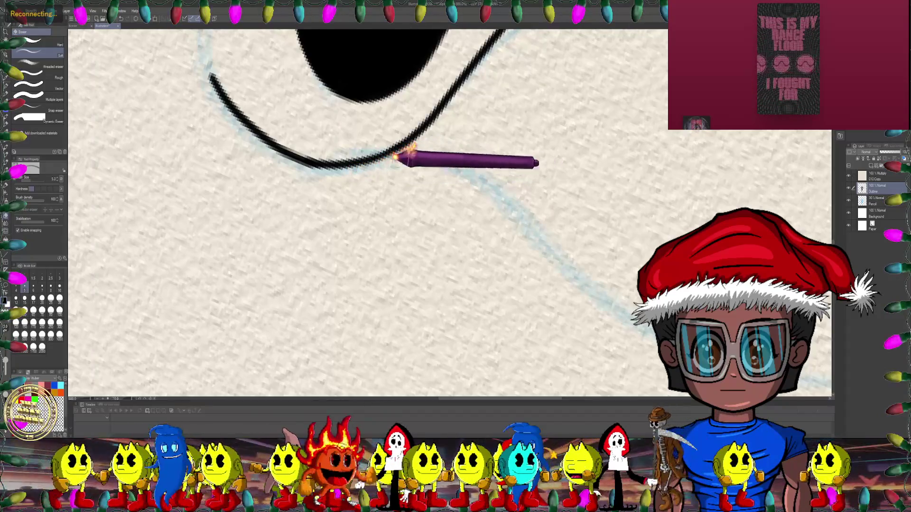
{"action": "scroll", "coordinate": [401, 155], "scroll_direction": "down", "scroll_amount": 5}
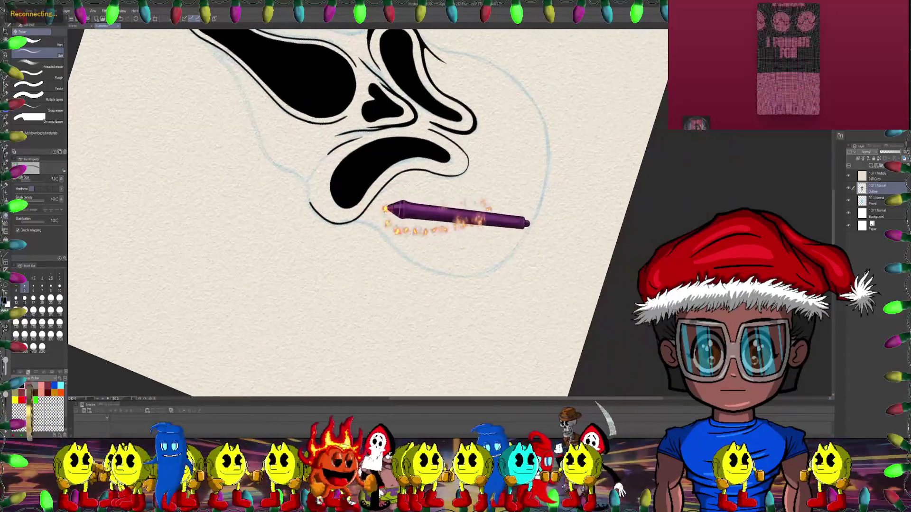
- Zoom into the eye–mouth junction and ink short strokes tapering the outline into the corner
{"action": "left_click_drag", "start_coordinate": [385, 211], "coordinate": [346, 205]}
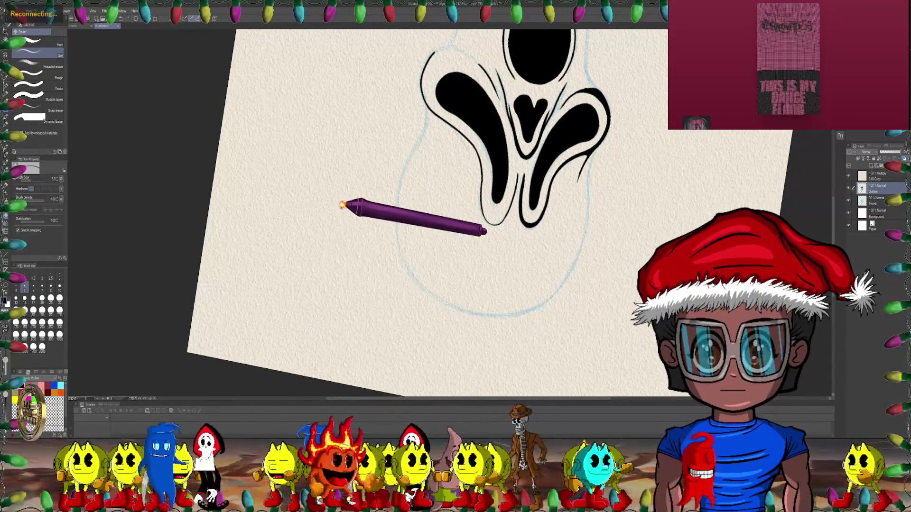
{"action": "mouse_move", "coordinate": [702, 153]}
{"action": "left_mouse_down"}
{"action": "mouse_move", "coordinate": [593, 204]}
{"action": "mouse_move", "coordinate": [135, 222]}
{"action": "left_mouse_up"}
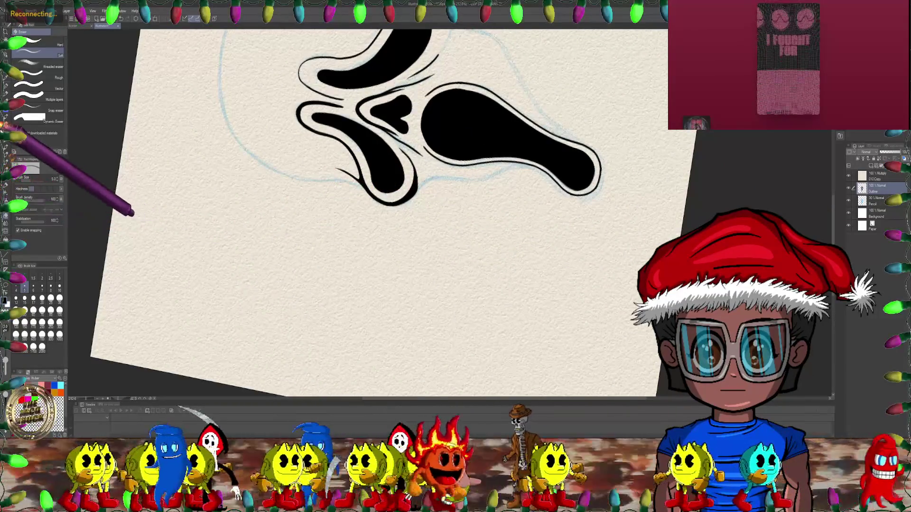
{"action": "key", "text": "p"}
{"action": "mouse_move", "coordinate": [366, 238]}
{"action": "left_mouse_down"}
{"action": "mouse_move", "coordinate": [293, 101]}
{"action": "mouse_move", "coordinate": [308, 88]}
{"action": "mouse_move", "coordinate": [284, 121]}
{"action": "left_mouse_up"}
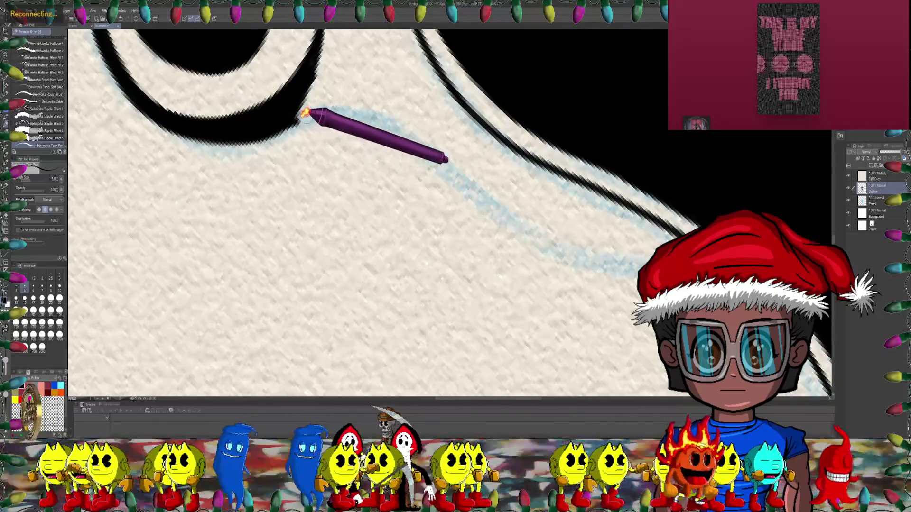
{"action": "mouse_move", "coordinate": [427, 102]}
{"action": "left_mouse_down"}
{"action": "mouse_move", "coordinate": [490, 209]}
{"action": "mouse_move", "coordinate": [442, 140]}
{"action": "left_mouse_up"}
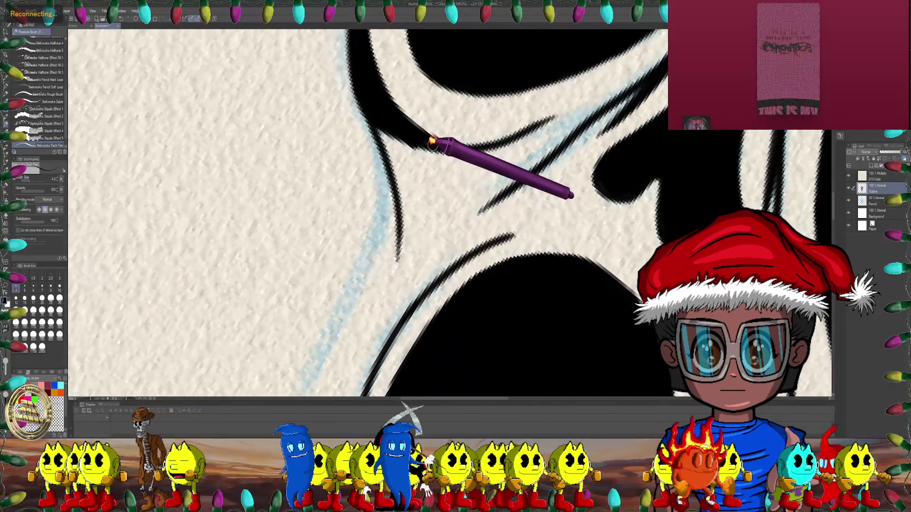
{"action": "left_click_drag", "start_coordinate": [432, 142], "coordinate": [415, 139]}
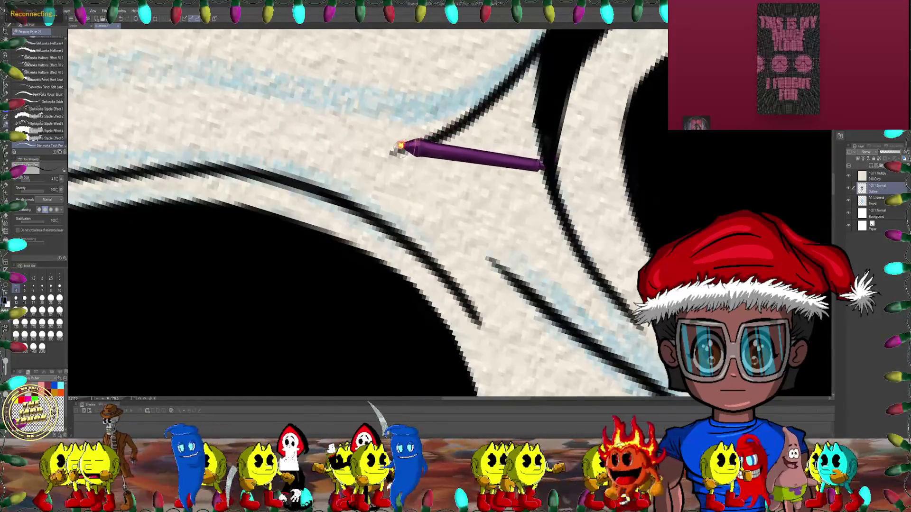
{"action": "mouse_move", "coordinate": [433, 137]}
{"action": "left_mouse_down"}
{"action": "mouse_move", "coordinate": [514, 115]}
{"action": "mouse_move", "coordinate": [376, 117]}
{"action": "mouse_move", "coordinate": [535, 109]}
{"action": "mouse_move", "coordinate": [509, 71]}
{"action": "mouse_move", "coordinate": [234, 254]}
{"action": "left_mouse_up"}
{"action": "left_click_drag", "start_coordinate": [36, 221], "coordinate": [254, 139]}
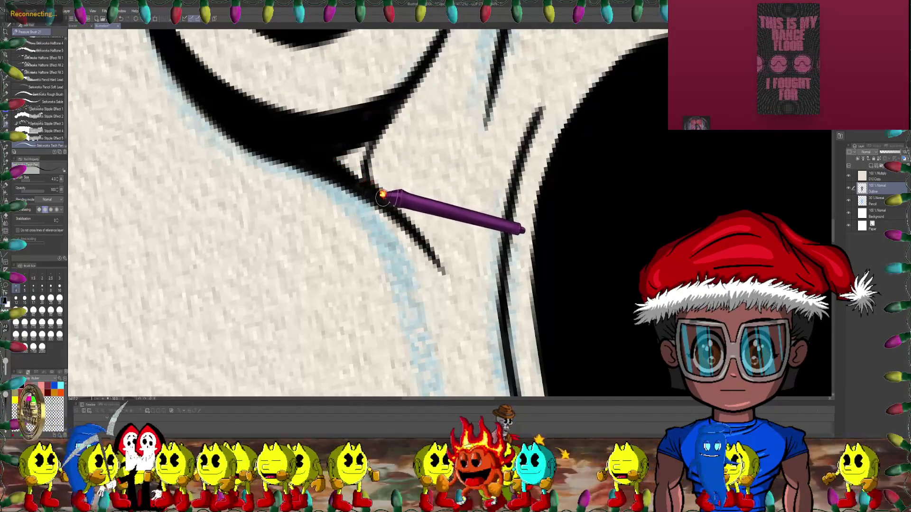
{"action": "left_click_drag", "start_coordinate": [381, 195], "coordinate": [356, 236]}
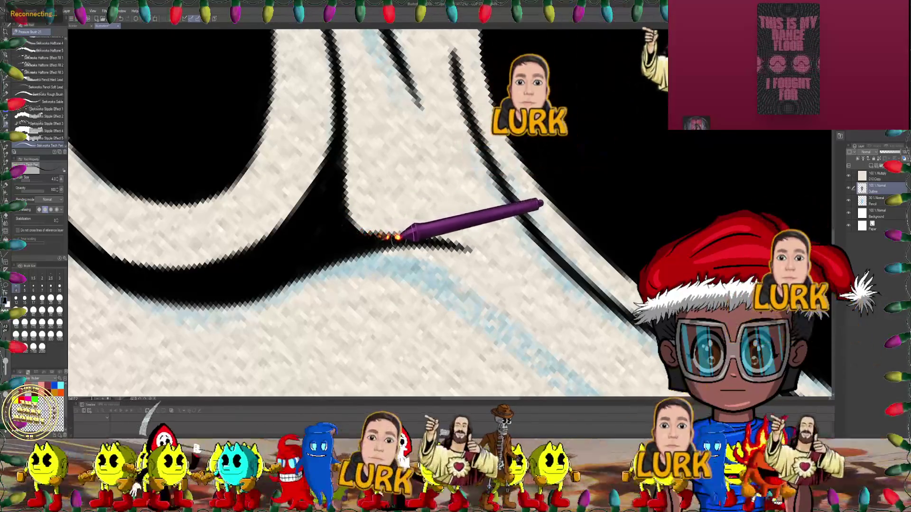
- Raise the brush to size 5 and extend the mouth outline stroke rightward
{"action": "scroll", "coordinate": [361, 236], "scroll_direction": "down", "scroll_amount": 5}
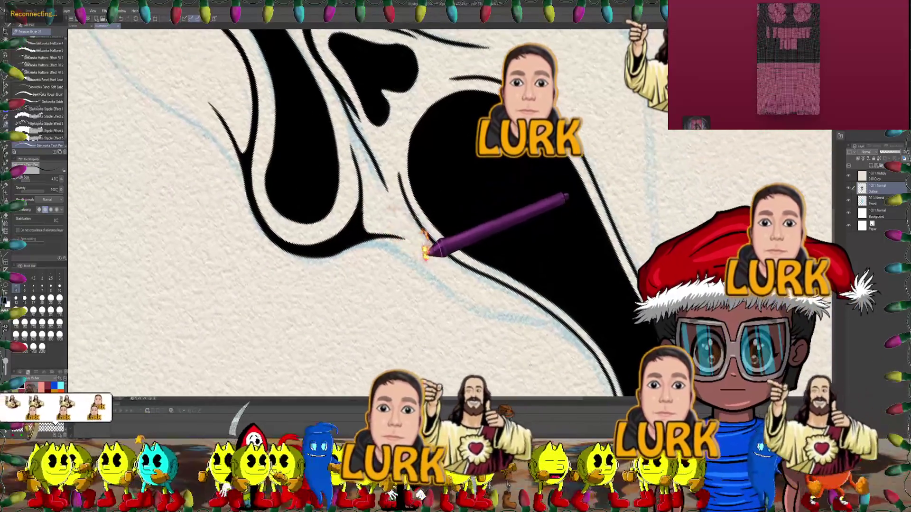
{"action": "scroll", "coordinate": [382, 195], "scroll_direction": "down", "scroll_amount": 3}
{"action": "scroll", "coordinate": [409, 221], "scroll_direction": "up", "scroll_amount": 3}
{"action": "scroll", "coordinate": [413, 218], "scroll_direction": "down", "scroll_amount": 5}
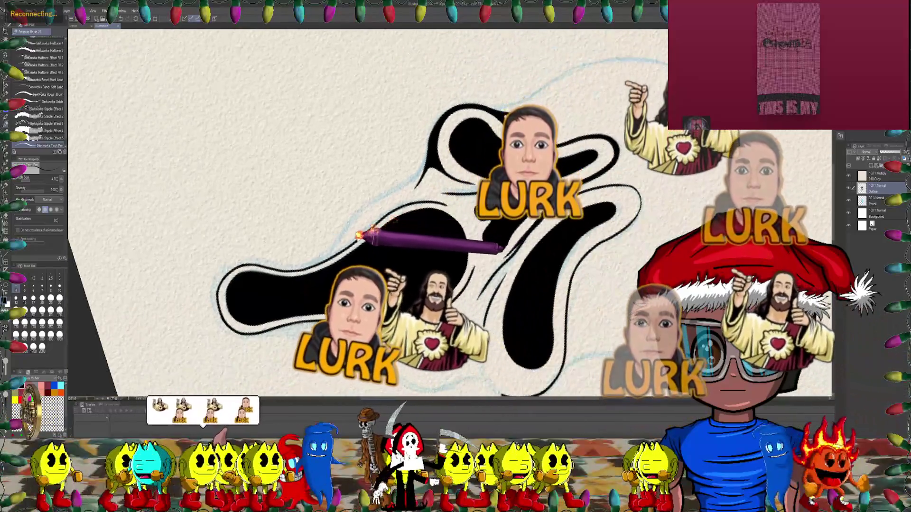
{"action": "left_click_drag", "start_coordinate": [359, 234], "coordinate": [361, 215]}
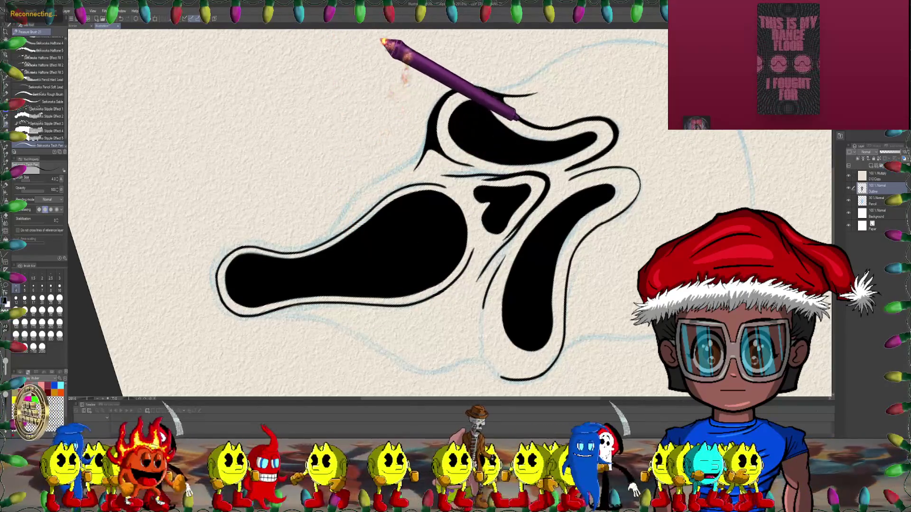
{"action": "mouse_move", "coordinate": [373, 164]}
{"action": "left_mouse_down"}
{"action": "mouse_move", "coordinate": [299, 152]}
{"action": "mouse_move", "coordinate": [283, 106]}
{"action": "left_mouse_up"}
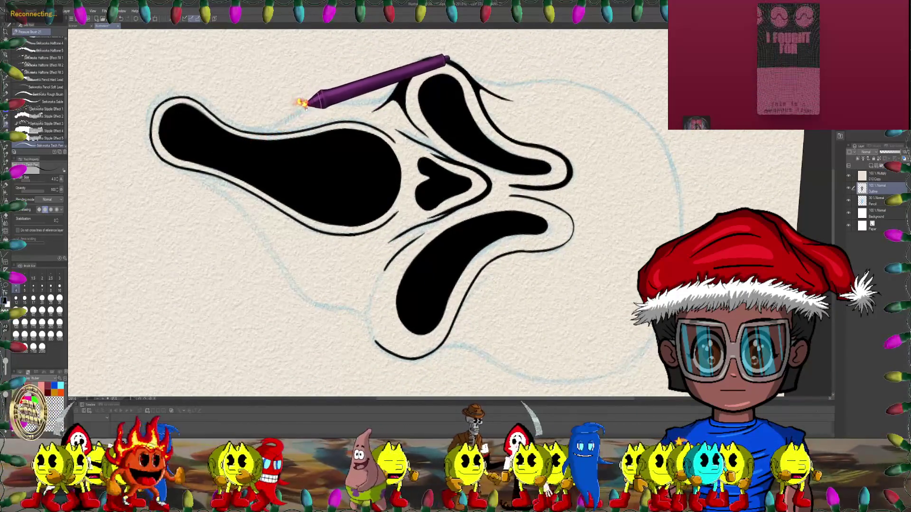
{"action": "scroll", "coordinate": [283, 107], "scroll_direction": "up", "scroll_amount": 2}
{"action": "scroll", "coordinate": [270, 119], "scroll_direction": "up", "scroll_amount": 2}
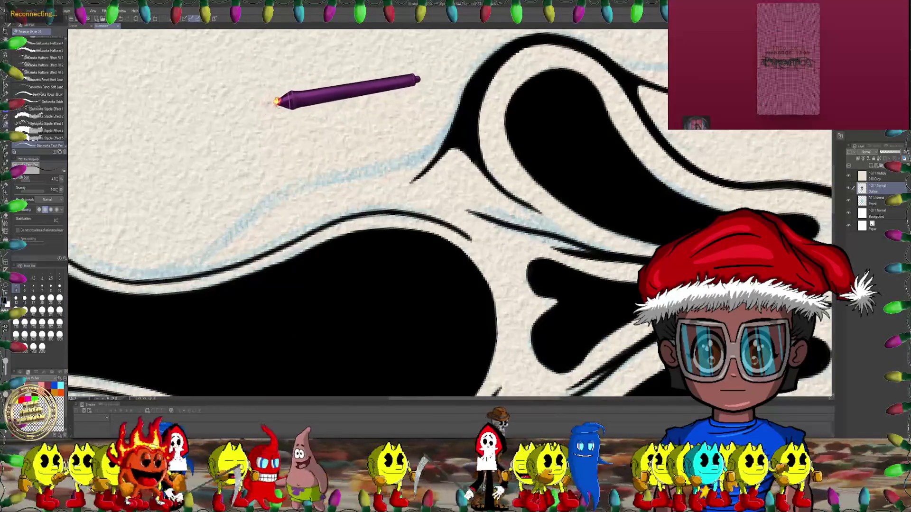
{"action": "scroll", "coordinate": [258, 128], "scroll_direction": "up", "scroll_amount": 2}
{"action": "scroll", "coordinate": [252, 135], "scroll_direction": "up", "scroll_amount": 2}
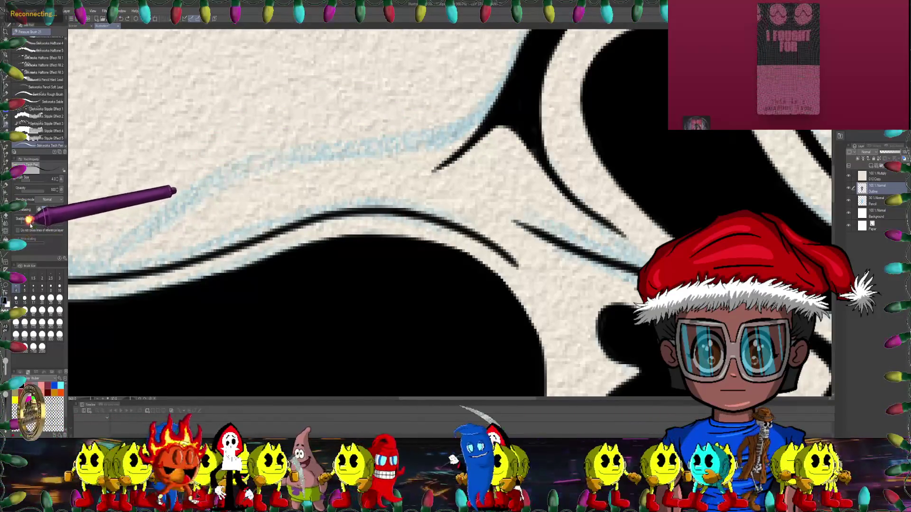
{"action": "key", "text": "bracketright"}
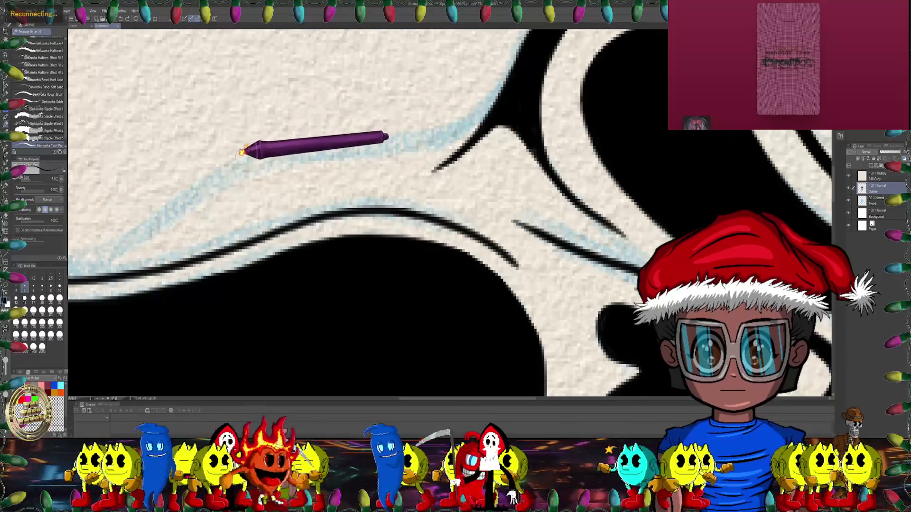
{"action": "left_click_drag", "start_coordinate": [292, 147], "coordinate": [328, 143]}
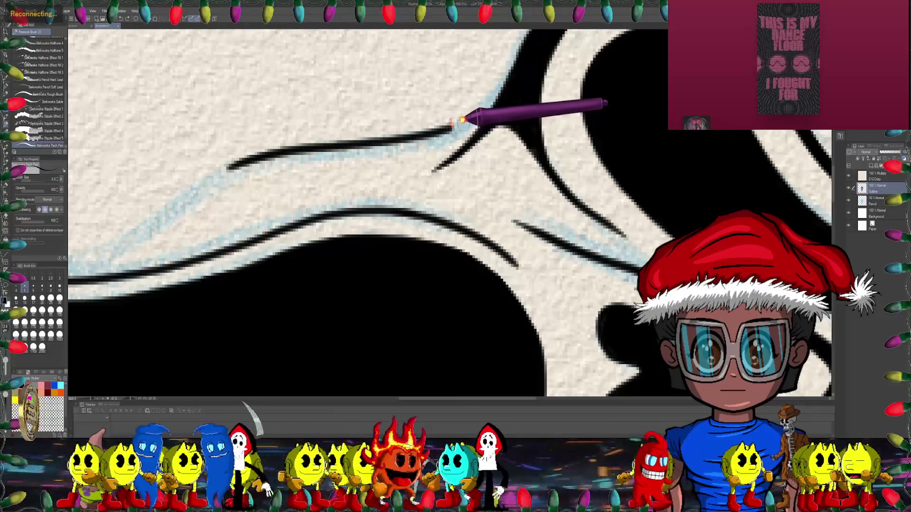
- Turn the mask upright and extend the lower mask outline to the right
{"action": "scroll", "coordinate": [394, 159], "scroll_direction": "down", "scroll_amount": 2}
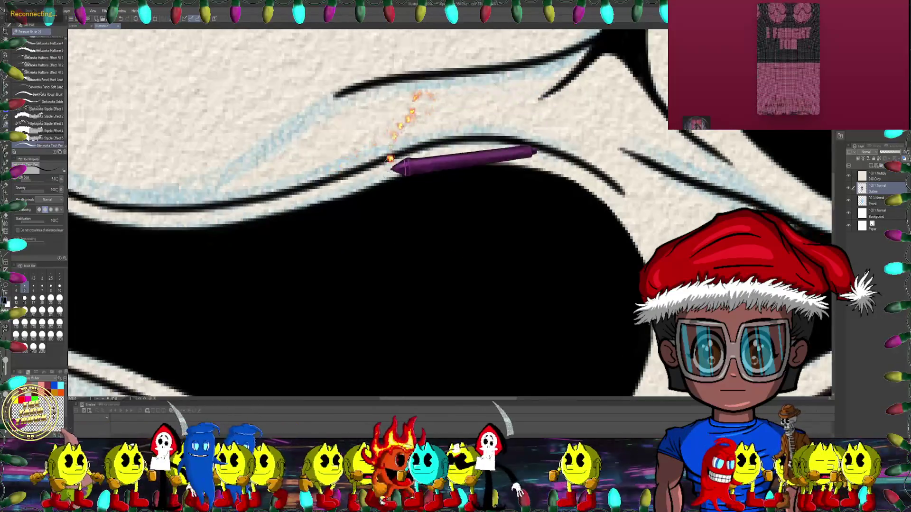
{"action": "scroll", "coordinate": [387, 162], "scroll_direction": "down", "scroll_amount": 2}
{"action": "scroll", "coordinate": [385, 190], "scroll_direction": "down", "scroll_amount": 2}
{"action": "mouse_move", "coordinate": [385, 205]}
{"action": "left_mouse_down"}
{"action": "mouse_move", "coordinate": [355, 185]}
{"action": "mouse_move", "coordinate": [539, 264]}
{"action": "left_mouse_up"}
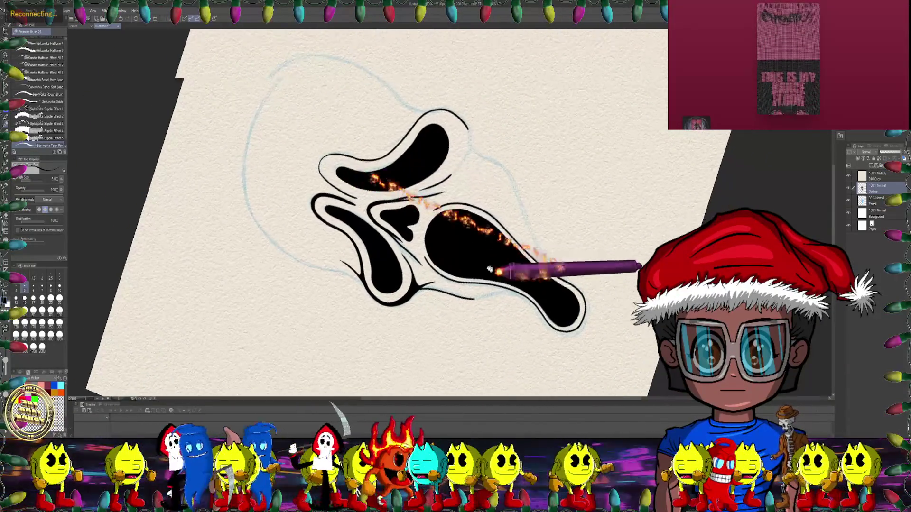
{"action": "scroll", "coordinate": [387, 122], "scroll_direction": "up", "scroll_amount": 3}
{"action": "scroll", "coordinate": [368, 160], "scroll_direction": "up", "scroll_amount": 2}
{"action": "scroll", "coordinate": [368, 160], "scroll_direction": "up", "scroll_amount": 2}
{"action": "scroll", "coordinate": [358, 173], "scroll_direction": "up", "scroll_amount": 2}
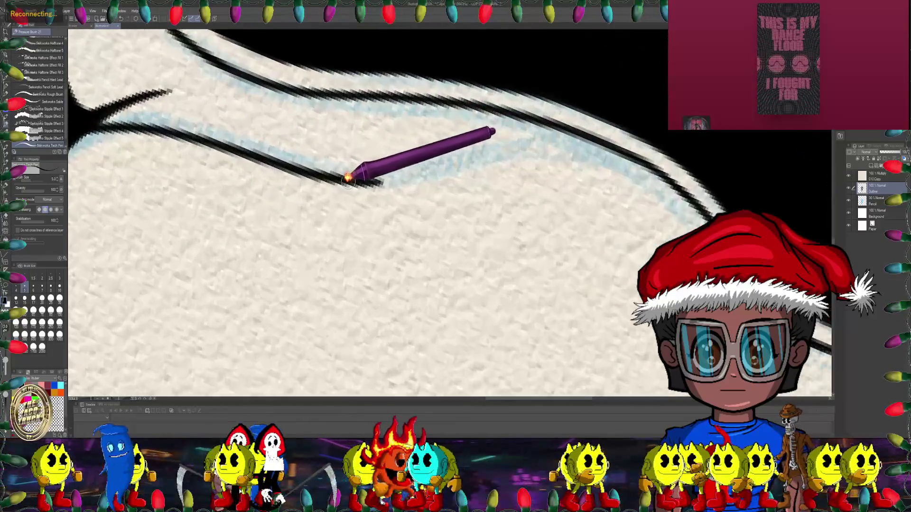
{"action": "scroll", "coordinate": [351, 178], "scroll_direction": "up", "scroll_amount": 2}
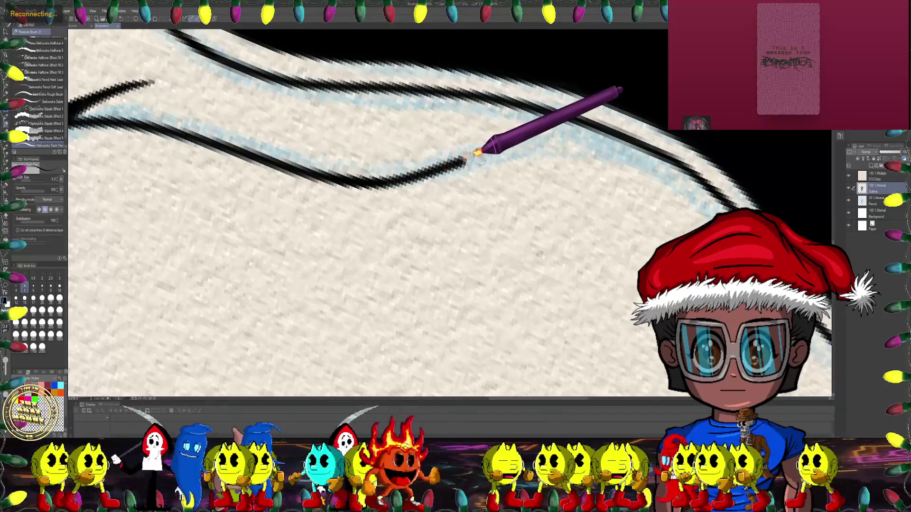
{"action": "left_click_drag", "start_coordinate": [565, 133], "coordinate": [633, 140]}
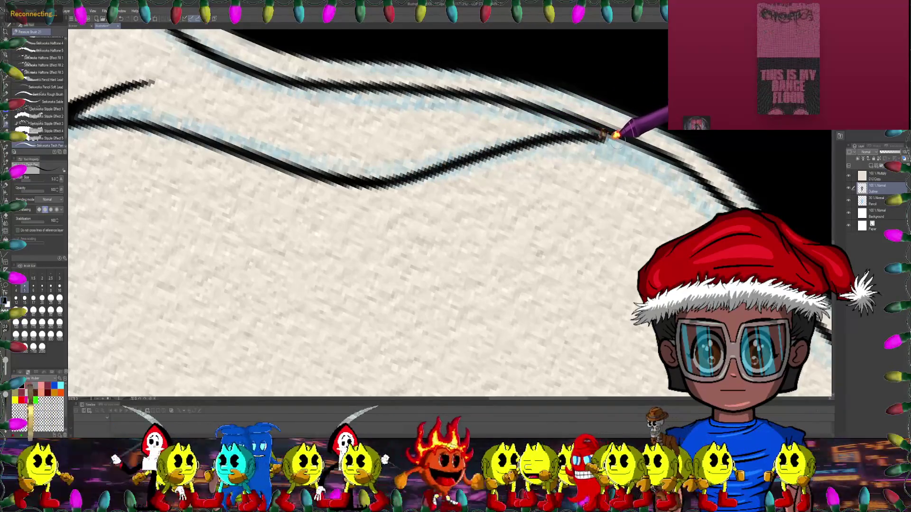
- Ink a new stroke along the mask's upper outline
{"action": "scroll", "coordinate": [522, 133], "scroll_direction": "down", "scroll_amount": 2}
{"action": "scroll", "coordinate": [475, 181], "scroll_direction": "down", "scroll_amount": 2}
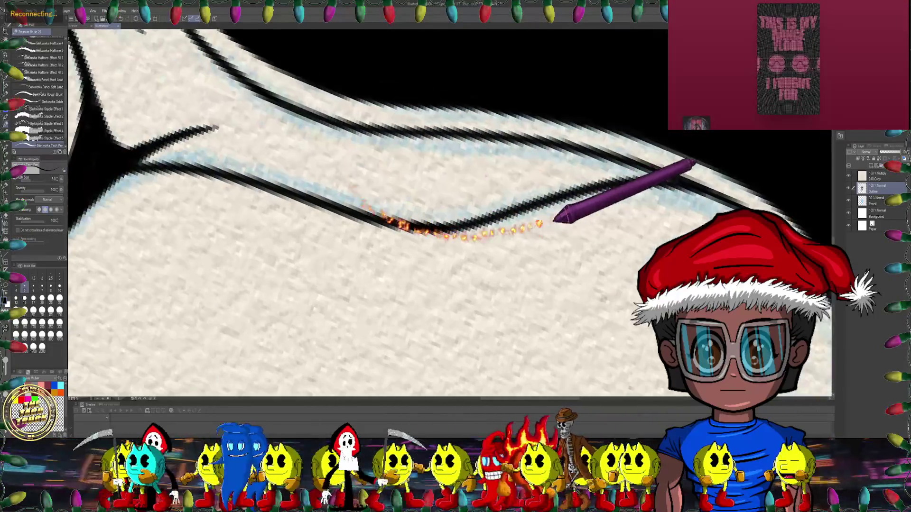
{"action": "scroll", "coordinate": [522, 199], "scroll_direction": "down", "scroll_amount": 2}
{"action": "scroll", "coordinate": [498, 204], "scroll_direction": "down", "scroll_amount": 2}
{"action": "scroll", "coordinate": [498, 208], "scroll_direction": "down", "scroll_amount": 1}
{"action": "scroll", "coordinate": [498, 204], "scroll_direction": "up", "scroll_amount": 3}
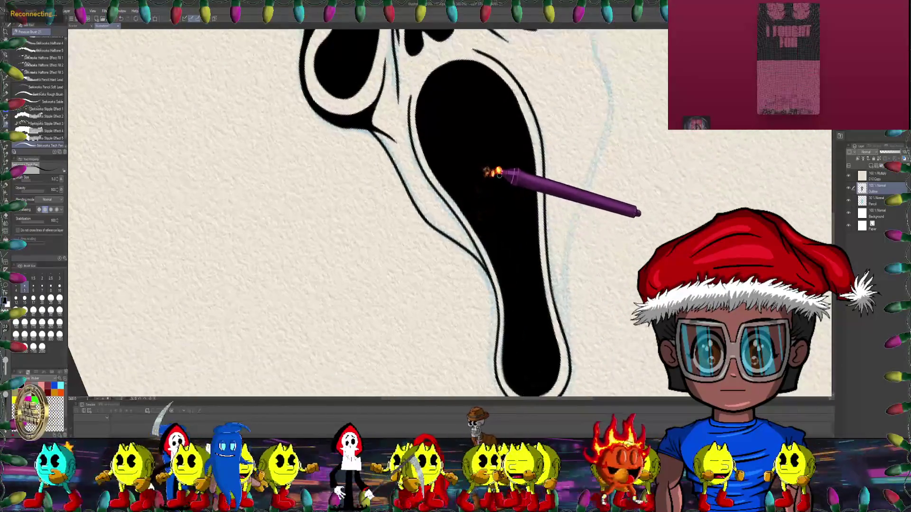
{"action": "scroll", "coordinate": [474, 194], "scroll_direction": "down", "scroll_amount": 1}
{"action": "scroll", "coordinate": [447, 177], "scroll_direction": "up", "scroll_amount": 1}
{"action": "scroll", "coordinate": [456, 183], "scroll_direction": "up", "scroll_amount": 2}
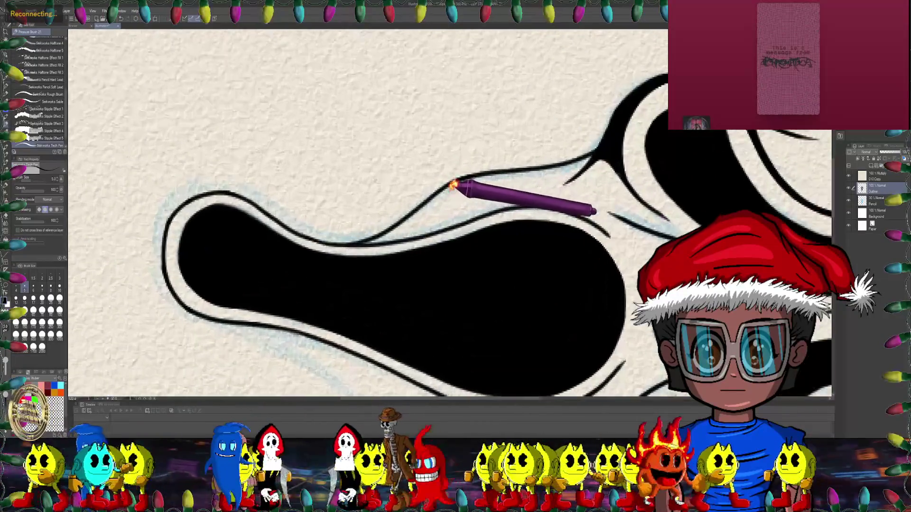
{"action": "scroll", "coordinate": [466, 187], "scroll_direction": "up", "scroll_amount": 2}
{"action": "scroll", "coordinate": [396, 146], "scroll_direction": "up", "scroll_amount": 2}
{"action": "scroll", "coordinate": [397, 145], "scroll_direction": "up", "scroll_amount": 1}
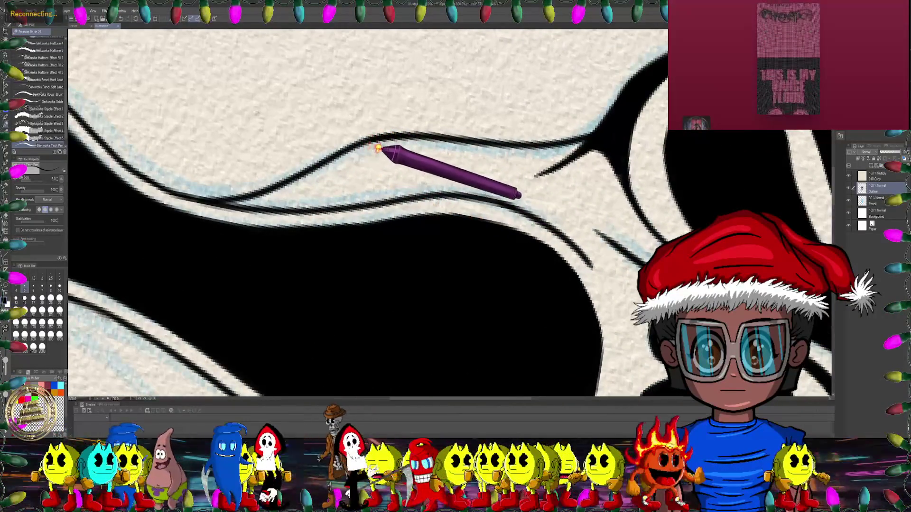
{"action": "scroll", "coordinate": [375, 150], "scroll_direction": "down", "scroll_amount": 1}
{"action": "scroll", "coordinate": [366, 147], "scroll_direction": "down", "scroll_amount": 1}
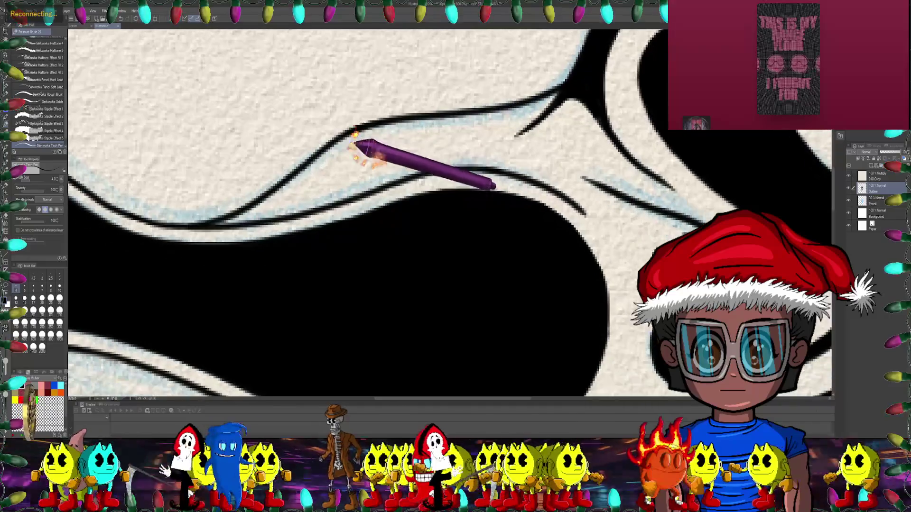
{"action": "scroll", "coordinate": [351, 142], "scroll_direction": "up", "scroll_amount": 1}
{"action": "left_click_drag", "start_coordinate": [349, 157], "coordinate": [468, 122]}
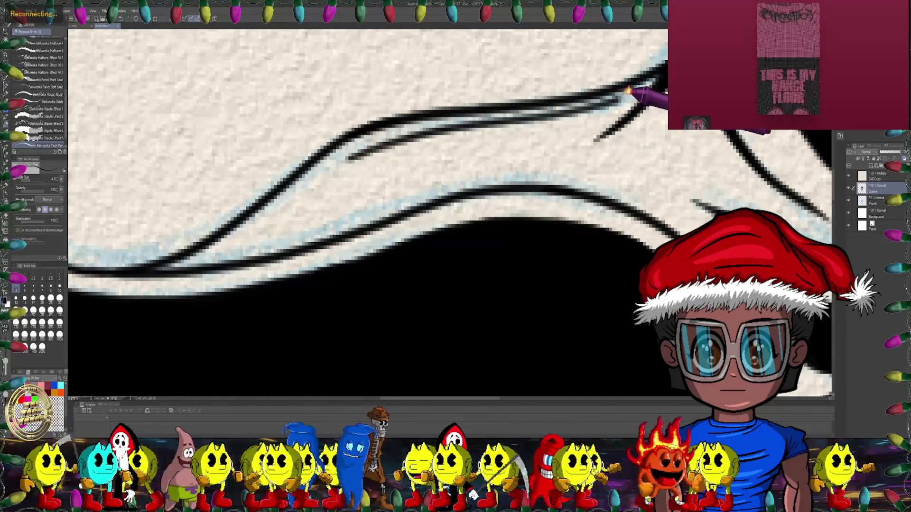
- Ink the upper mouth outline and thicken it at brush size 5.0
{"action": "left_click_drag", "start_coordinate": [631, 101], "coordinate": [467, 148]}
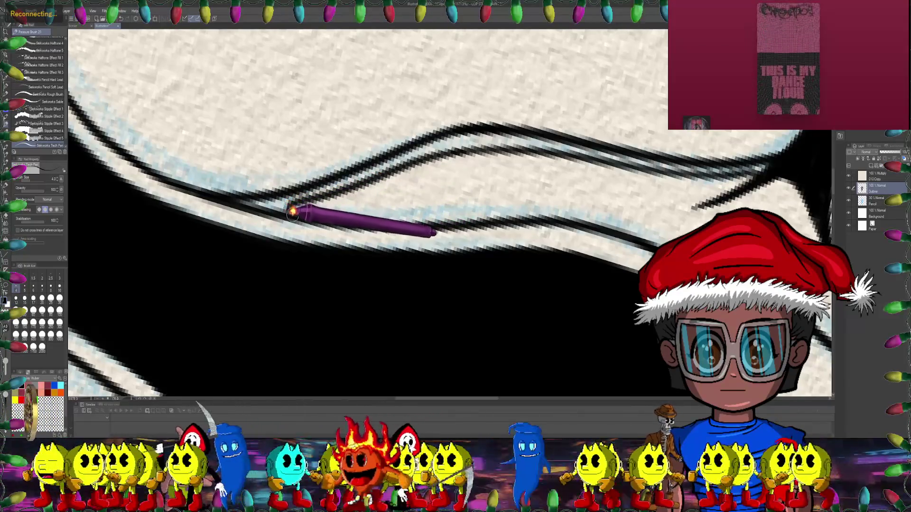
{"action": "left_click_drag", "start_coordinate": [299, 216], "coordinate": [315, 131]}
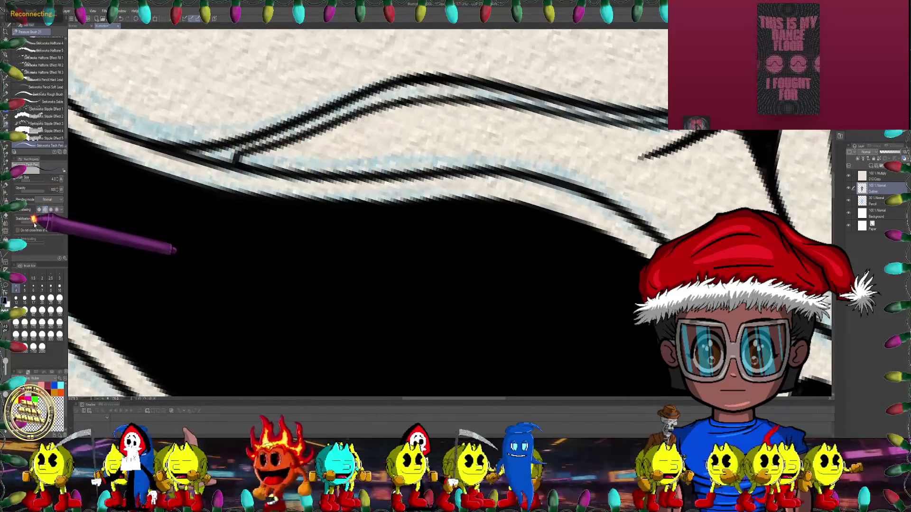
{"action": "left_click_drag", "start_coordinate": [264, 173], "coordinate": [43, 222]}
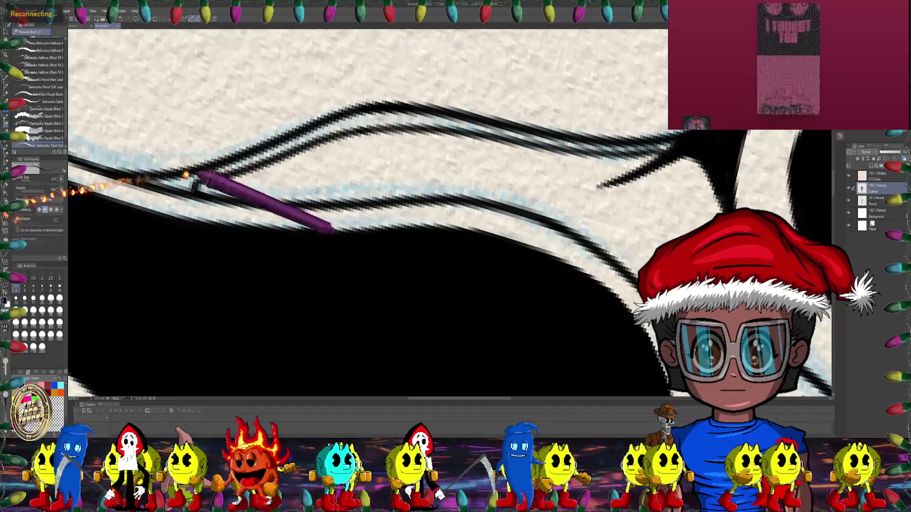
{"action": "left_click_drag", "start_coordinate": [192, 175], "coordinate": [326, 116]}
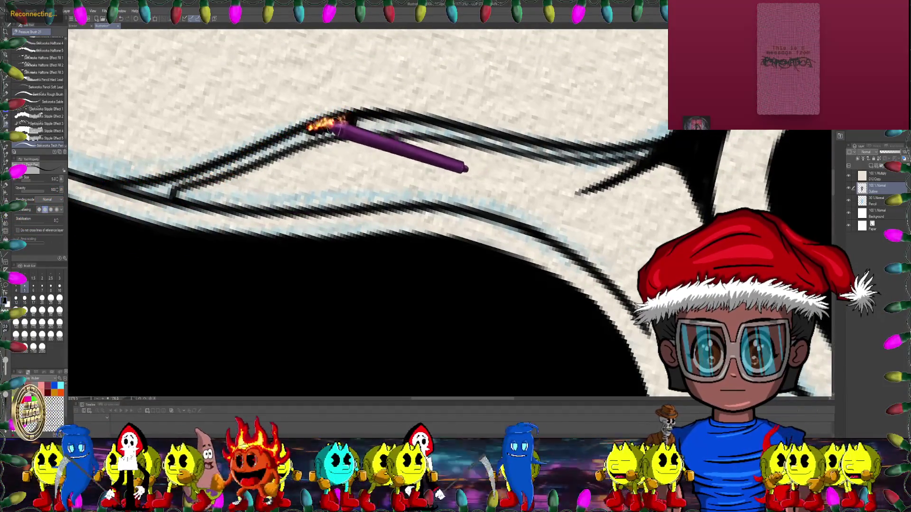
{"action": "left_click_drag", "start_coordinate": [303, 130], "coordinate": [332, 127]}
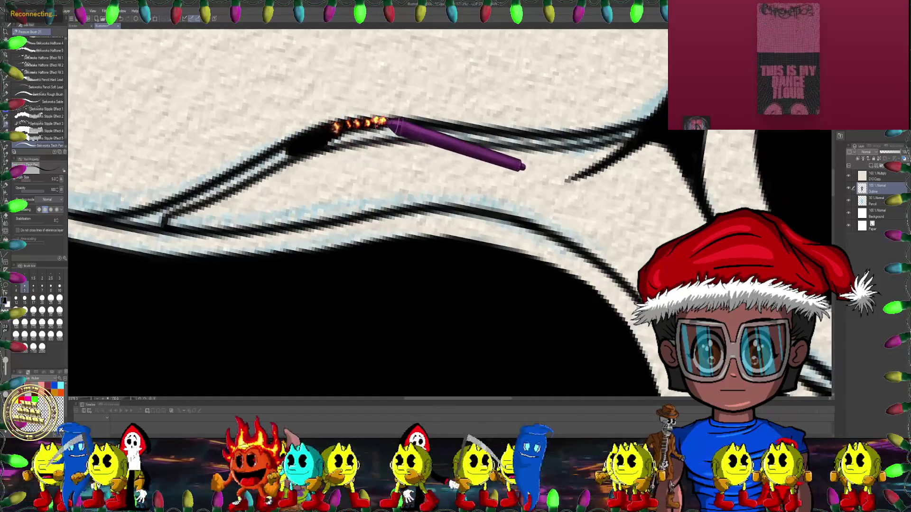
{"action": "left_click_drag", "start_coordinate": [396, 119], "coordinate": [338, 143]}
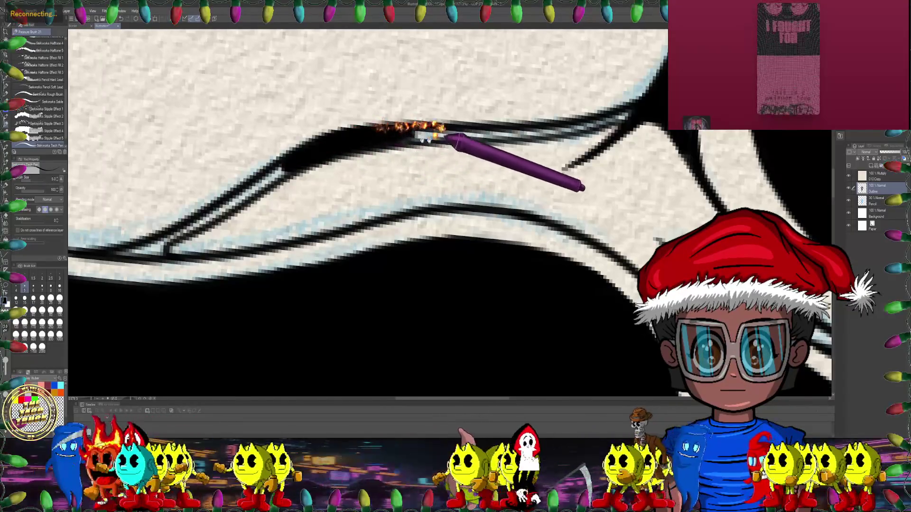
- Bolden where the upper lines meet, the snout edge, and the outline toward the eye
{"action": "left_click_drag", "start_coordinate": [386, 127], "coordinate": [329, 134]}
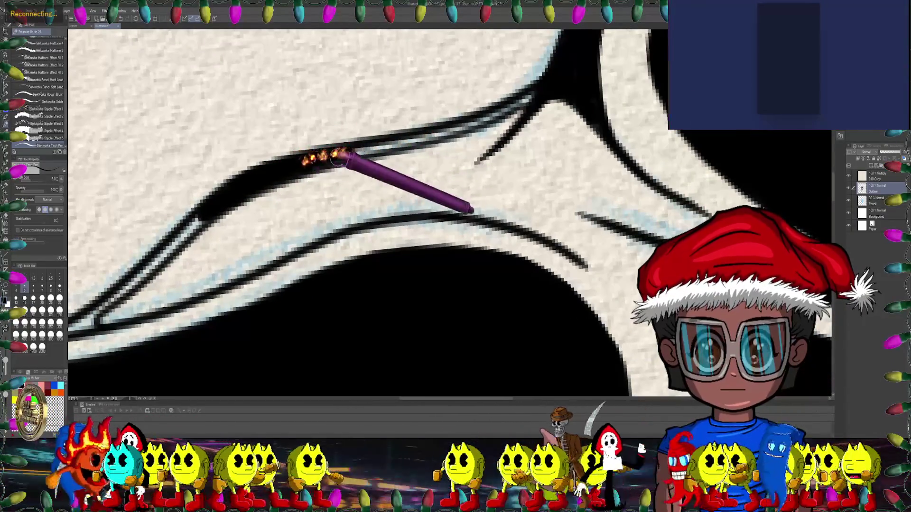
{"action": "left_click_drag", "start_coordinate": [385, 148], "coordinate": [318, 154]}
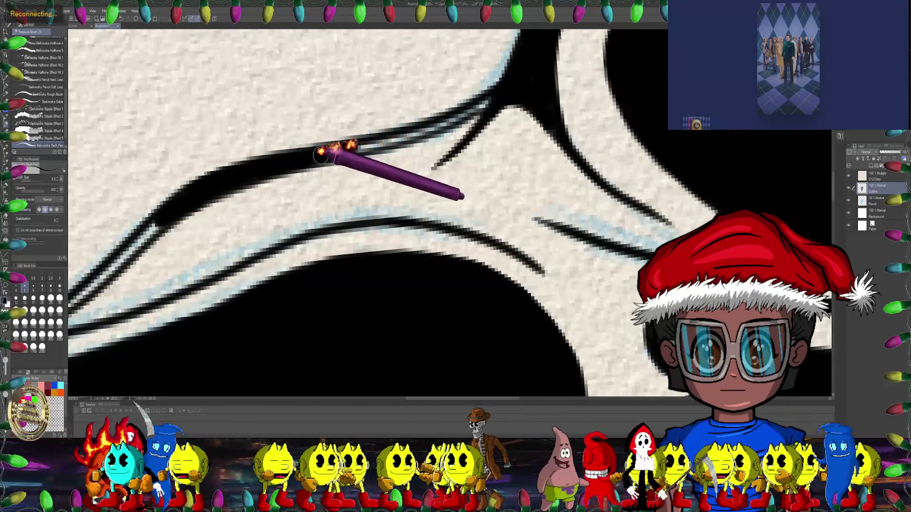
{"action": "left_click_drag", "start_coordinate": [393, 130], "coordinate": [375, 128]}
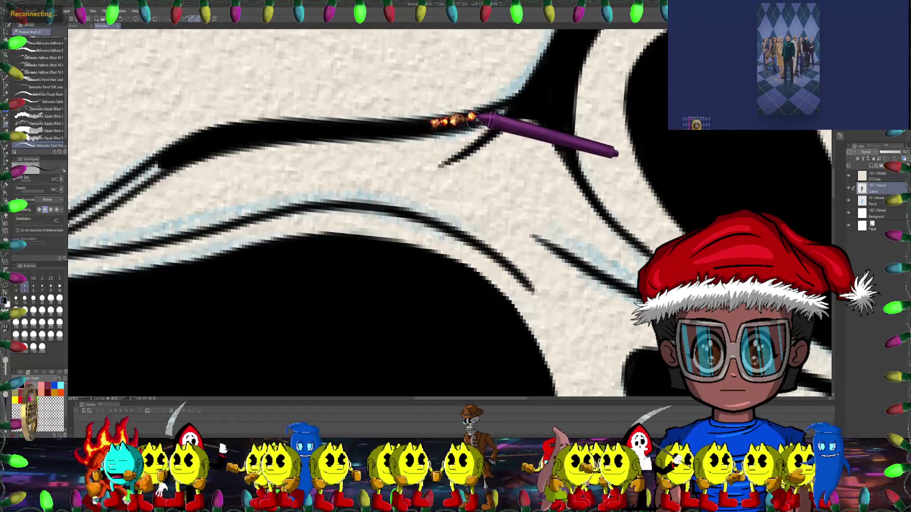
{"action": "mouse_move", "coordinate": [498, 108]}
{"action": "left_mouse_down"}
{"action": "mouse_move", "coordinate": [506, 89]}
{"action": "mouse_move", "coordinate": [324, 103]}
{"action": "left_mouse_up"}
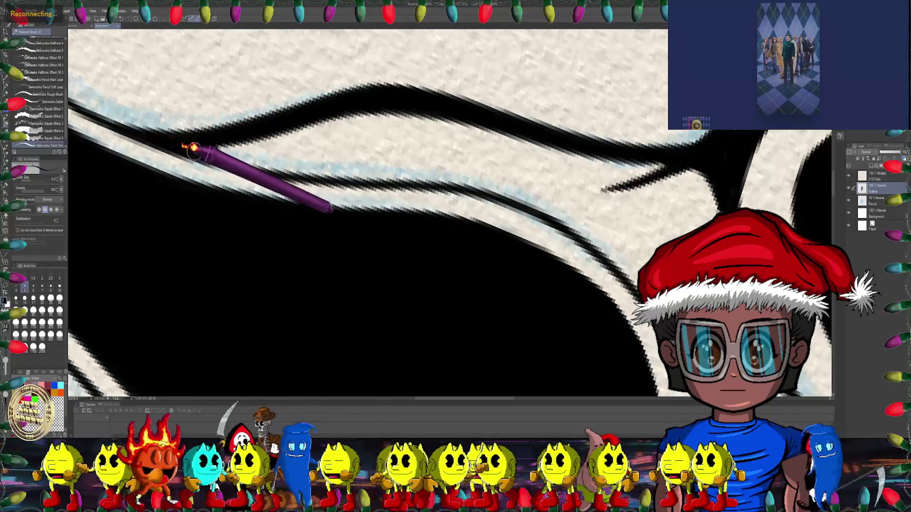
- Turn the face upright, extend the outline rightward, and ink a bold U-shaped curve at the mask's bottom
{"action": "scroll", "coordinate": [194, 145], "scroll_direction": "down", "scroll_amount": 8}
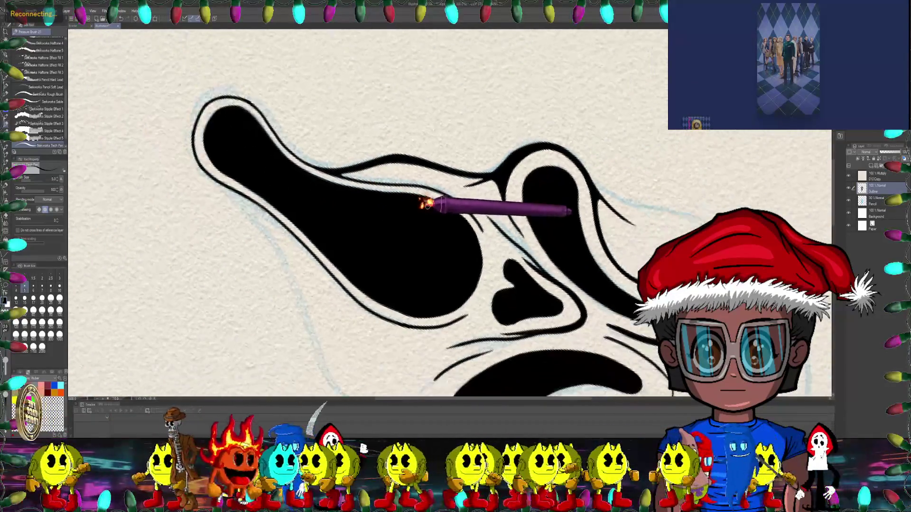
{"action": "mouse_move", "coordinate": [477, 250]}
{"action": "left_mouse_down"}
{"action": "mouse_move", "coordinate": [347, 223]}
{"action": "mouse_move", "coordinate": [447, 188]}
{"action": "mouse_move", "coordinate": [328, 153]}
{"action": "left_mouse_up"}
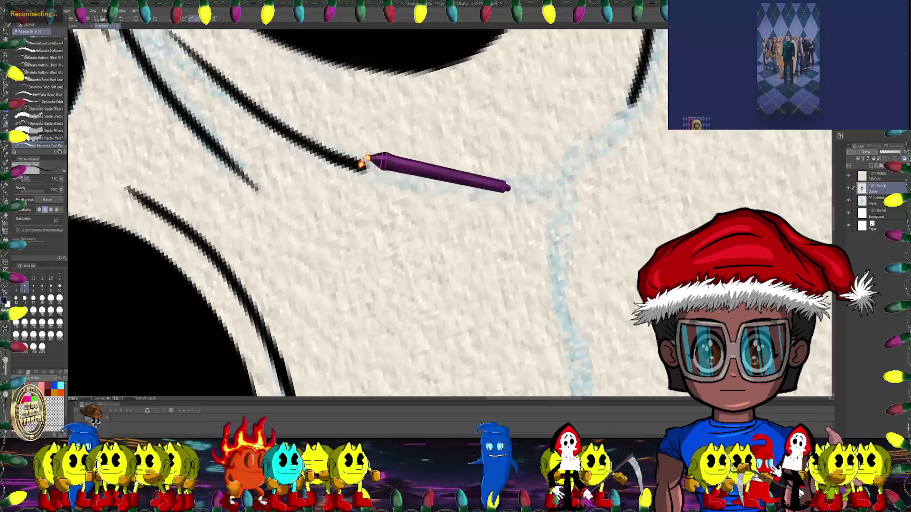
{"action": "left_click_drag", "start_coordinate": [365, 160], "coordinate": [317, 174]}
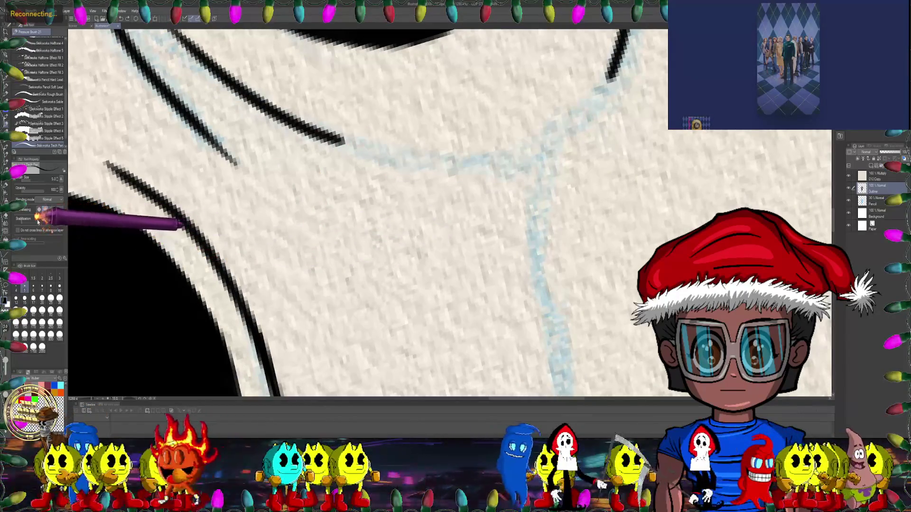
{"action": "left_click_drag", "start_coordinate": [102, 212], "coordinate": [279, 163]}
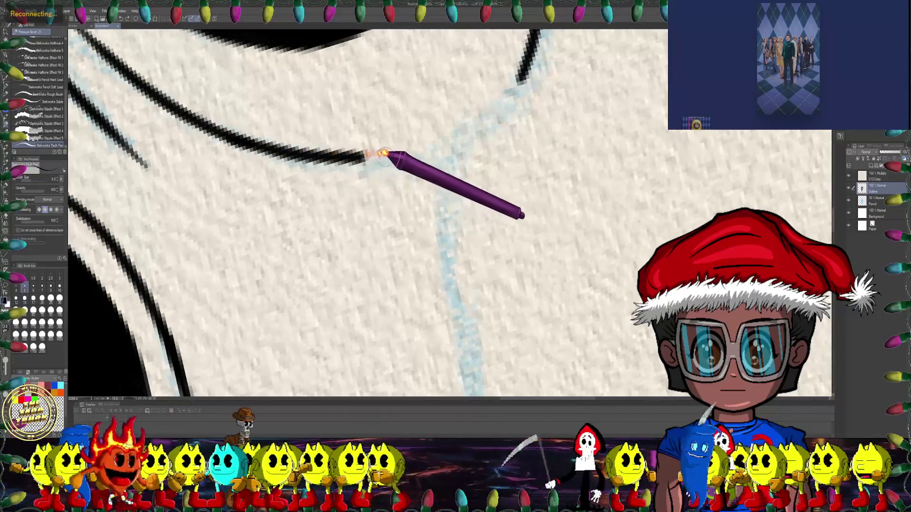
{"action": "left_click_drag", "start_coordinate": [417, 148], "coordinate": [475, 123]}
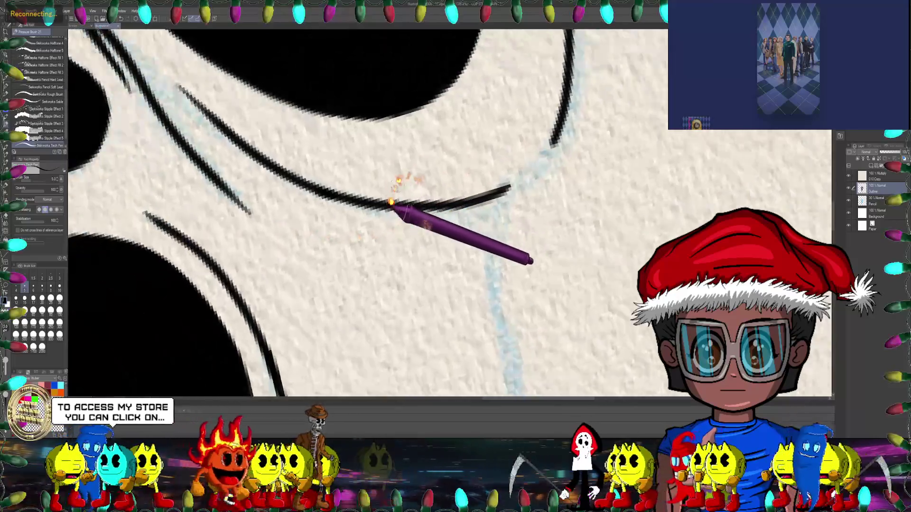
{"action": "mouse_move", "coordinate": [391, 203]}
{"action": "left_mouse_down"}
{"action": "mouse_move", "coordinate": [385, 217]}
{"action": "mouse_move", "coordinate": [382, 209]}
{"action": "mouse_move", "coordinate": [426, 221]}
{"action": "left_mouse_up"}
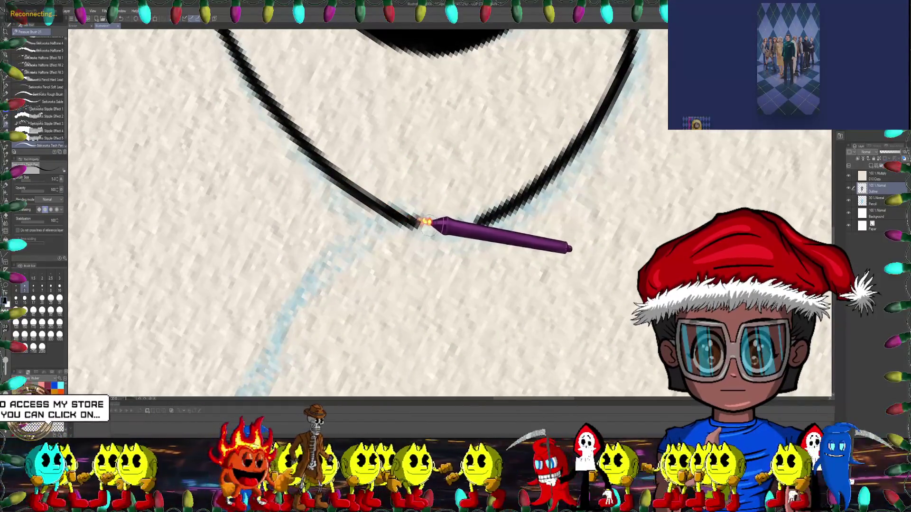
{"action": "left_click_drag", "start_coordinate": [481, 219], "coordinate": [444, 199]}
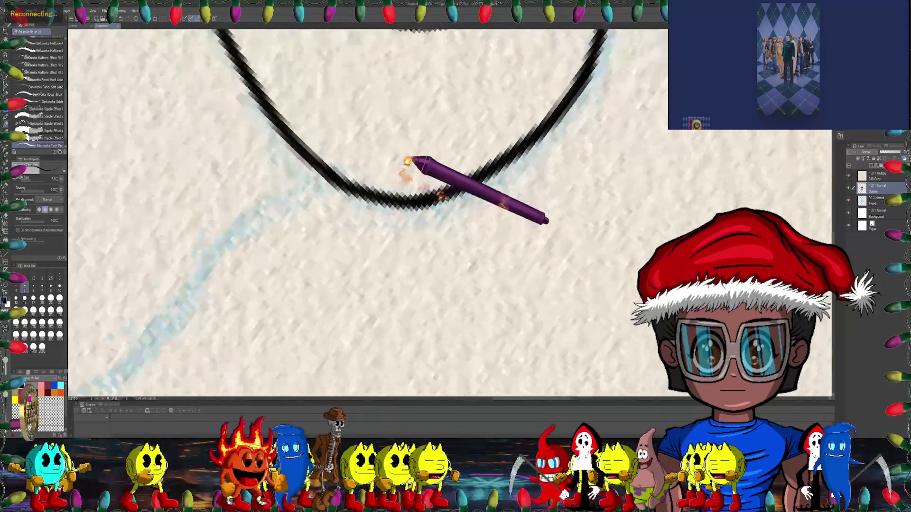
- Rotate the canvas so the mouth curve opens right and pan over the mouth outline
{"action": "key", "text": "e"}
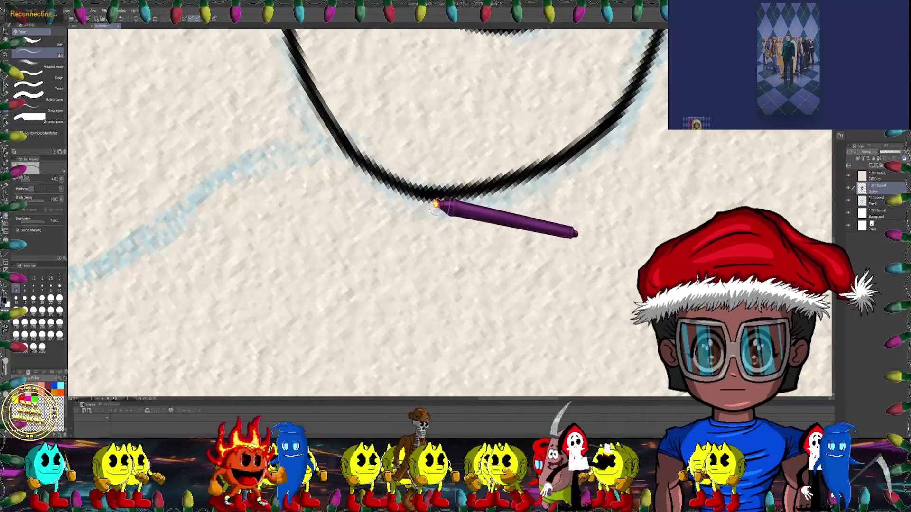
{"action": "scroll", "coordinate": [417, 199], "scroll_direction": "down", "scroll_amount": 3}
{"action": "scroll", "coordinate": [372, 218], "scroll_direction": "down", "scroll_amount": 3}
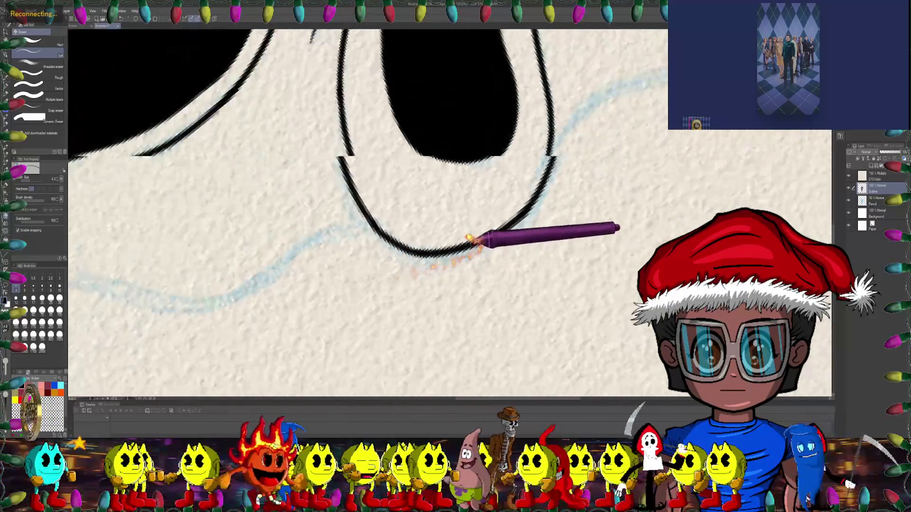
{"action": "scroll", "coordinate": [470, 238], "scroll_direction": "down", "scroll_amount": 2}
{"action": "scroll", "coordinate": [468, 240], "scroll_direction": "down", "scroll_amount": 1}
{"action": "scroll", "coordinate": [427, 237], "scroll_direction": "up", "scroll_amount": 1}
{"action": "scroll", "coordinate": [382, 176], "scroll_direction": "up", "scroll_amount": 1}
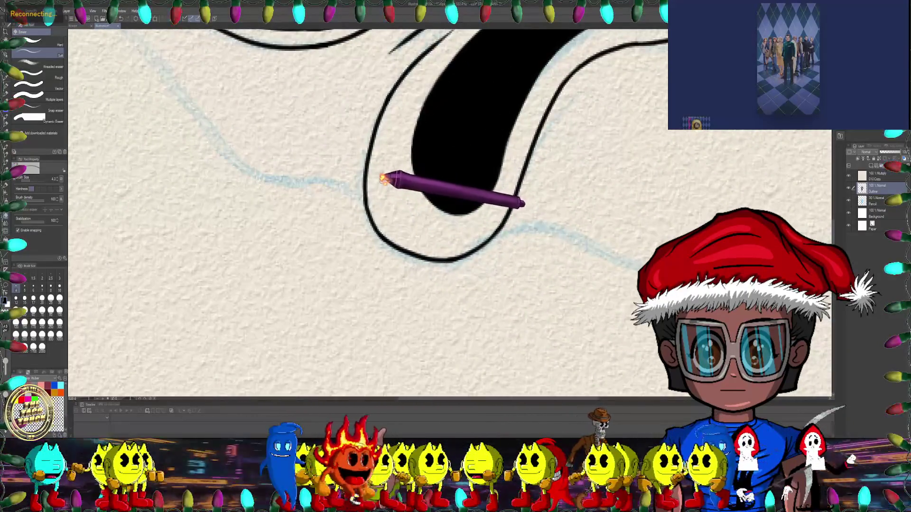
{"action": "scroll", "coordinate": [375, 164], "scroll_direction": "up", "scroll_amount": 1}
{"action": "left_click_drag", "start_coordinate": [390, 185], "coordinate": [398, 110]}
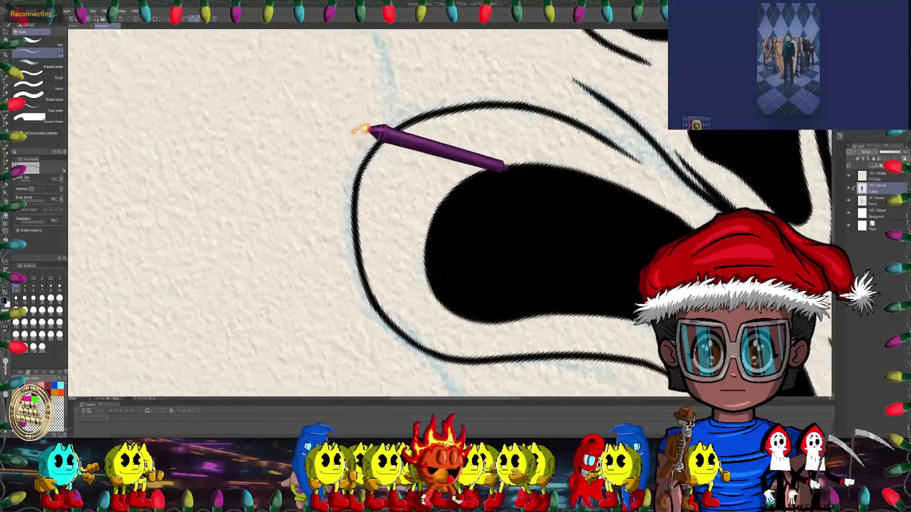
{"action": "left_click_drag", "start_coordinate": [486, 152], "coordinate": [362, 173]}
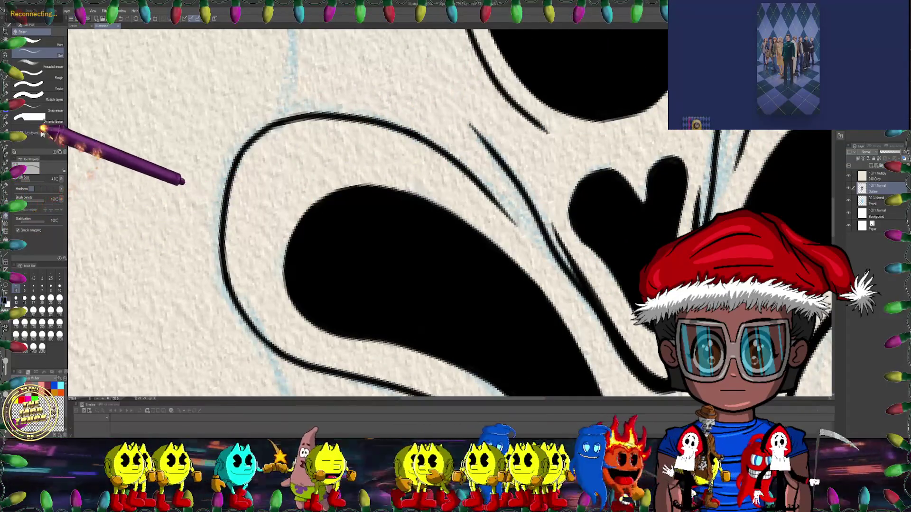
{"action": "left_click", "coordinate": [8, 120]}
- Ink an inner line running along the mouth outline with the Pressure Brush
{"action": "left_click_drag", "start_coordinate": [17, 120], "coordinate": [333, 84]}
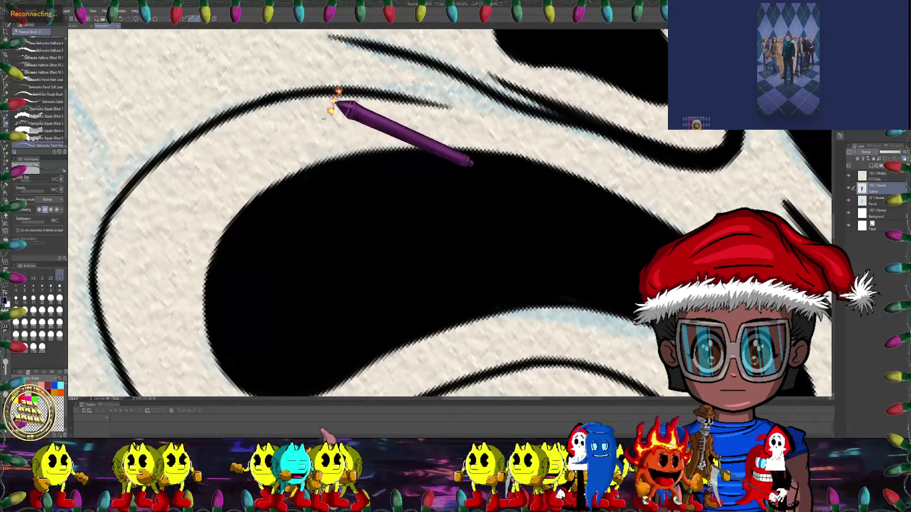
{"action": "left_click_drag", "start_coordinate": [335, 97], "coordinate": [275, 54]}
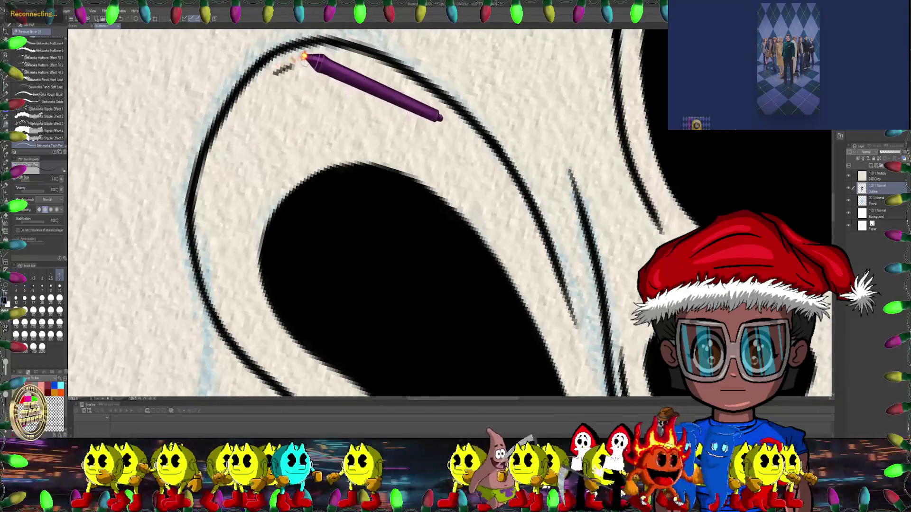
{"action": "left_click_drag", "start_coordinate": [335, 55], "coordinate": [304, 145]}
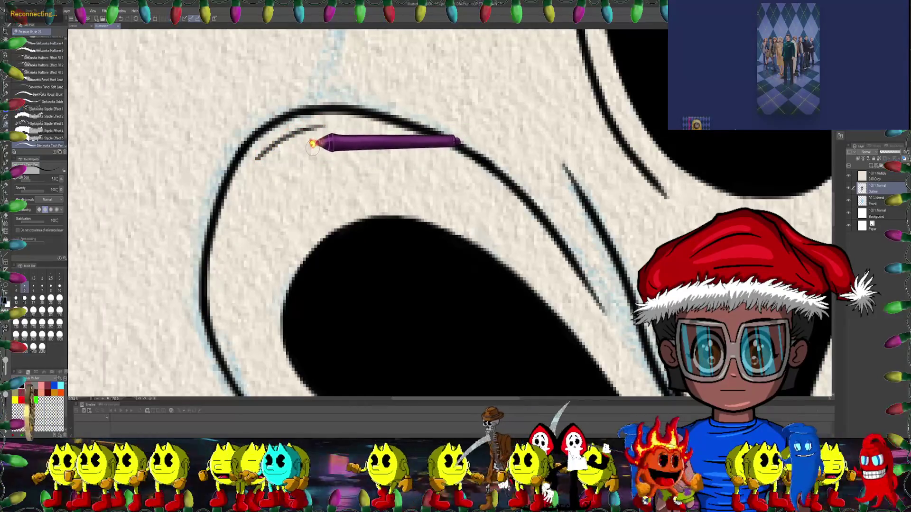
{"action": "left_click_drag", "start_coordinate": [312, 144], "coordinate": [268, 88]}
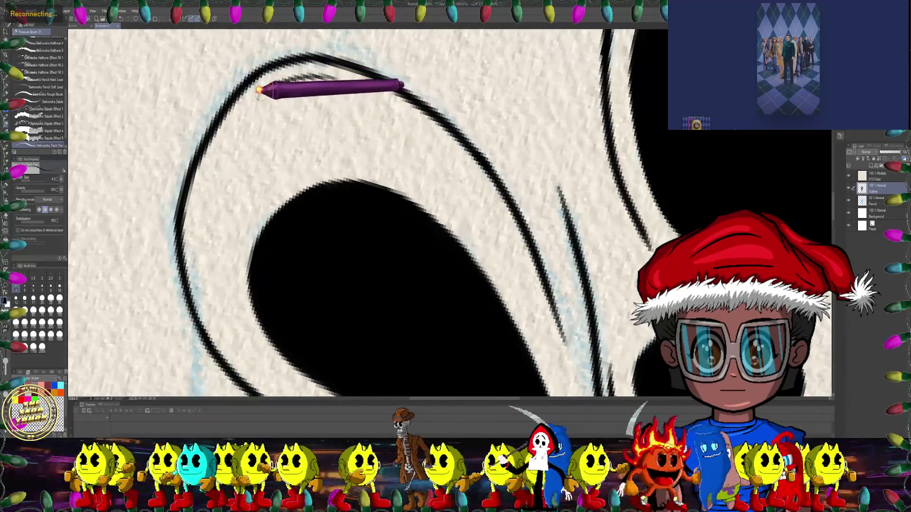
{"action": "left_click_drag", "start_coordinate": [325, 76], "coordinate": [271, 125]}
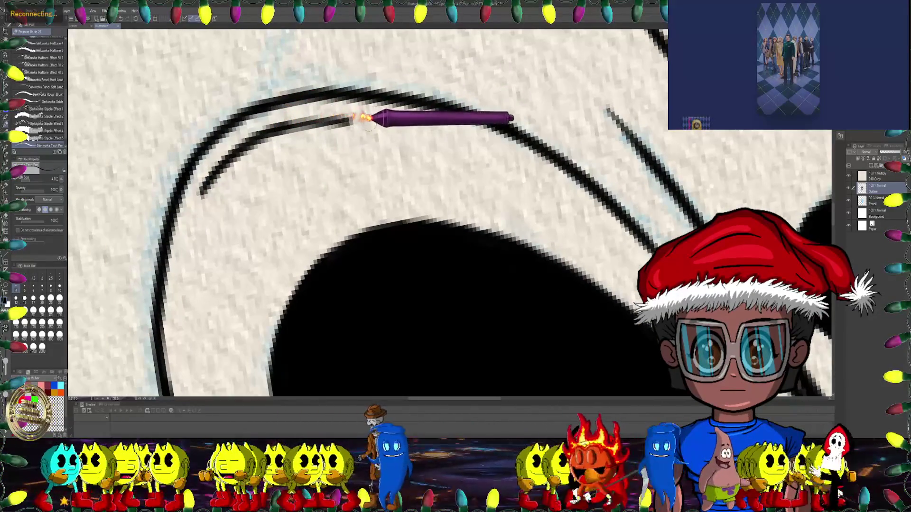
{"action": "left_click_drag", "start_coordinate": [360, 119], "coordinate": [292, 138]}
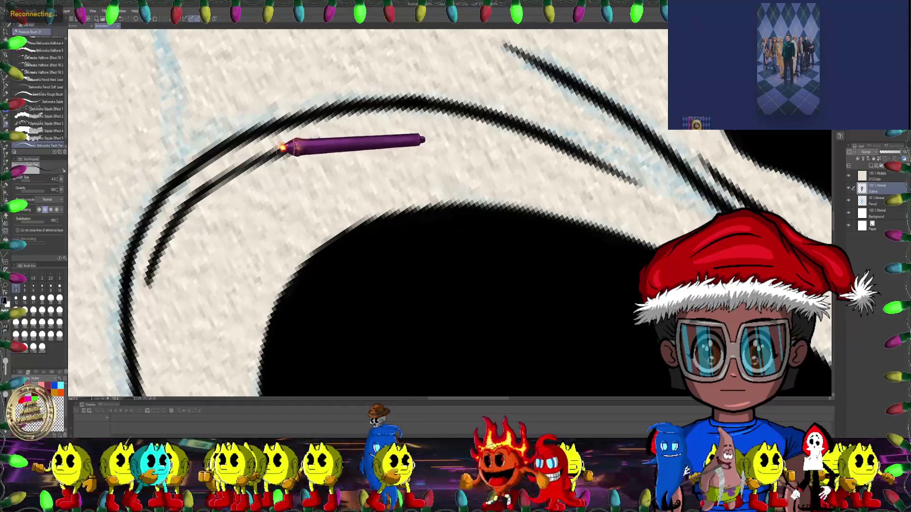
{"action": "mouse_move", "coordinate": [438, 124]}
{"action": "left_mouse_down"}
{"action": "mouse_move", "coordinate": [534, 135]}
{"action": "mouse_move", "coordinate": [305, 139]}
{"action": "left_mouse_up"}
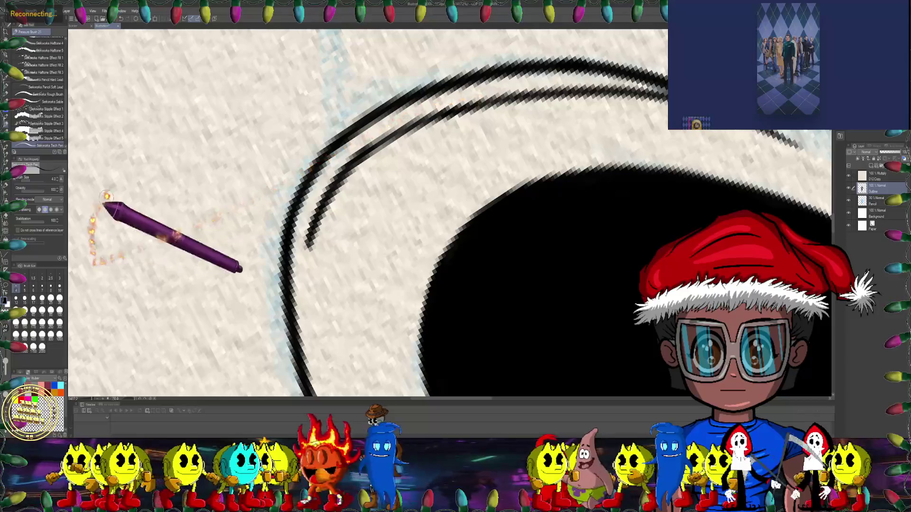
- Re-angle the view and extend the inner line along the eye outline
{"action": "left_click_drag", "start_coordinate": [19, 216], "coordinate": [317, 129]}
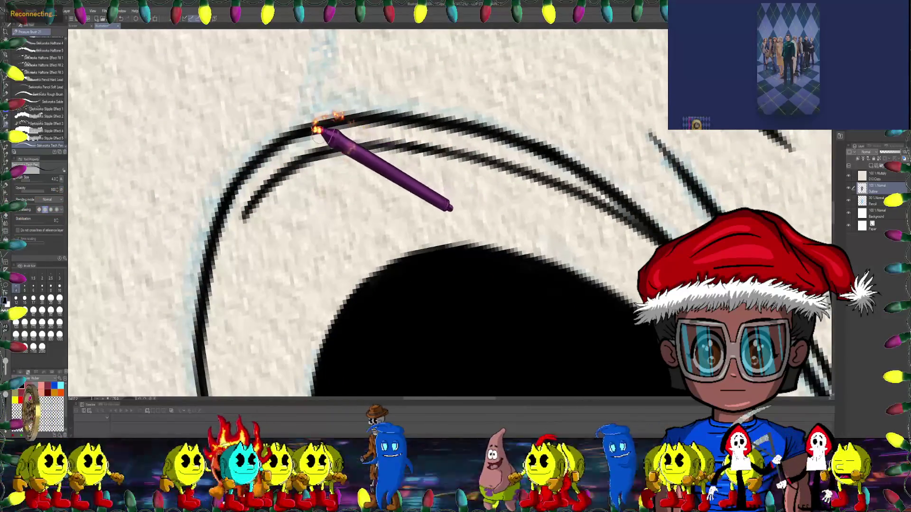
{"action": "left_click_drag", "start_coordinate": [387, 118], "coordinate": [314, 150]}
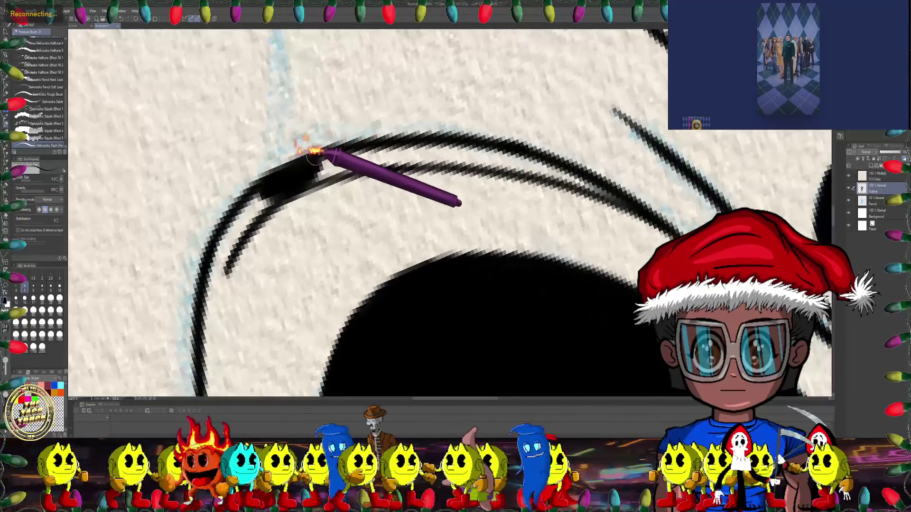
{"action": "mouse_move", "coordinate": [388, 153]}
{"action": "left_mouse_down"}
{"action": "mouse_move", "coordinate": [342, 169]}
{"action": "mouse_move", "coordinate": [347, 178]}
{"action": "mouse_move", "coordinate": [306, 215]}
{"action": "left_mouse_up"}
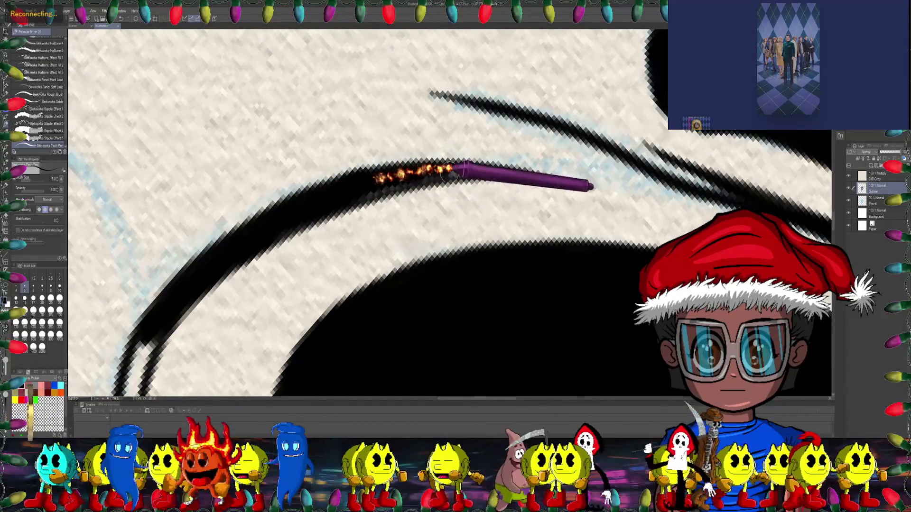
{"action": "scroll", "coordinate": [337, 194], "scroll_direction": "down", "scroll_amount": 5}
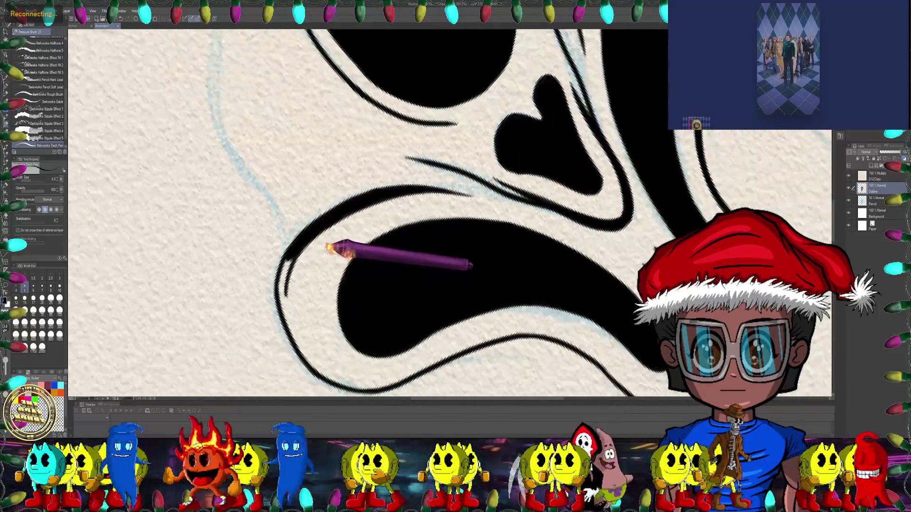
{"action": "scroll", "coordinate": [331, 248], "scroll_direction": "up", "scroll_amount": 5}
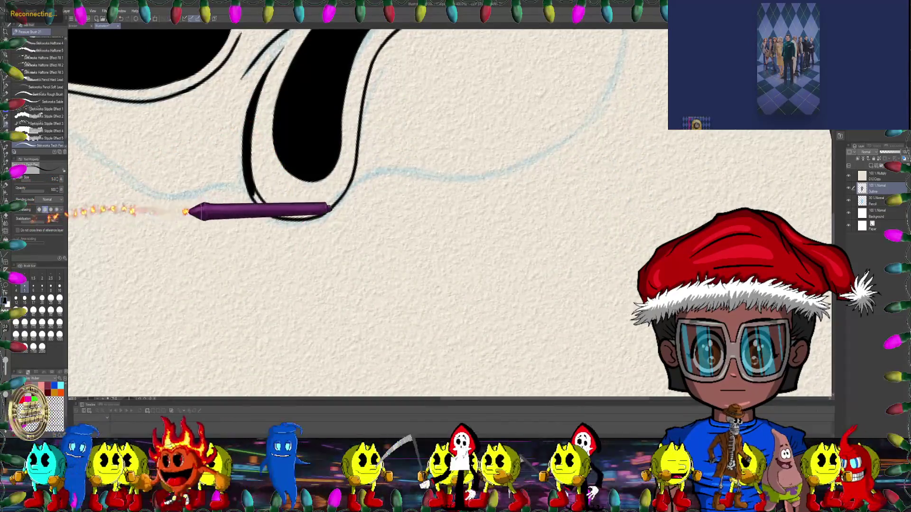
{"action": "left_click_drag", "start_coordinate": [183, 209], "coordinate": [198, 143]}
{"action": "scroll", "coordinate": [199, 142], "scroll_direction": "up", "scroll_amount": 5}
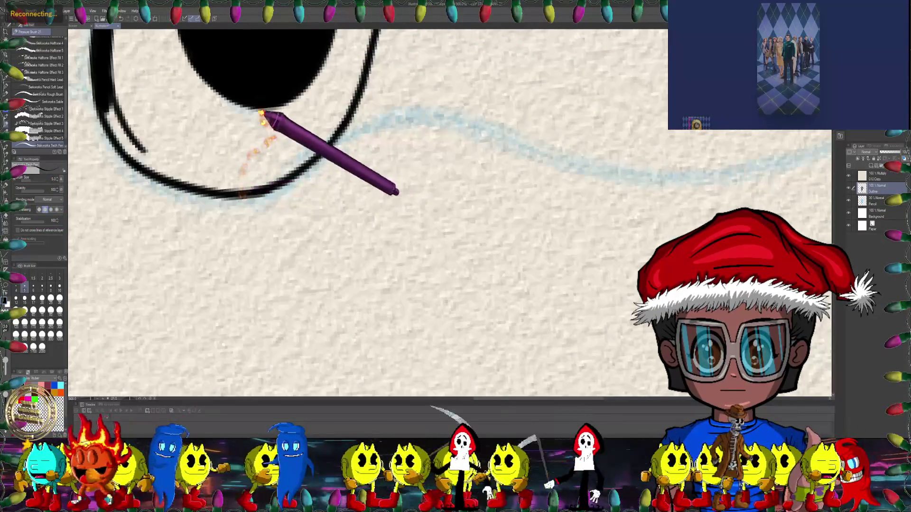
{"action": "mouse_move", "coordinate": [291, 117]}
{"action": "left_mouse_down"}
{"action": "mouse_move", "coordinate": [288, 106]}
{"action": "mouse_move", "coordinate": [323, 124]}
{"action": "left_mouse_up"}
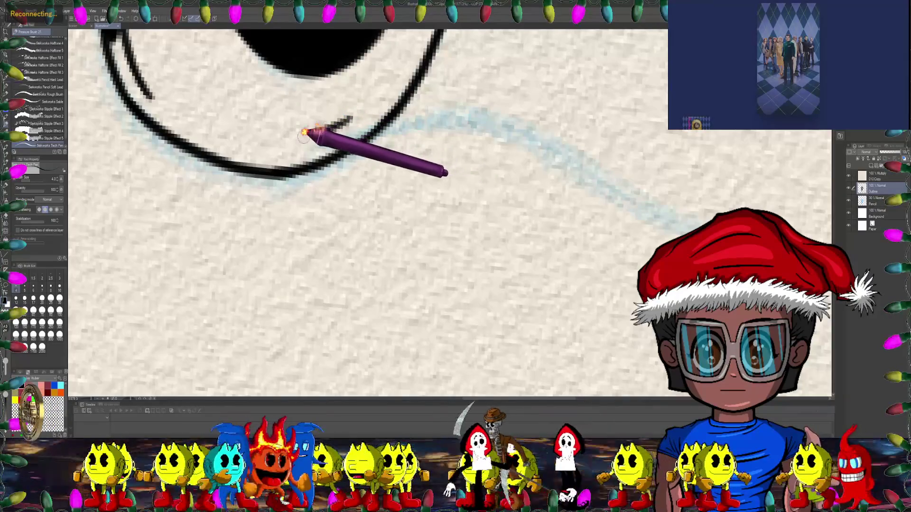
{"action": "left_click_drag", "start_coordinate": [248, 133], "coordinate": [357, 156]}
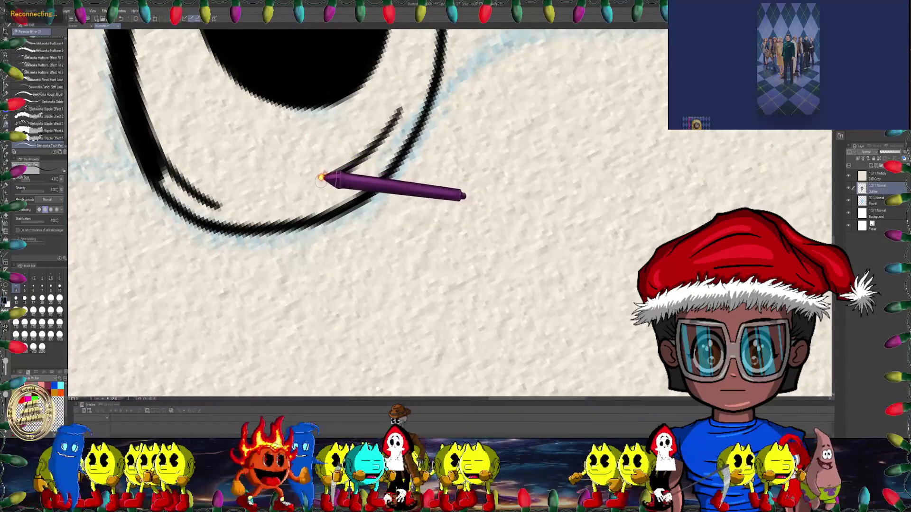
{"action": "left_click_drag", "start_coordinate": [293, 185], "coordinate": [246, 199]}
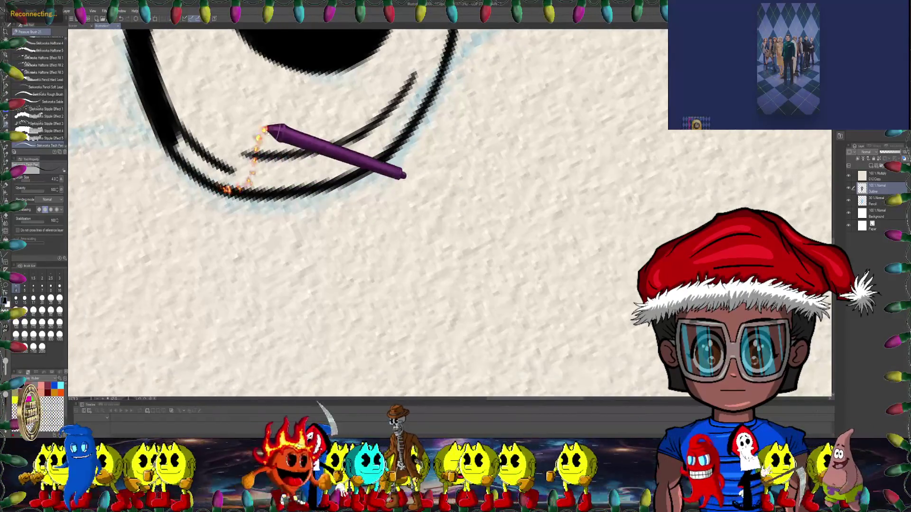
- Set the brush size to 5.0 and continue the inner line up-right along the eye outline
{"action": "left_click_drag", "start_coordinate": [355, 151], "coordinate": [349, 152]}
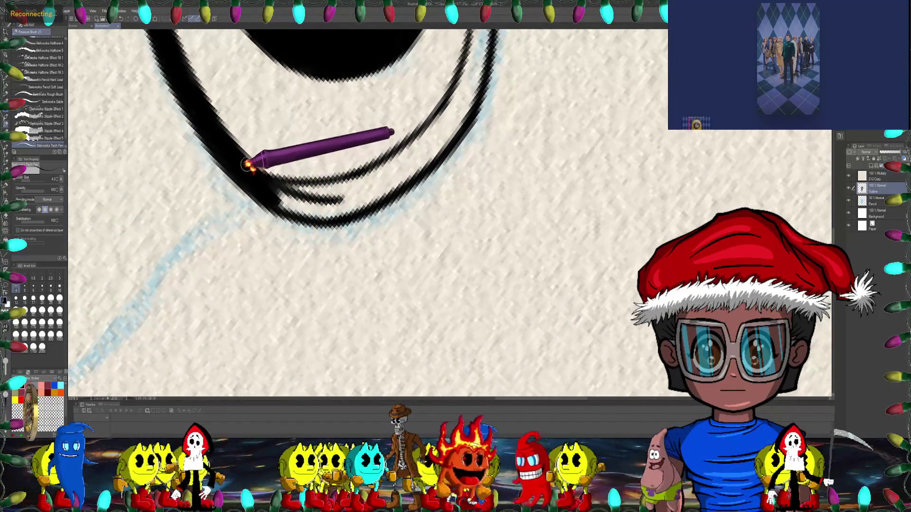
{"action": "left_click_drag", "start_coordinate": [247, 164], "coordinate": [279, 154]}
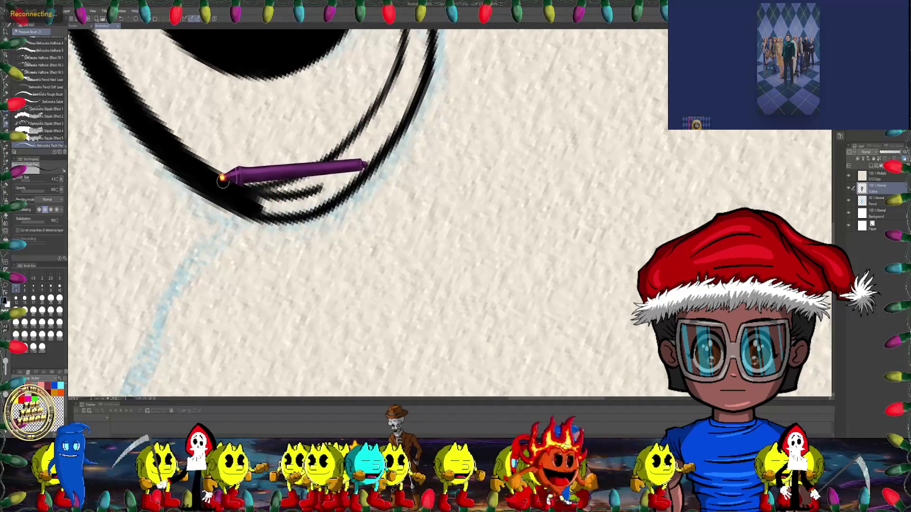
{"action": "mouse_move", "coordinate": [308, 182]}
{"action": "left_mouse_down"}
{"action": "mouse_move", "coordinate": [315, 288]}
{"action": "mouse_move", "coordinate": [92, 187]}
{"action": "left_mouse_up"}
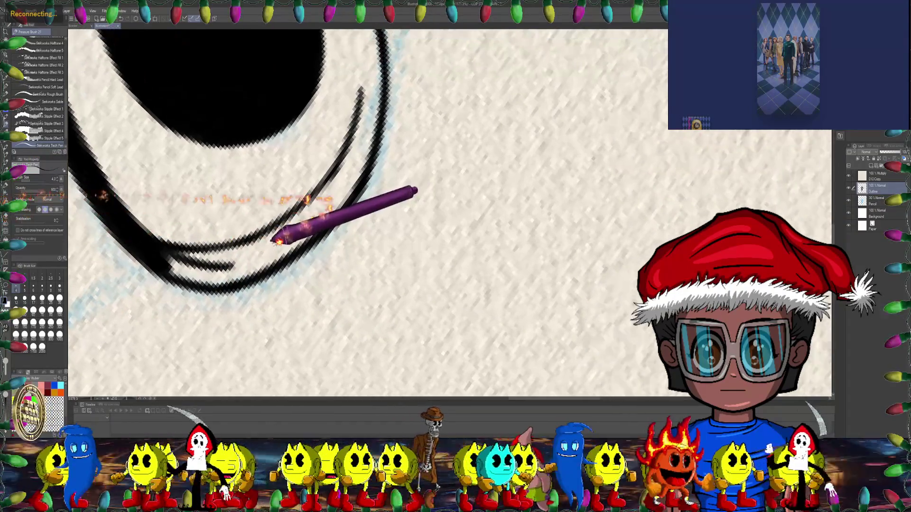
{"action": "mouse_move", "coordinate": [279, 236]}
{"action": "left_mouse_down"}
{"action": "mouse_move", "coordinate": [336, 142]}
{"action": "mouse_move", "coordinate": [355, 144]}
{"action": "left_mouse_up"}
{"action": "mouse_move", "coordinate": [340, 177]}
{"action": "left_mouse_down"}
{"action": "mouse_move", "coordinate": [401, 148]}
{"action": "mouse_move", "coordinate": [326, 173]}
{"action": "mouse_move", "coordinate": [353, 196]}
{"action": "left_mouse_up"}
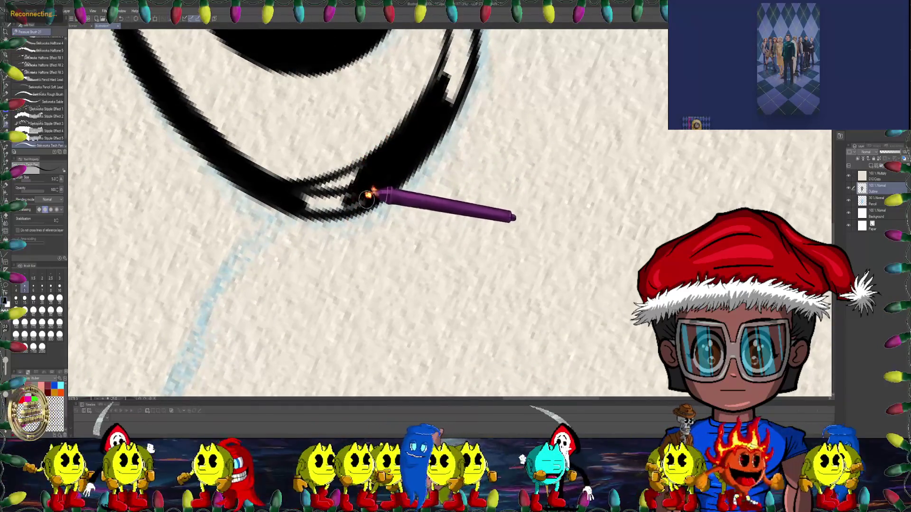
{"action": "left_click_drag", "start_coordinate": [317, 190], "coordinate": [390, 143]}
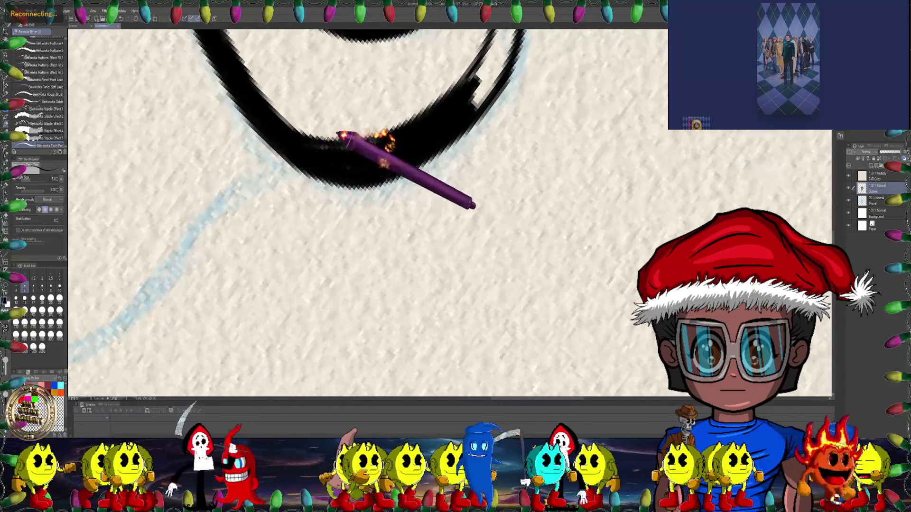
{"action": "mouse_move", "coordinate": [364, 172]}
{"action": "left_mouse_down"}
{"action": "mouse_move", "coordinate": [442, 216]}
{"action": "mouse_move", "coordinate": [424, 136]}
{"action": "mouse_move", "coordinate": [305, 213]}
{"action": "left_mouse_up"}
{"action": "mouse_move", "coordinate": [386, 183]}
{"action": "left_mouse_down"}
{"action": "mouse_move", "coordinate": [340, 147]}
{"action": "mouse_move", "coordinate": [318, 143]}
{"action": "left_mouse_up"}
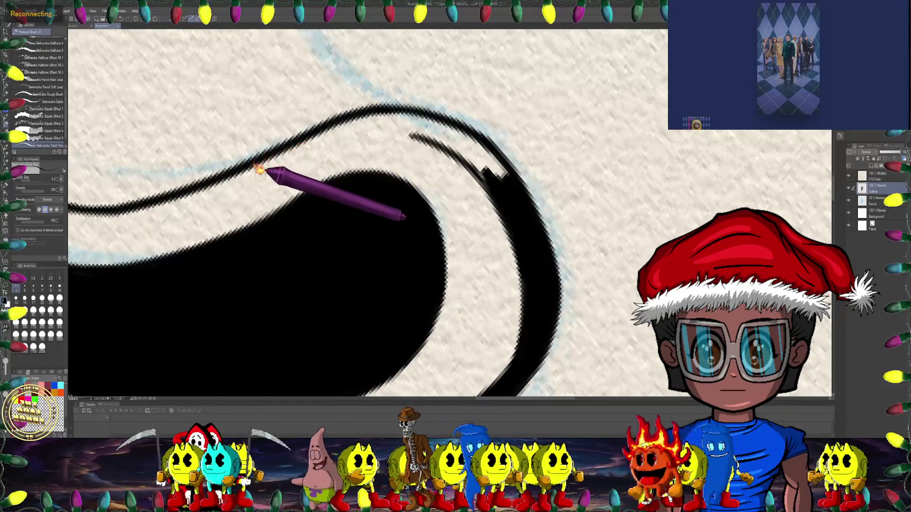
- Set the brush size to 6.0 and stroke over the eye's upper curve to thicken it
{"action": "left_click_drag", "start_coordinate": [259, 175], "coordinate": [304, 154]}
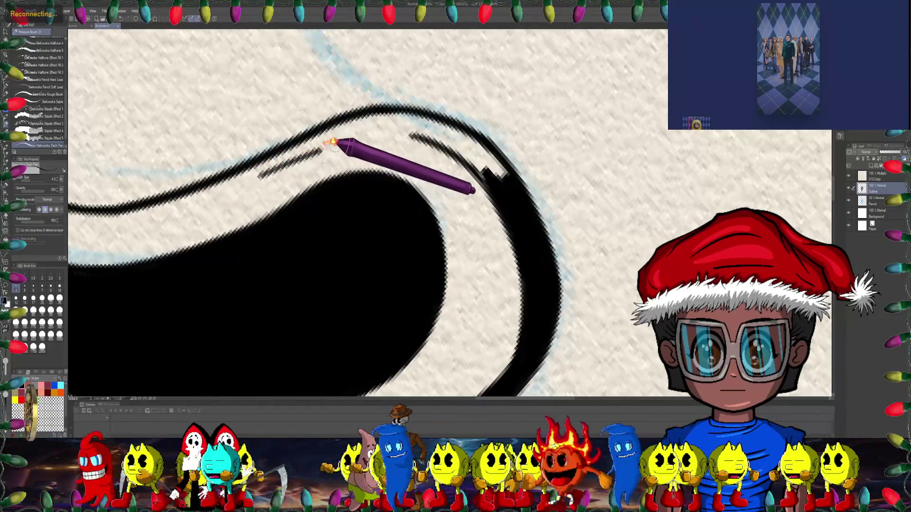
{"action": "mouse_move", "coordinate": [423, 134]}
{"action": "left_mouse_down"}
{"action": "mouse_move", "coordinate": [448, 91]}
{"action": "mouse_move", "coordinate": [498, 95]}
{"action": "left_mouse_up"}
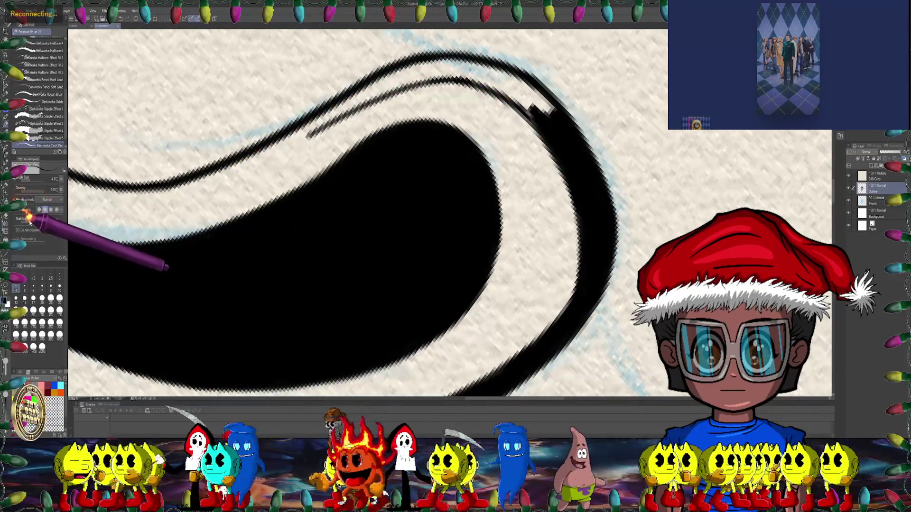
{"action": "left_click", "coordinate": [33, 287]}
{"action": "left_click_drag", "start_coordinate": [396, 179], "coordinate": [382, 128]}
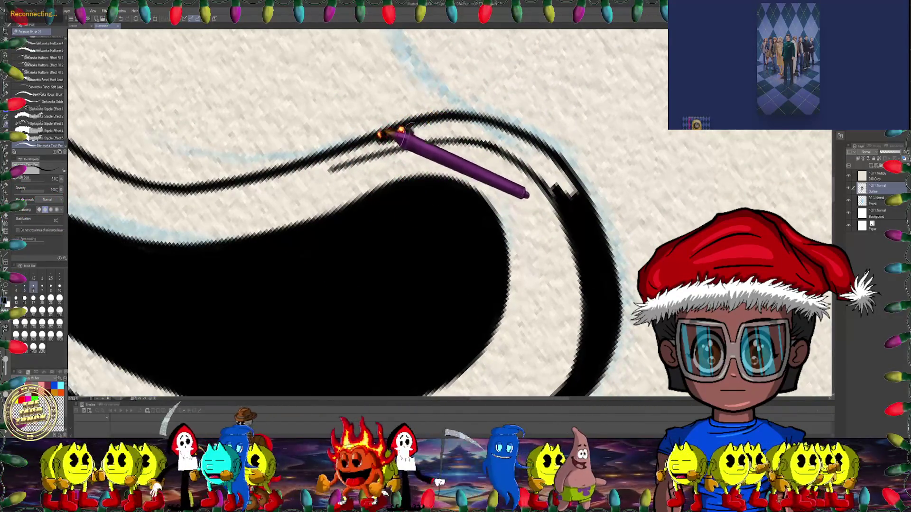
{"action": "left_click_drag", "start_coordinate": [445, 121], "coordinate": [496, 93]}
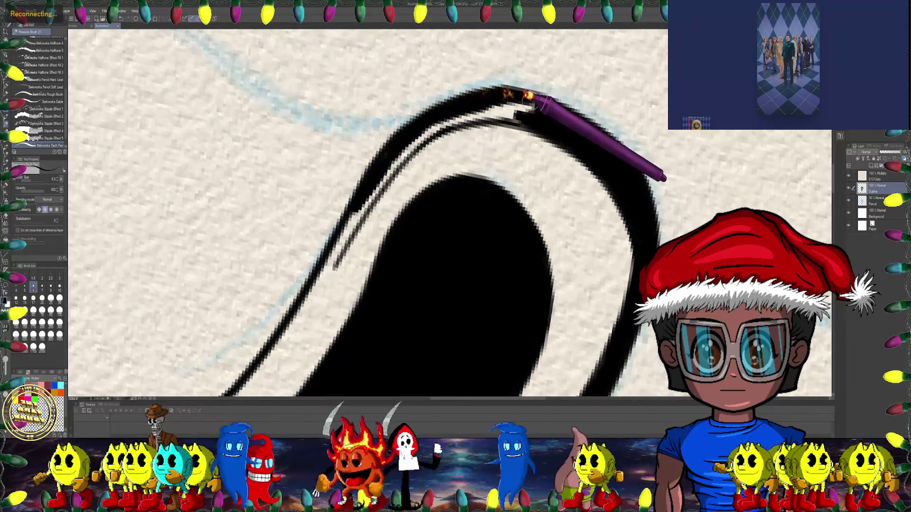
{"action": "left_click_drag", "start_coordinate": [492, 110], "coordinate": [505, 81]}
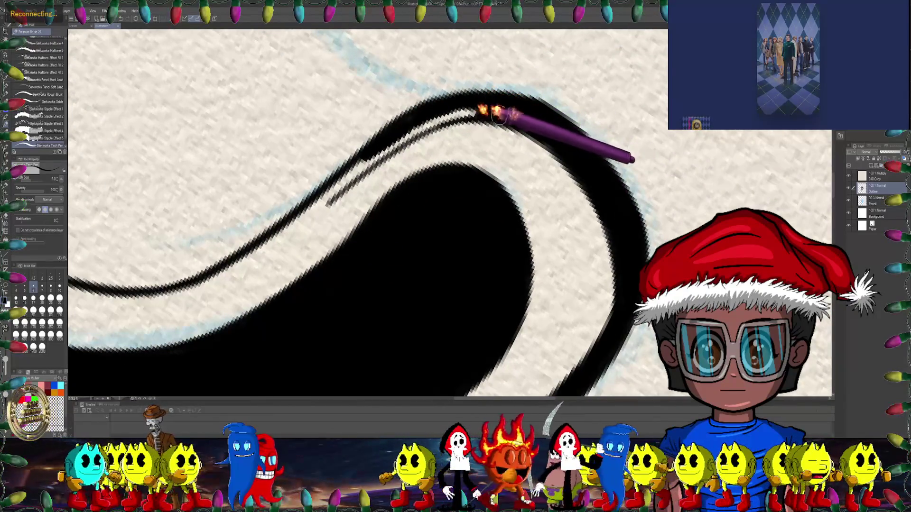
{"action": "mouse_move", "coordinate": [498, 116]}
{"action": "left_mouse_down"}
{"action": "mouse_move", "coordinate": [482, 85]}
{"action": "mouse_move", "coordinate": [514, 118]}
{"action": "left_mouse_up"}
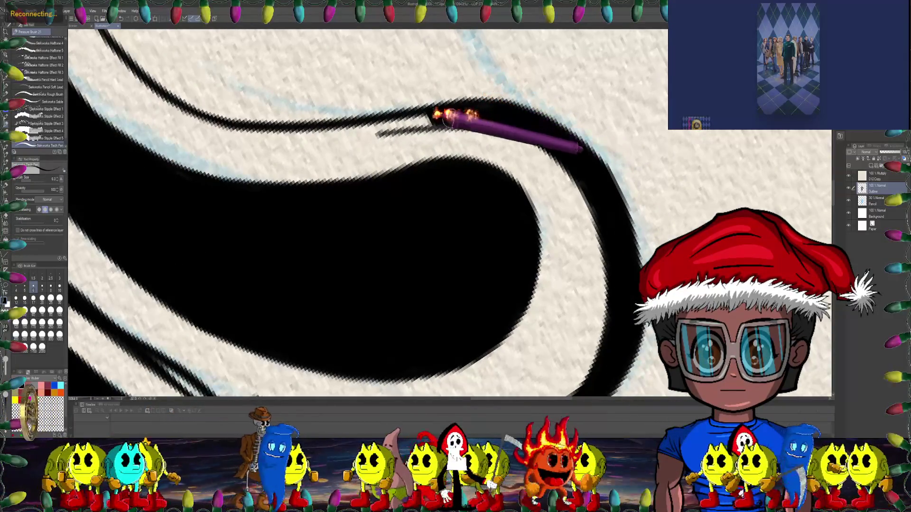
{"action": "left_click_drag", "start_coordinate": [375, 129], "coordinate": [504, 113]}
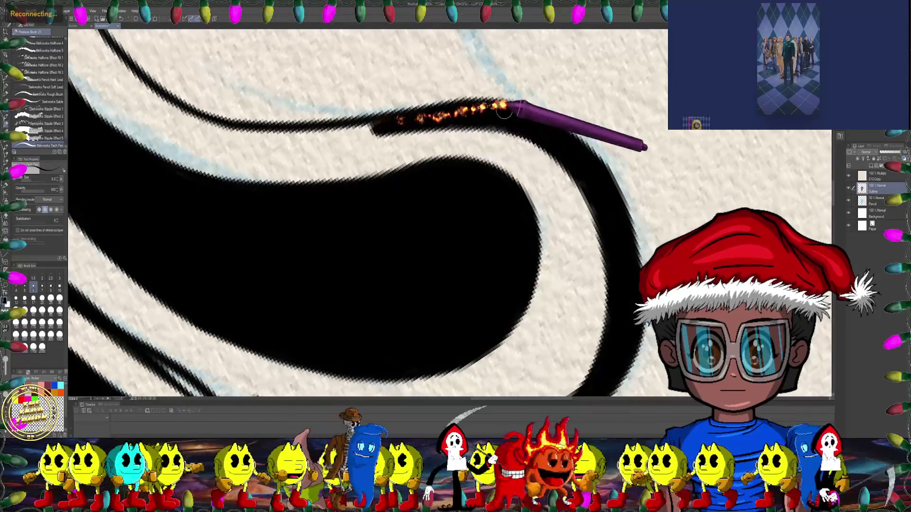
{"action": "scroll", "coordinate": [520, 124], "scroll_direction": "down", "scroll_amount": 6}
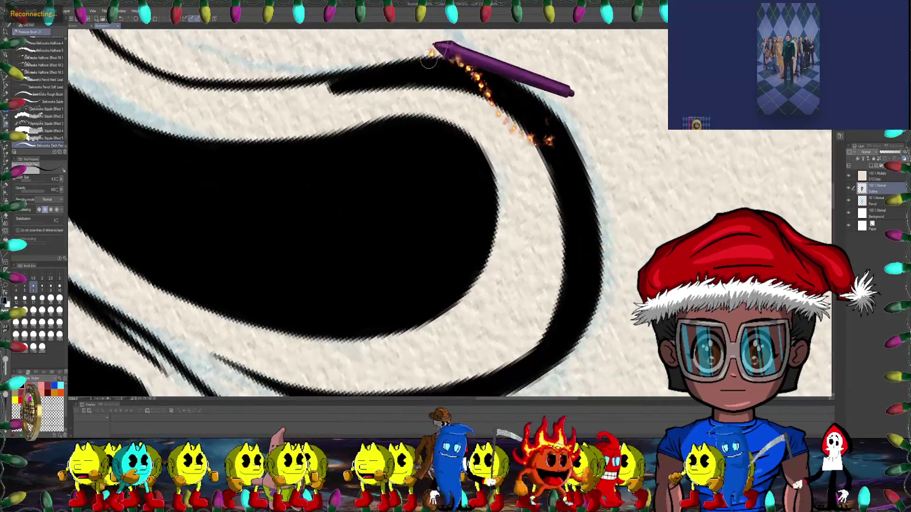
{"action": "scroll", "coordinate": [511, 199], "scroll_direction": "down", "scroll_amount": 3}
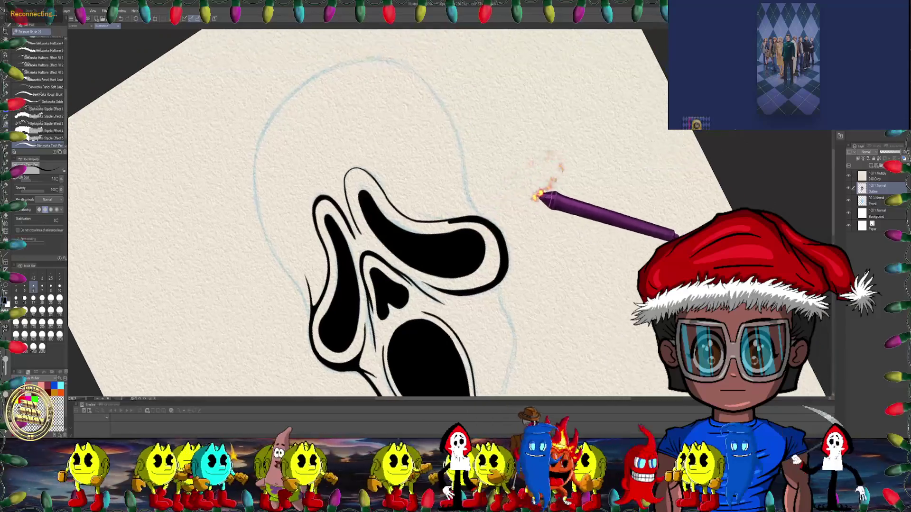
- Turn the mask sideways and add a thin tapered flick by the eye outline
{"action": "left_click_drag", "start_coordinate": [533, 157], "coordinate": [544, 152]}
{"action": "scroll", "coordinate": [524, 159], "scroll_direction": "up", "scroll_amount": 4}
{"action": "scroll", "coordinate": [471, 195], "scroll_direction": "up", "scroll_amount": 2}
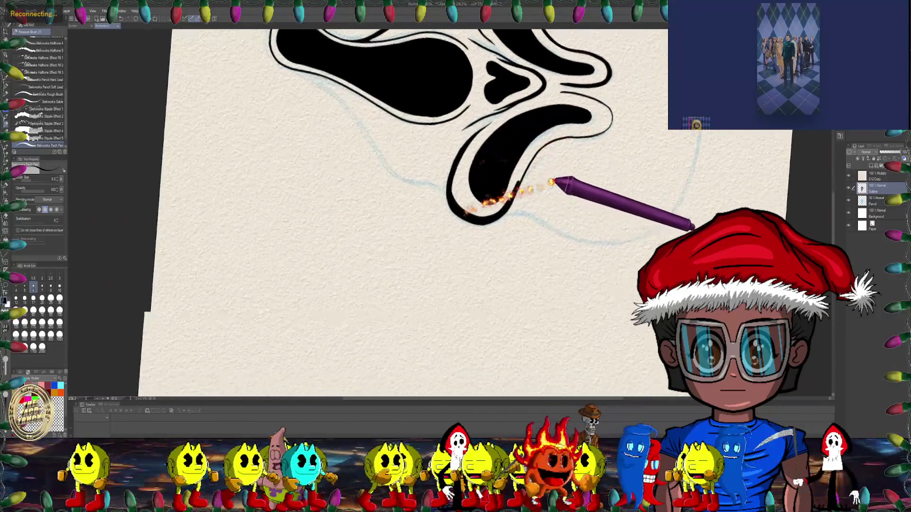
{"action": "scroll", "coordinate": [451, 197], "scroll_direction": "up", "scroll_amount": 3}
{"action": "scroll", "coordinate": [417, 197], "scroll_direction": "up", "scroll_amount": 3}
{"action": "left_click_drag", "start_coordinate": [378, 238], "coordinate": [67, 212]}
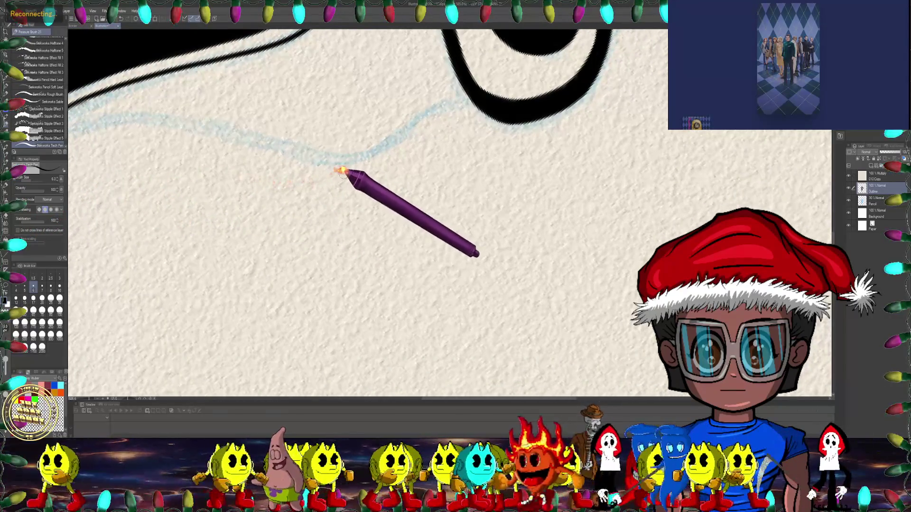
{"action": "left_click_drag", "start_coordinate": [398, 183], "coordinate": [446, 138]}
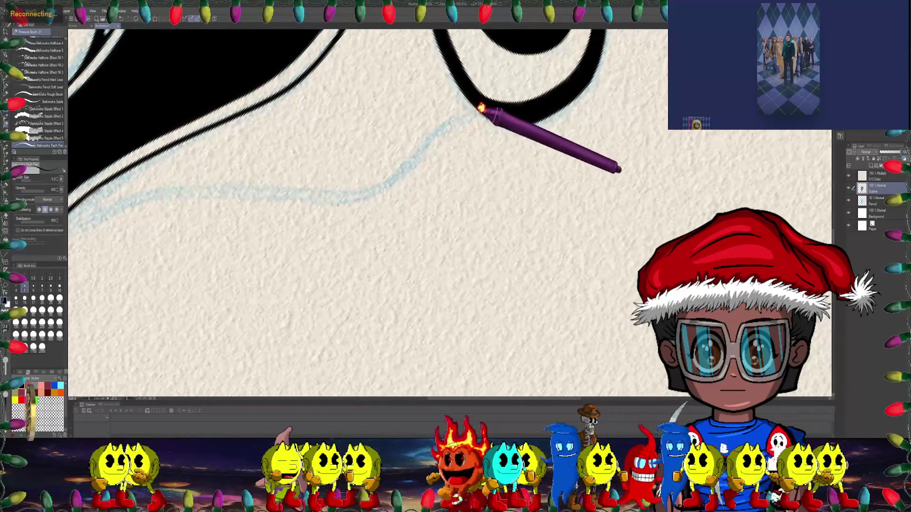
{"action": "left_click_drag", "start_coordinate": [487, 110], "coordinate": [456, 161]}
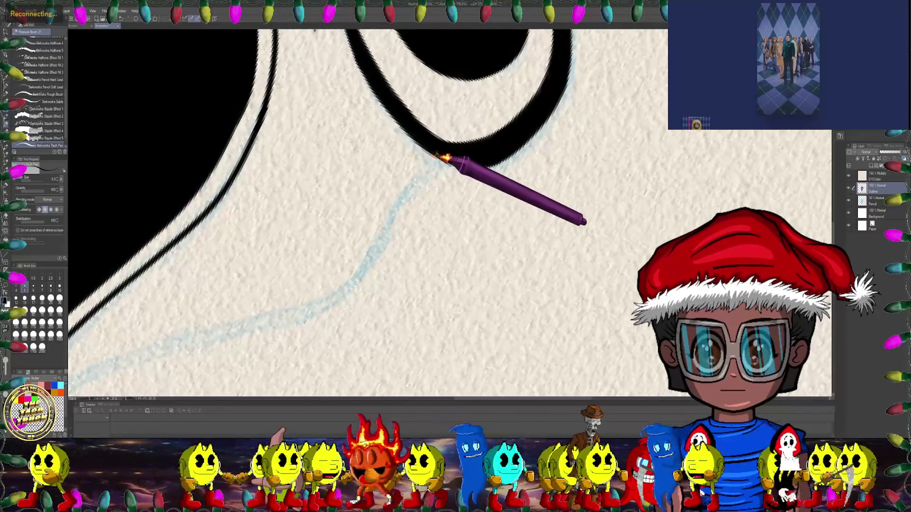
{"action": "mouse_move", "coordinate": [439, 159]}
{"action": "left_mouse_down"}
{"action": "mouse_move", "coordinate": [366, 163]}
{"action": "mouse_move", "coordinate": [458, 154]}
{"action": "mouse_move", "coordinate": [362, 190]}
{"action": "left_mouse_up"}
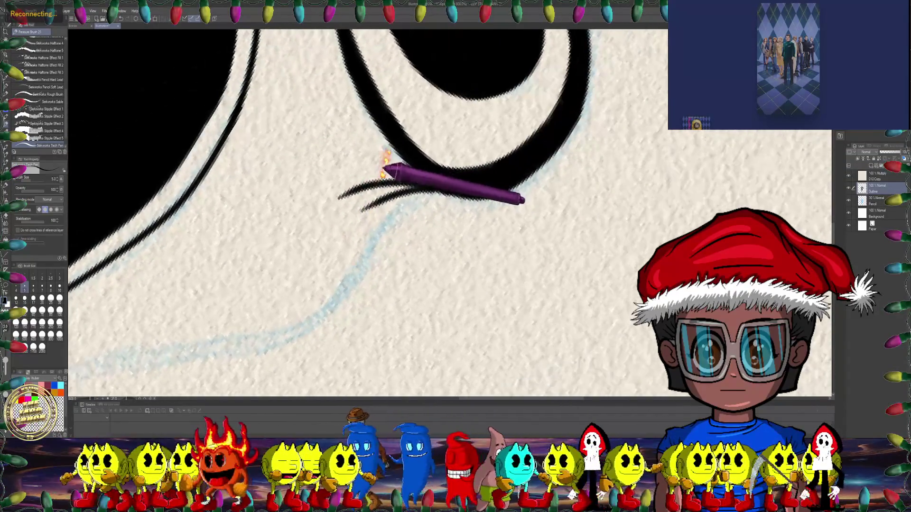
- Zoom in to check the eye-corner flicks, then turn the mask sideways again
{"action": "mouse_move", "coordinate": [421, 151]}
{"action": "left_mouse_down"}
{"action": "mouse_move", "coordinate": [394, 152]}
{"action": "mouse_move", "coordinate": [387, 123]}
{"action": "left_mouse_up"}
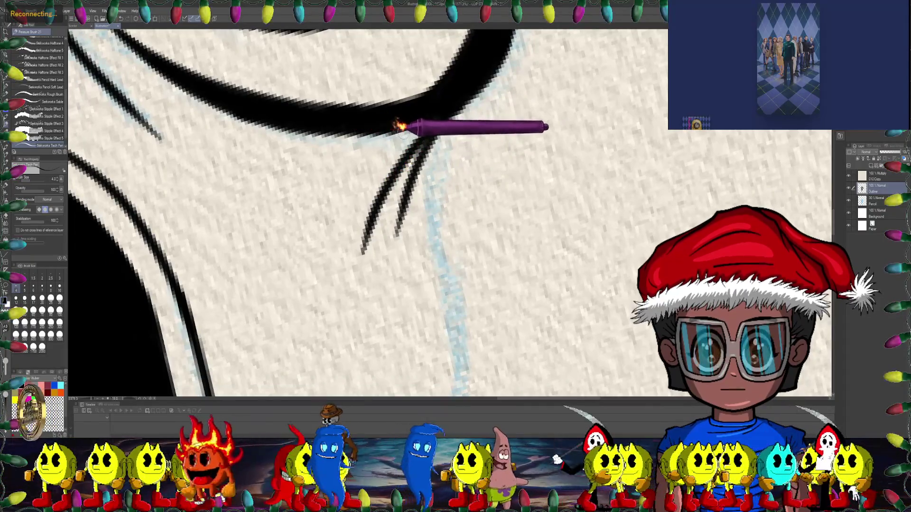
{"action": "mouse_move", "coordinate": [406, 144]}
{"action": "left_mouse_down"}
{"action": "mouse_move", "coordinate": [398, 132]}
{"action": "mouse_move", "coordinate": [464, 143]}
{"action": "left_mouse_up"}
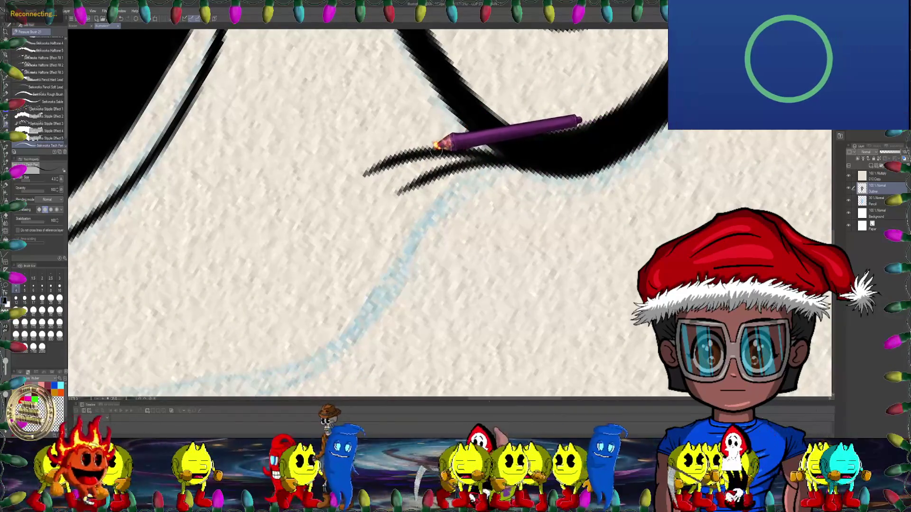
{"action": "left_click_drag", "start_coordinate": [429, 154], "coordinate": [404, 142]}
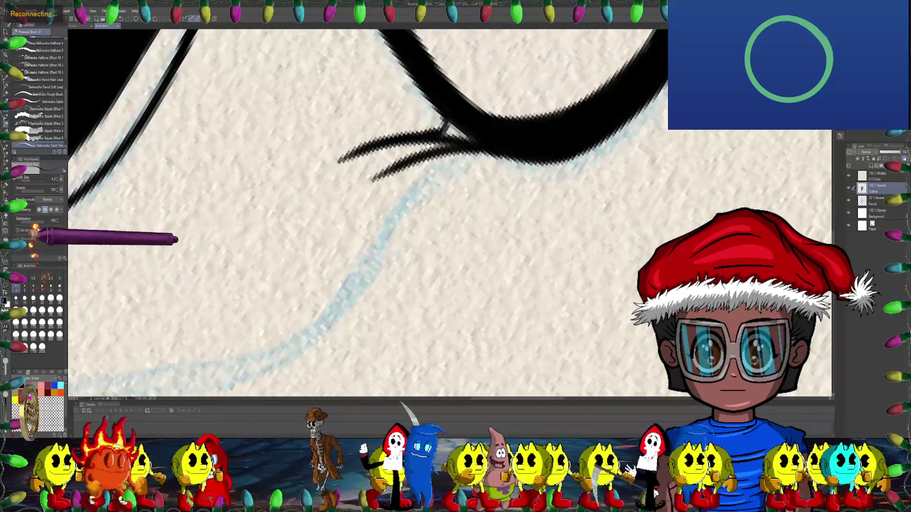
{"action": "left_click_drag", "start_coordinate": [260, 184], "coordinate": [346, 138]}
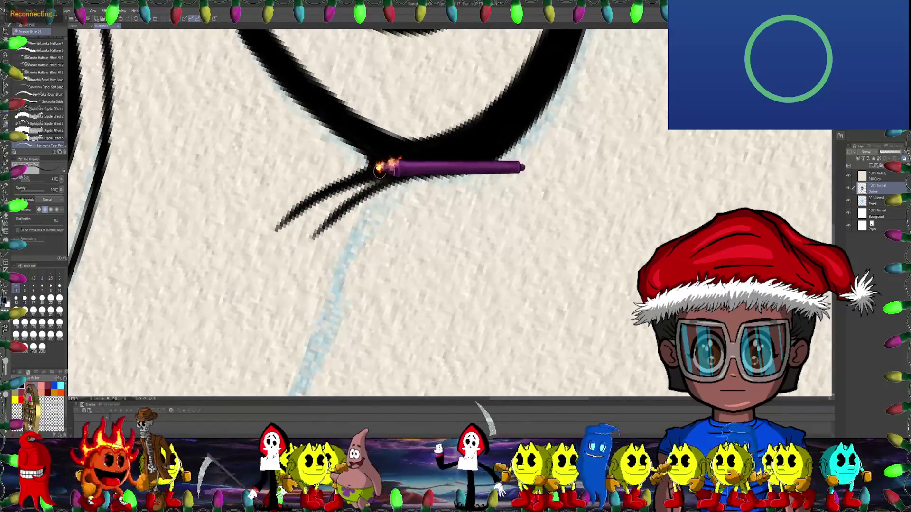
{"action": "scroll", "coordinate": [396, 159], "scroll_direction": "down", "scroll_amount": 2}
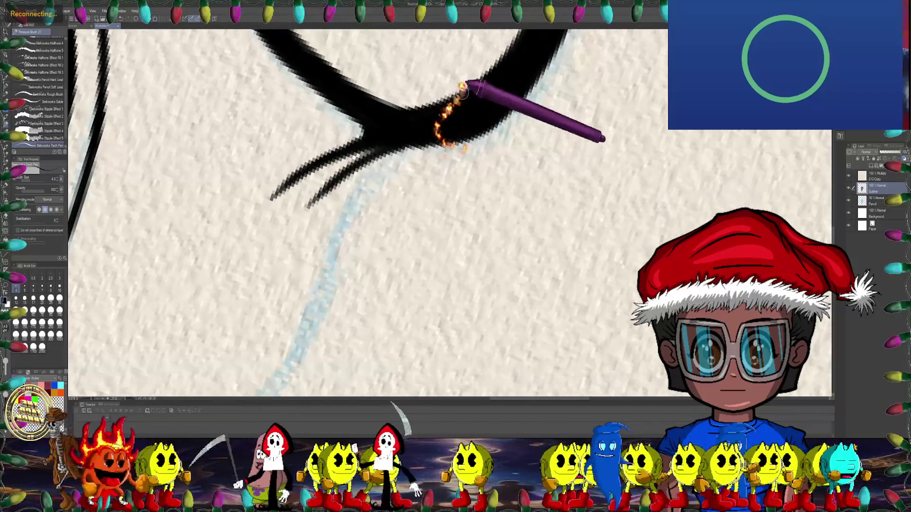
{"action": "scroll", "coordinate": [443, 101], "scroll_direction": "down", "scroll_amount": 3}
{"action": "scroll", "coordinate": [433, 210], "scroll_direction": "down", "scroll_amount": 2}
{"action": "scroll", "coordinate": [464, 209], "scroll_direction": "down", "scroll_amount": 2}
{"action": "left_click_drag", "start_coordinate": [454, 197], "coordinate": [82, 210]}
{"action": "scroll", "coordinate": [450, 187], "scroll_direction": "up", "scroll_amount": 3}
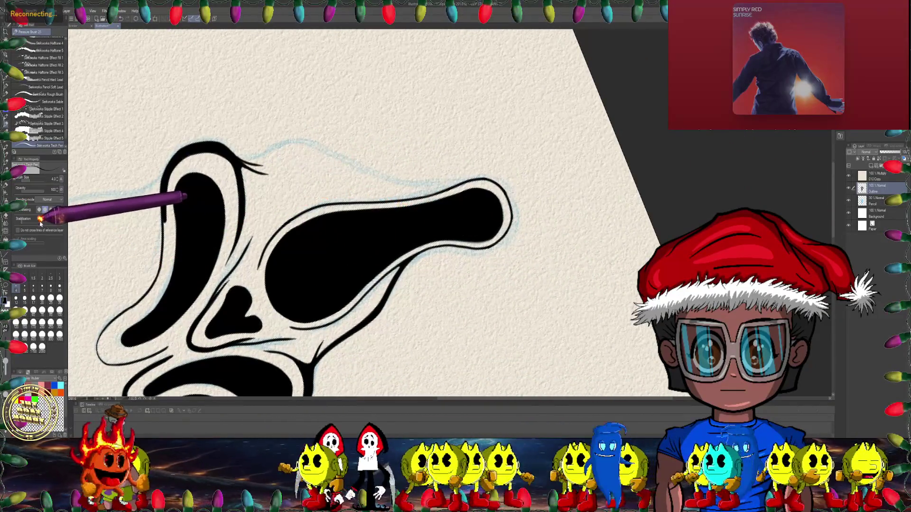
- At brush size 5, ink a tapered extra line along the edge of the long black mouth shape
{"action": "scroll", "coordinate": [472, 153], "scroll_direction": "up", "scroll_amount": 2}
{"action": "scroll", "coordinate": [482, 134], "scroll_direction": "up", "scroll_amount": 2}
{"action": "scroll", "coordinate": [511, 139], "scroll_direction": "up", "scroll_amount": 2}
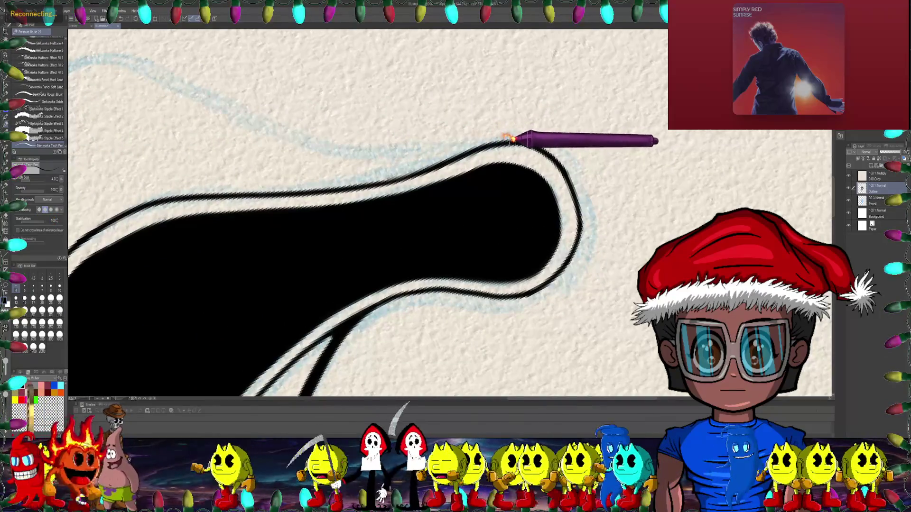
{"action": "key", "text": "bracketright"}
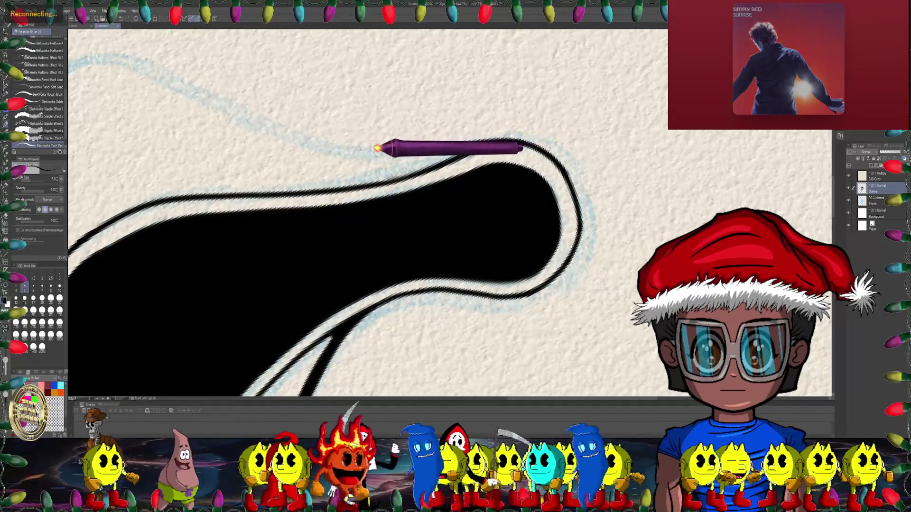
{"action": "mouse_move", "coordinate": [304, 160]}
{"action": "left_mouse_down"}
{"action": "mouse_move", "coordinate": [498, 159]}
{"action": "mouse_move", "coordinate": [449, 210]}
{"action": "mouse_move", "coordinate": [37, 219]}
{"action": "left_mouse_up"}
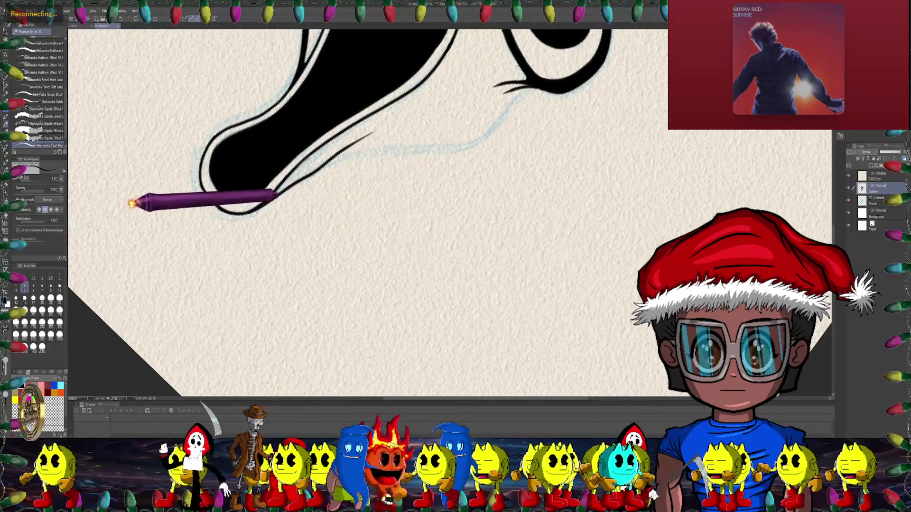
{"action": "left_click_drag", "start_coordinate": [127, 205], "coordinate": [259, 116]}
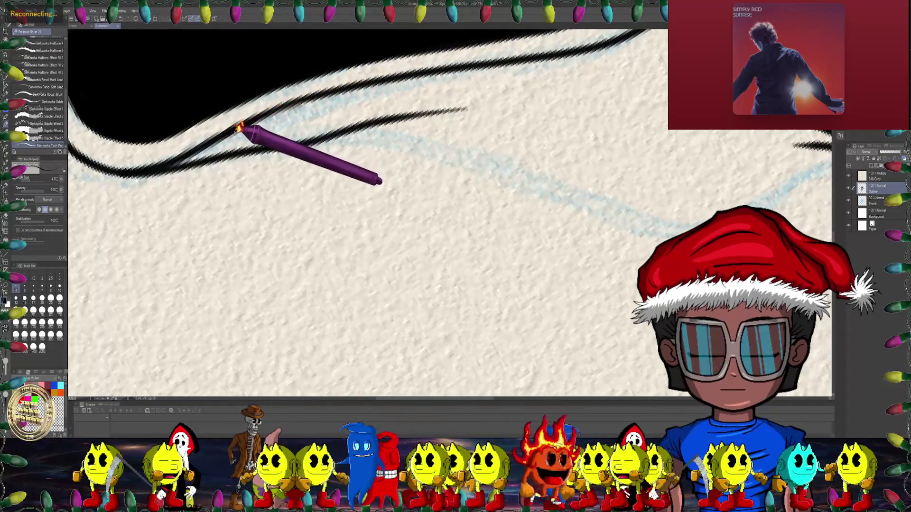
{"action": "left_click_drag", "start_coordinate": [243, 136], "coordinate": [355, 115]}
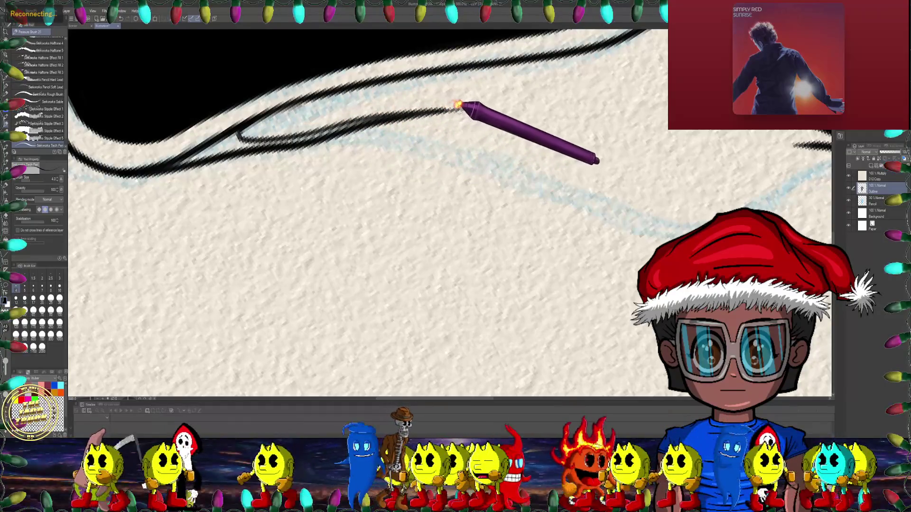
{"action": "left_click_drag", "start_coordinate": [464, 101], "coordinate": [299, 162]}
{"action": "scroll", "coordinate": [299, 162], "scroll_direction": "down", "scroll_amount": 3}
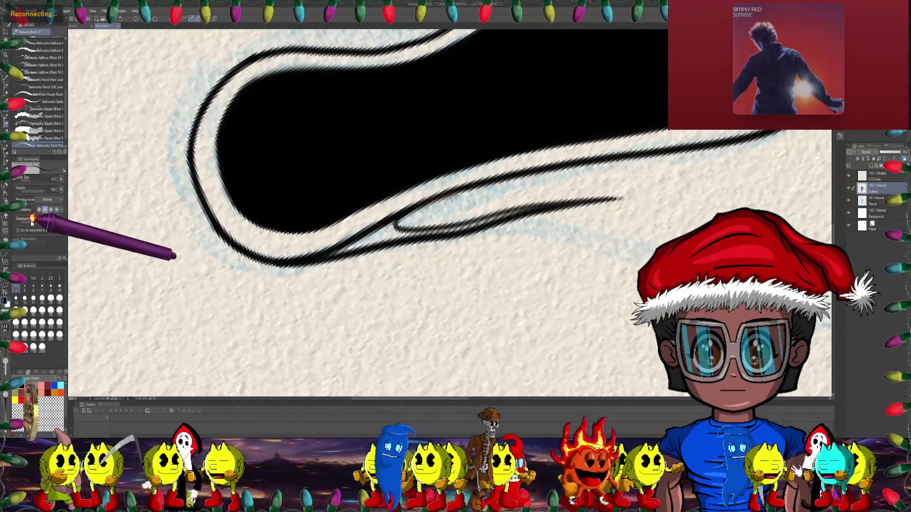
{"action": "scroll", "coordinate": [263, 149], "scroll_direction": "up", "scroll_amount": 2}
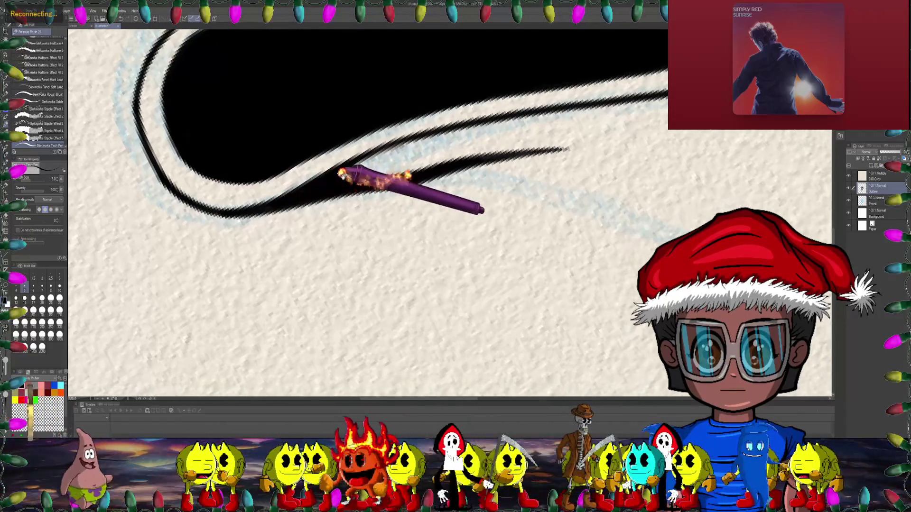
{"action": "left_click_drag", "start_coordinate": [403, 157], "coordinate": [356, 132]}
{"action": "scroll", "coordinate": [453, 219], "scroll_direction": "down", "scroll_amount": 5}
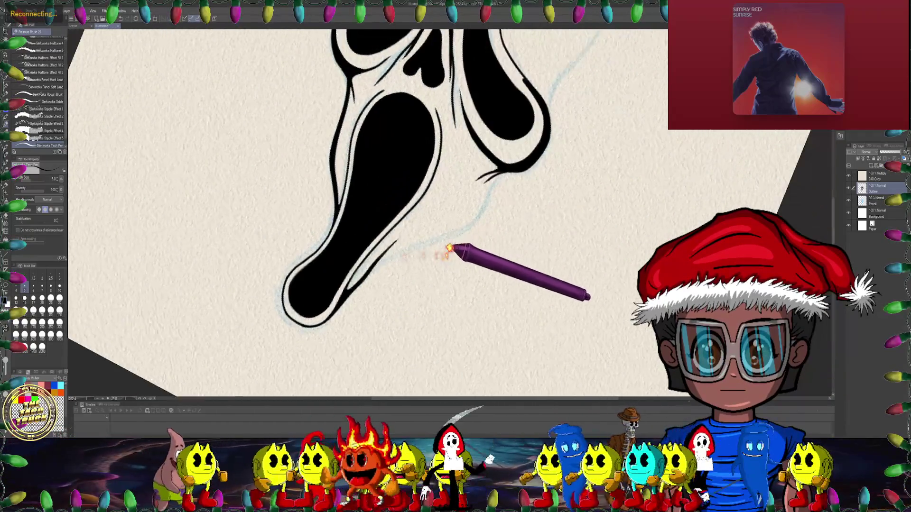
- Tilt the mask sideways, zoom in, and ink its upper outline over the sketch toward the right
{"action": "left_click_drag", "start_coordinate": [489, 209], "coordinate": [436, 171]}
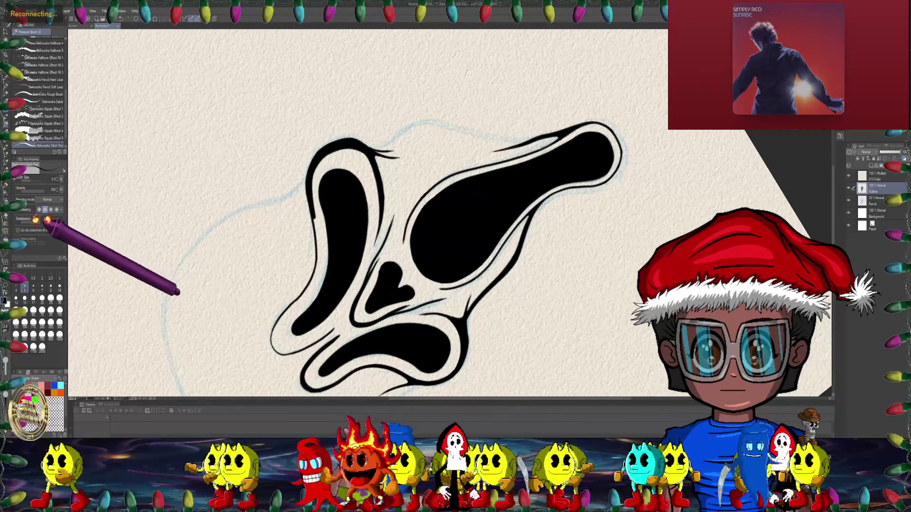
{"action": "scroll", "coordinate": [456, 223], "scroll_direction": "up", "scroll_amount": 2}
{"action": "scroll", "coordinate": [347, 152], "scroll_direction": "up", "scroll_amount": 3}
{"action": "scroll", "coordinate": [327, 148], "scroll_direction": "up", "scroll_amount": 2}
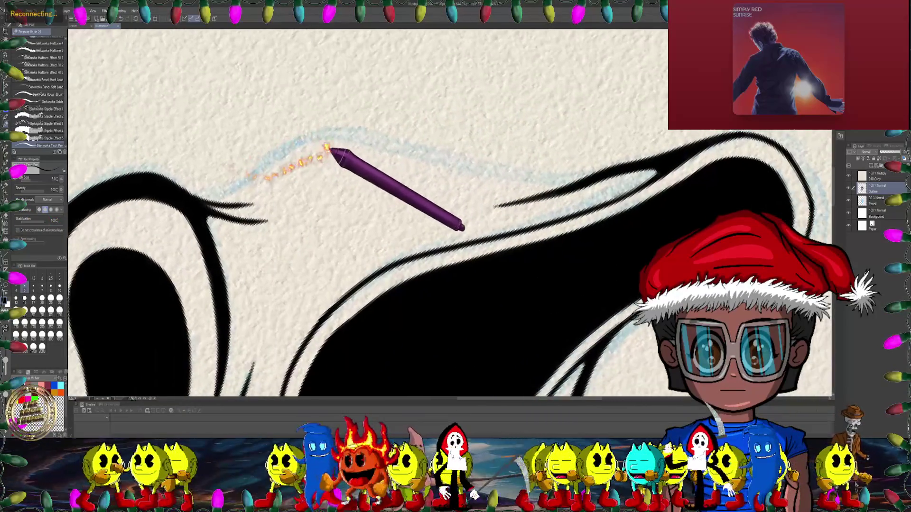
{"action": "scroll", "coordinate": [327, 148], "scroll_direction": "up", "scroll_amount": 2}
{"action": "scroll", "coordinate": [319, 152], "scroll_direction": "up", "scroll_amount": 2}
{"action": "scroll", "coordinate": [301, 168], "scroll_direction": "up", "scroll_amount": 1}
{"action": "left_click_drag", "start_coordinate": [315, 167], "coordinate": [360, 152]}
{"action": "left_click_drag", "start_coordinate": [476, 148], "coordinate": [707, 128]}
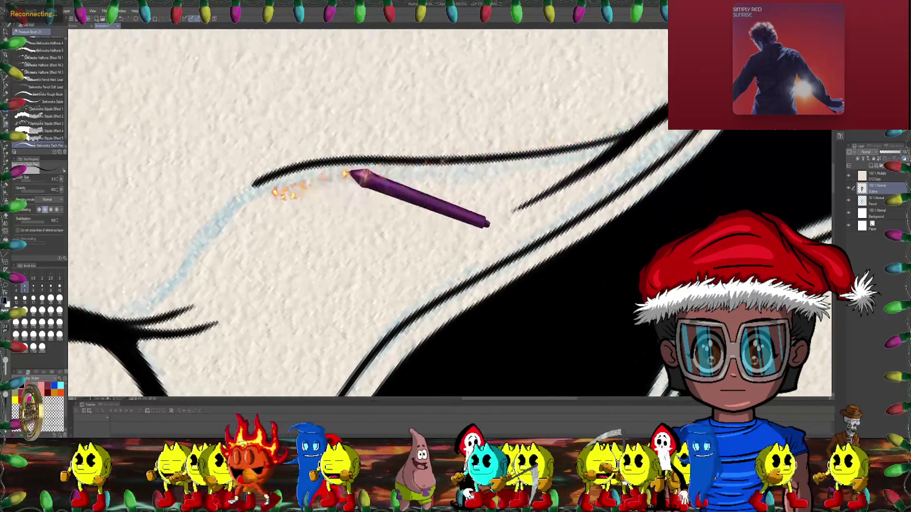
- Ink a long stroke along the eye outline and extend it further right
{"action": "scroll", "coordinate": [392, 177], "scroll_direction": "up", "scroll_amount": 3}
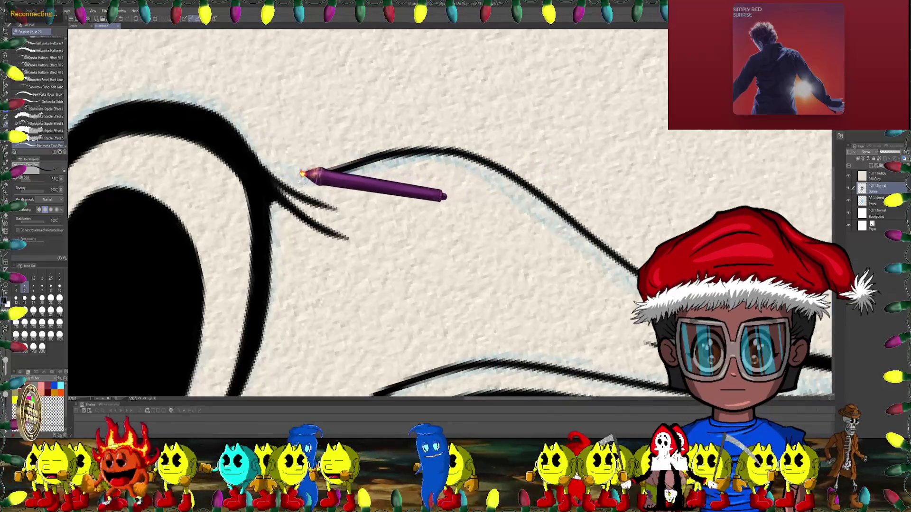
{"action": "scroll", "coordinate": [257, 170], "scroll_direction": "down", "scroll_amount": 2}
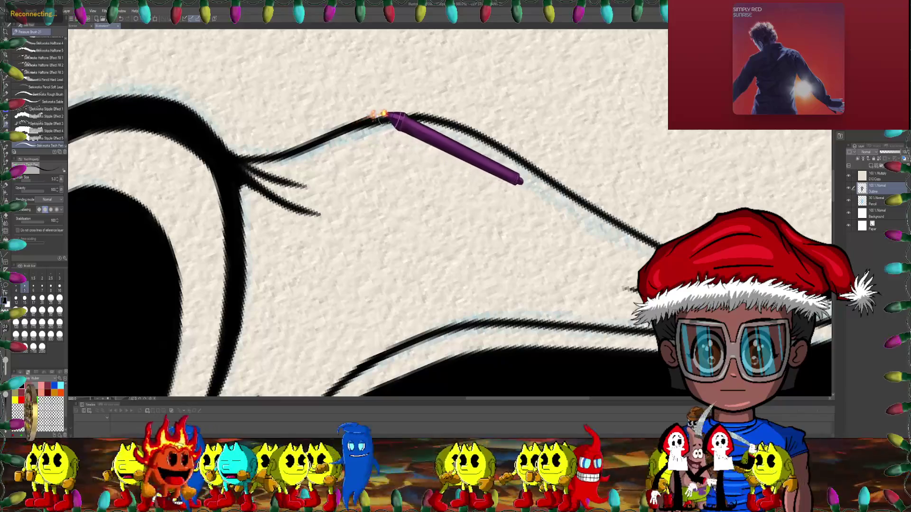
{"action": "scroll", "coordinate": [417, 116], "scroll_direction": "down", "scroll_amount": 2}
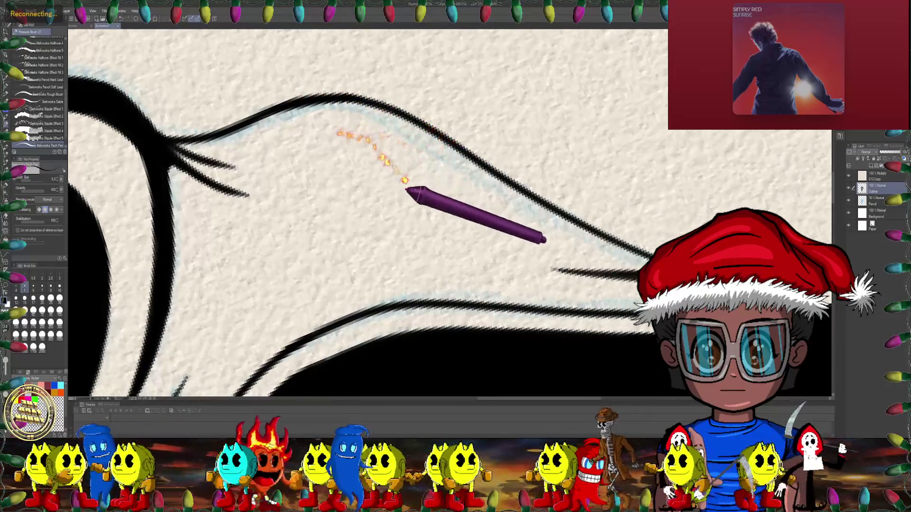
{"action": "scroll", "coordinate": [388, 190], "scroll_direction": "up", "scroll_amount": 5}
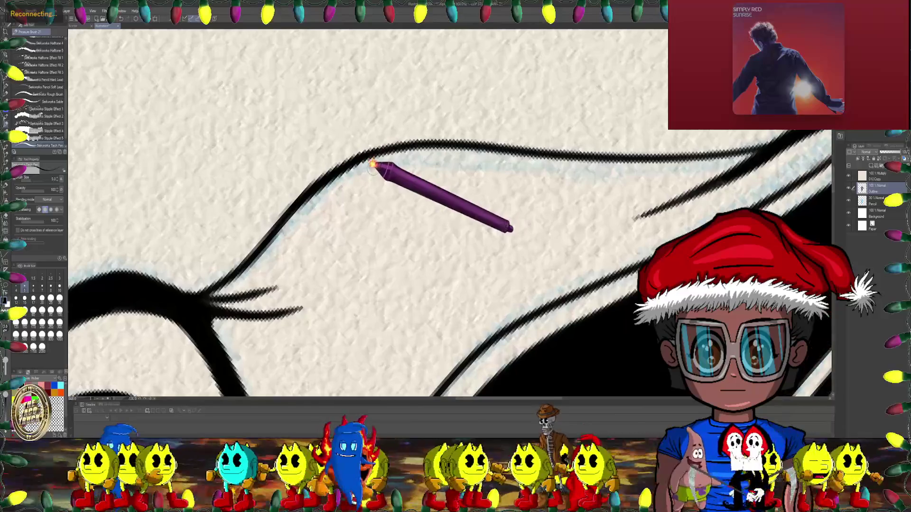
{"action": "scroll", "coordinate": [393, 147], "scroll_direction": "down", "scroll_amount": 1}
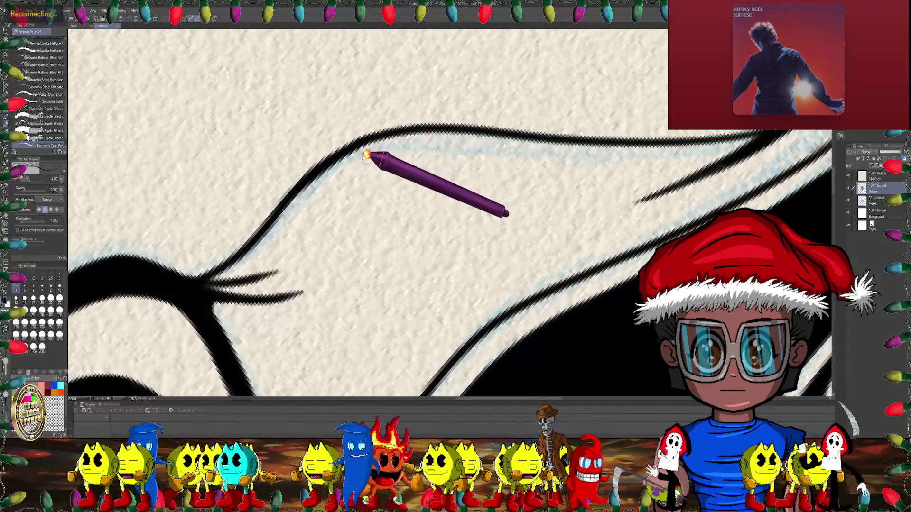
{"action": "mouse_move", "coordinate": [365, 161]}
{"action": "left_mouse_down"}
{"action": "mouse_move", "coordinate": [407, 146]}
{"action": "mouse_move", "coordinate": [629, 155]}
{"action": "left_mouse_up"}
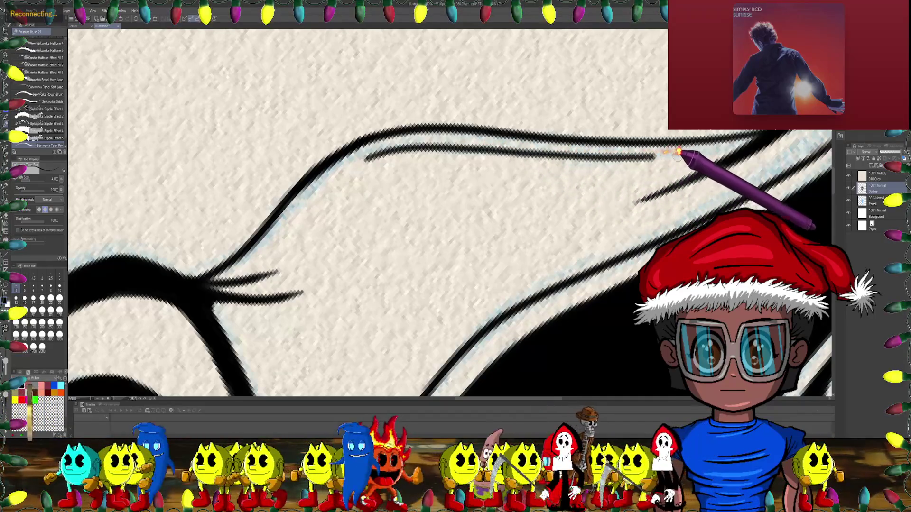
{"action": "left_click_drag", "start_coordinate": [628, 155], "coordinate": [772, 142]}
{"action": "scroll", "coordinate": [258, 187], "scroll_direction": "right", "scroll_amount": 3}
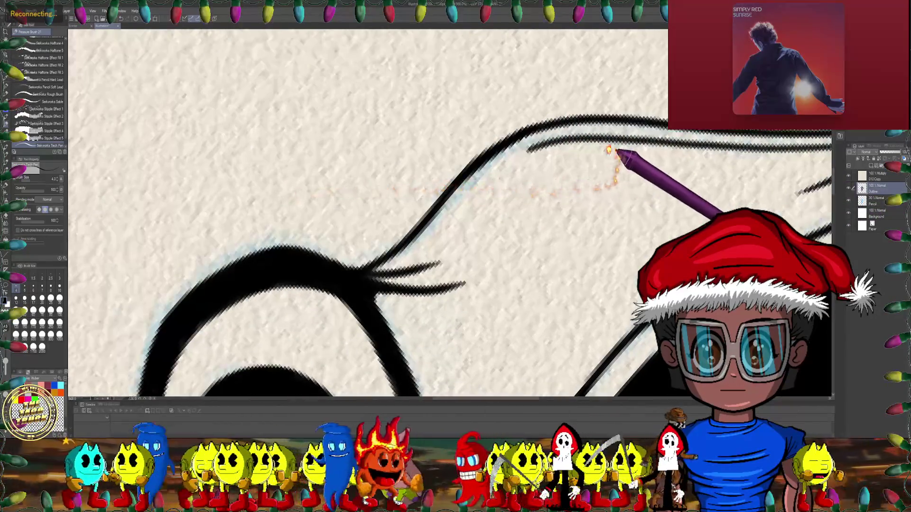
{"action": "left_click_drag", "start_coordinate": [262, 185], "coordinate": [517, 164]}
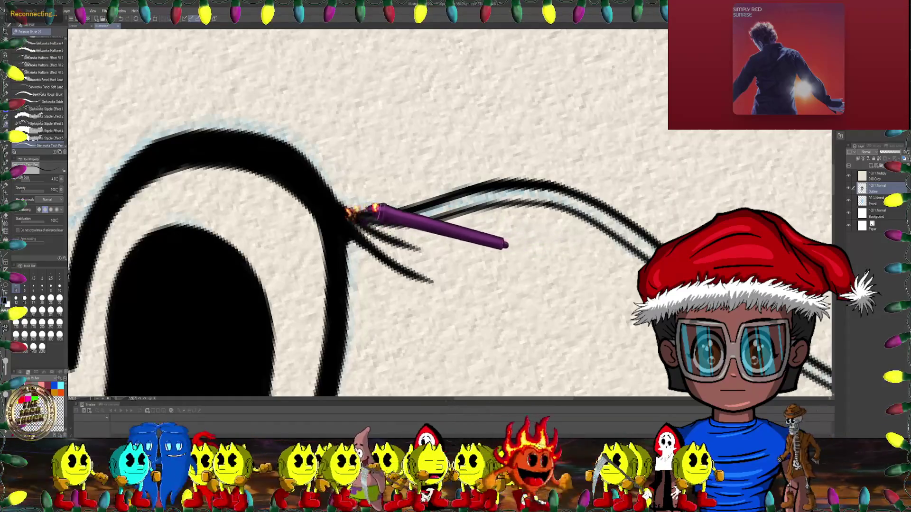
- Zoom in on the eye area and increase the brush size to 5
{"action": "scroll", "coordinate": [345, 210], "scroll_direction": "down", "scroll_amount": 2}
{"action": "scroll", "coordinate": [417, 178], "scroll_direction": "down", "scroll_amount": 2}
{"action": "scroll", "coordinate": [448, 167], "scroll_direction": "down", "scroll_amount": 2}
{"action": "scroll", "coordinate": [458, 195], "scroll_direction": "down", "scroll_amount": 2}
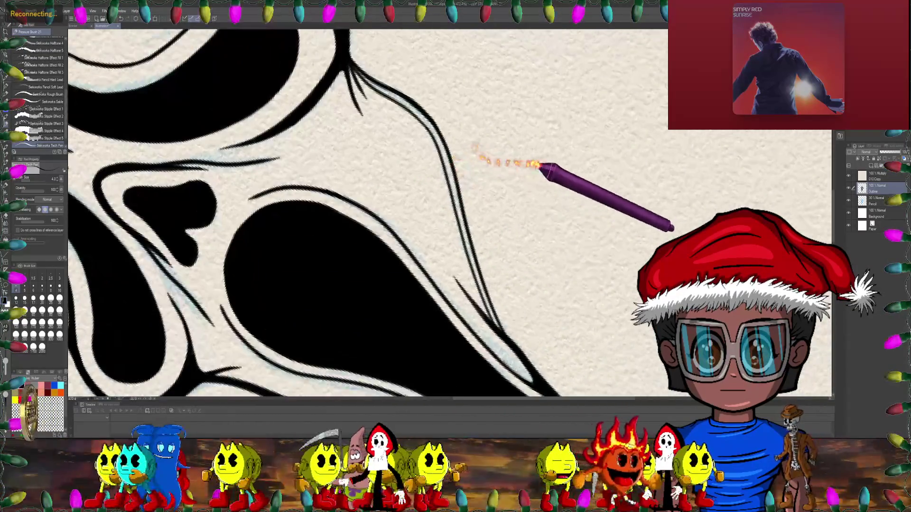
{"action": "scroll", "coordinate": [478, 142], "scroll_direction": "up", "scroll_amount": 2}
{"action": "scroll", "coordinate": [514, 152], "scroll_direction": "up", "scroll_amount": 2}
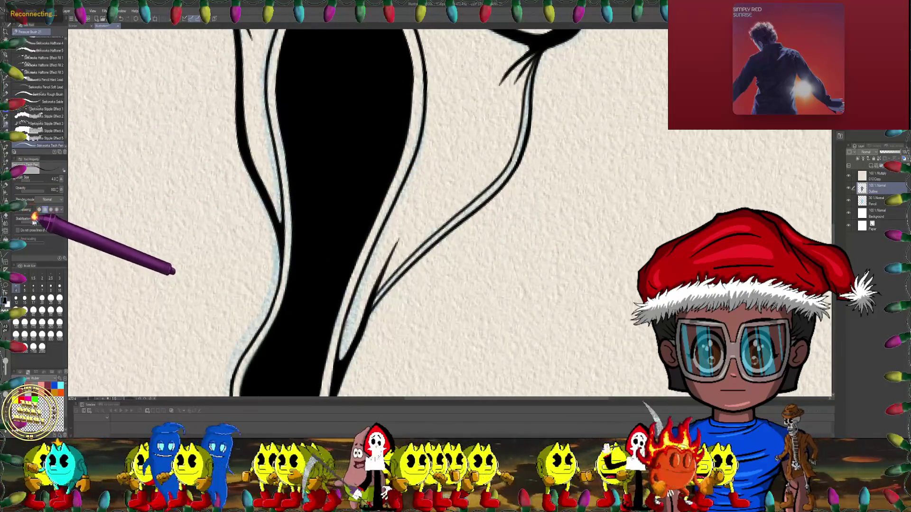
{"action": "scroll", "coordinate": [376, 209], "scroll_direction": "up", "scroll_amount": 3}
{"action": "scroll", "coordinate": [401, 166], "scroll_direction": "up", "scroll_amount": 3}
{"action": "scroll", "coordinate": [431, 175], "scroll_direction": "up", "scroll_amount": 3}
{"action": "key", "text": "bracketright"}
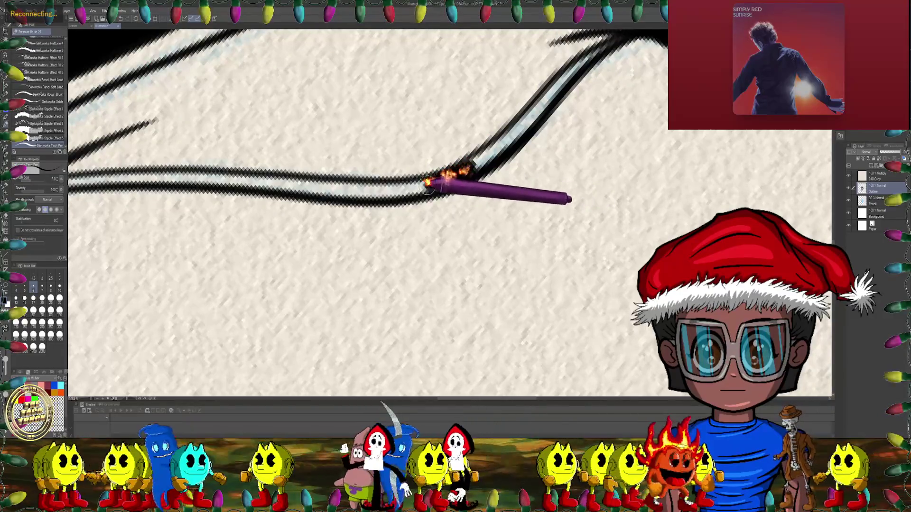
- Rotate the canvas counter-clockwise and lengthen the thick black stroke down-left
{"action": "key", "text": "minus"}
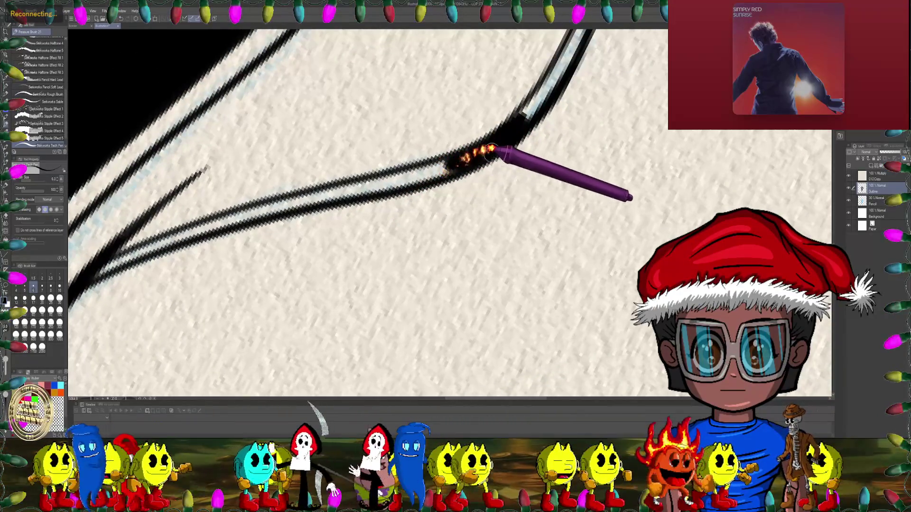
{"action": "key", "text": "minus"}
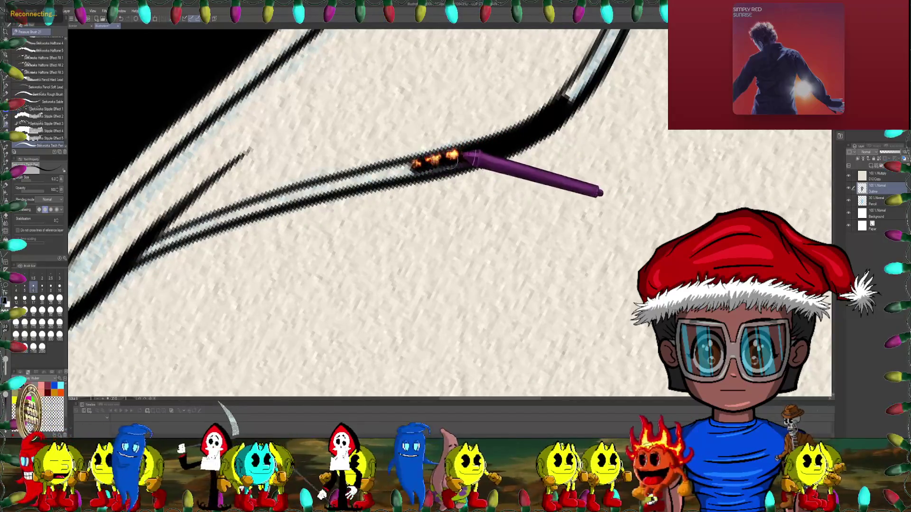
{"action": "key", "text": "minus"}
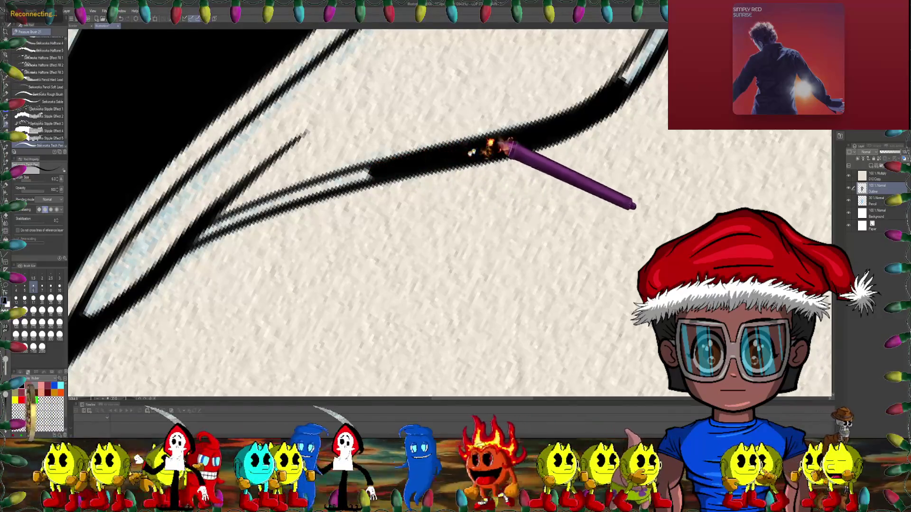
{"action": "key", "text": "minus"}
{"action": "left_click_drag", "start_coordinate": [401, 162], "coordinate": [266, 212]}
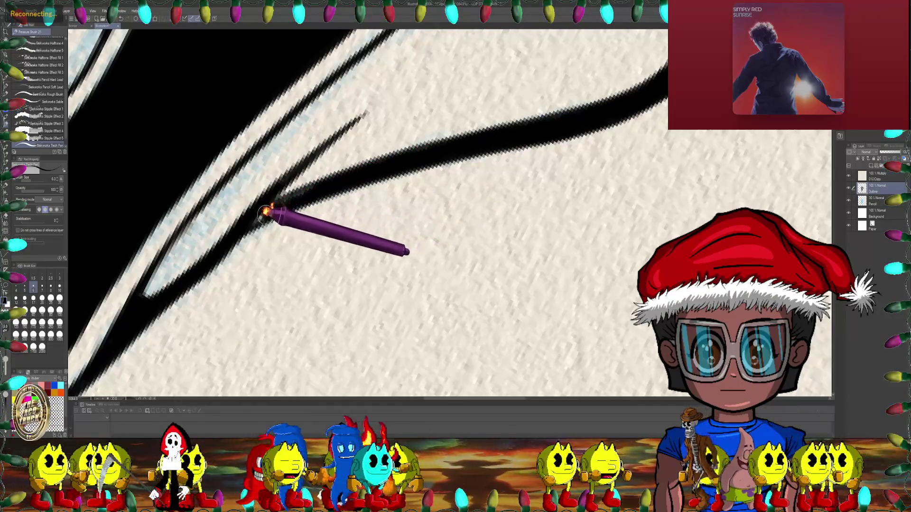
{"action": "mouse_move", "coordinate": [387, 166]}
{"action": "left_mouse_down"}
{"action": "mouse_move", "coordinate": [182, 254]}
{"action": "mouse_move", "coordinate": [375, 182]}
{"action": "mouse_move", "coordinate": [451, 181]}
{"action": "left_mouse_up"}
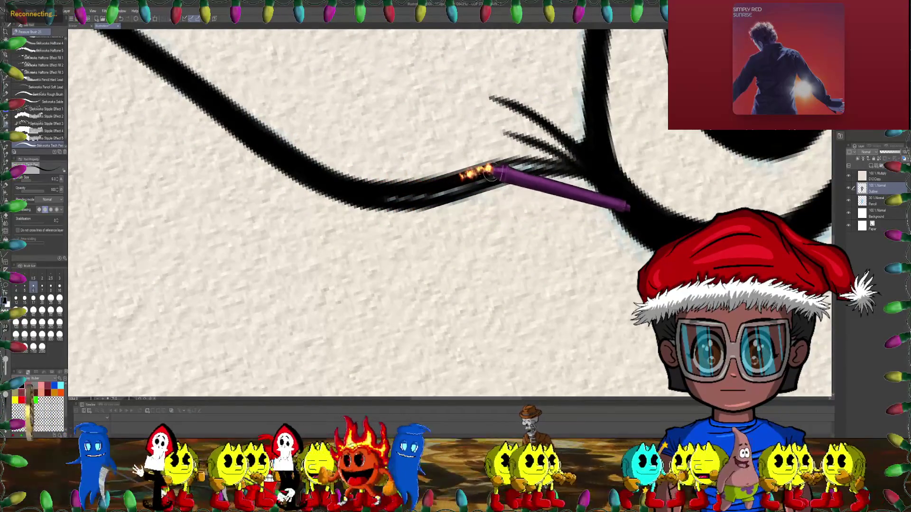
- Set the brush size back to 5 and turn the mask upright again
{"action": "key", "text": "bracketright"}
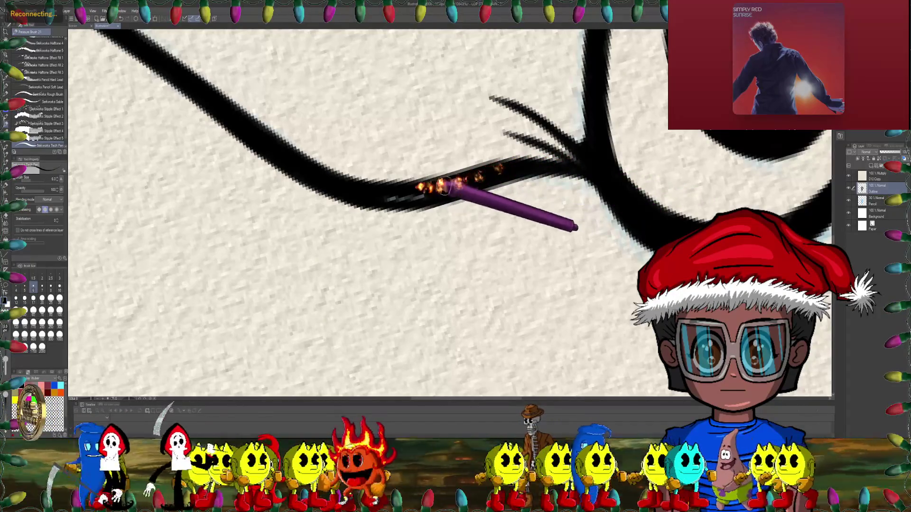
{"action": "scroll", "coordinate": [449, 199], "scroll_direction": "down", "scroll_amount": 3}
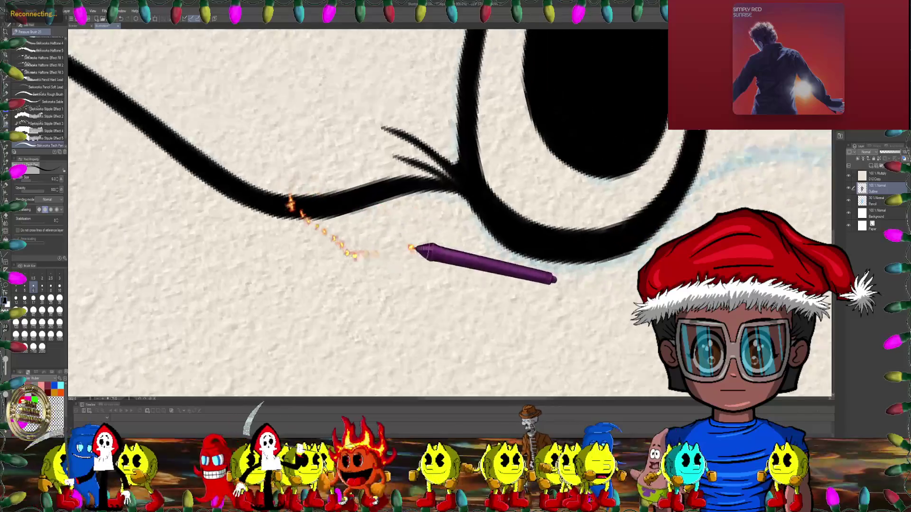
{"action": "scroll", "coordinate": [417, 248], "scroll_direction": "down", "scroll_amount": 3}
{"action": "scroll", "coordinate": [464, 252], "scroll_direction": "down", "scroll_amount": 3}
{"action": "mouse_move", "coordinate": [463, 266]}
{"action": "left_mouse_down"}
{"action": "mouse_move", "coordinate": [368, 247]}
{"action": "mouse_move", "coordinate": [451, 173]}
{"action": "left_mouse_up"}
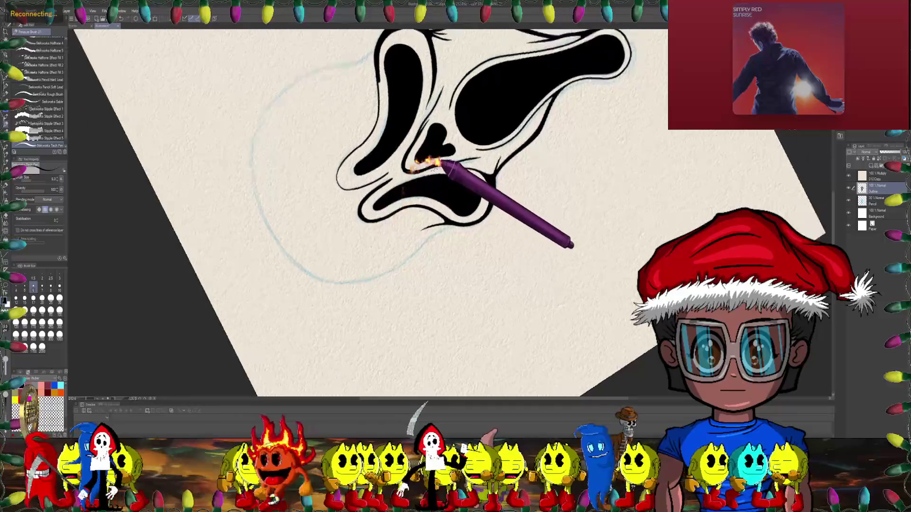
- Ink a line along the mask's inner arc around the eye hole
{"action": "scroll", "coordinate": [407, 172], "scroll_direction": "up", "scroll_amount": 2}
{"action": "scroll", "coordinate": [372, 138], "scroll_direction": "up", "scroll_amount": 2}
{"action": "scroll", "coordinate": [289, 148], "scroll_direction": "up", "scroll_amount": 2}
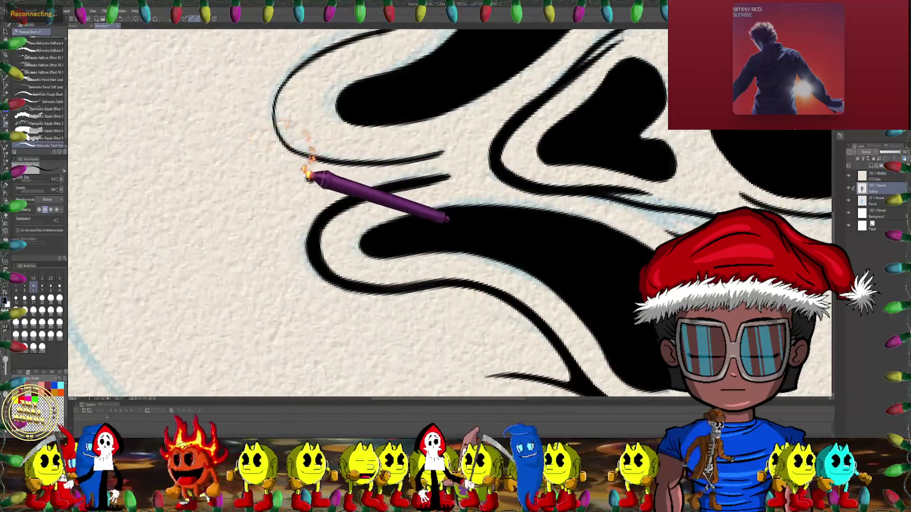
{"action": "left_click_drag", "start_coordinate": [279, 163], "coordinate": [315, 162]}
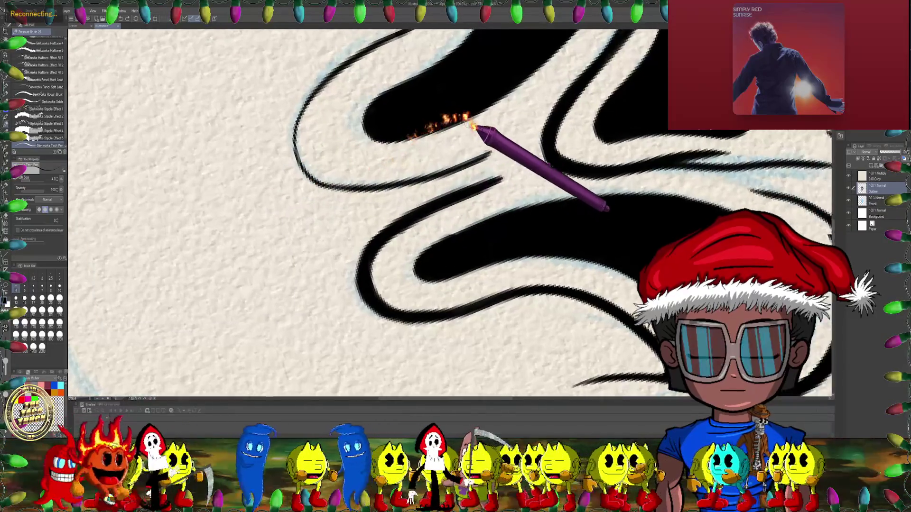
{"action": "scroll", "coordinate": [490, 157], "scroll_direction": "up", "scroll_amount": 1}
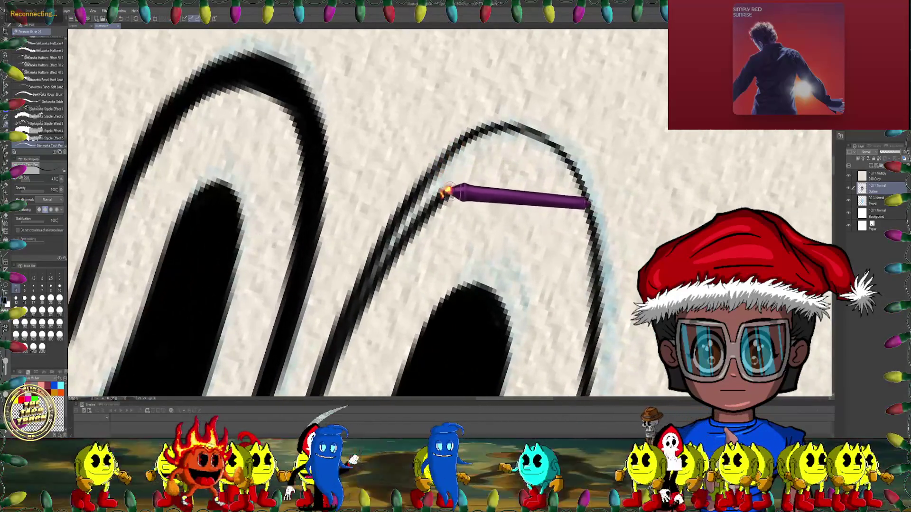
{"action": "left_click_drag", "start_coordinate": [447, 191], "coordinate": [540, 181]}
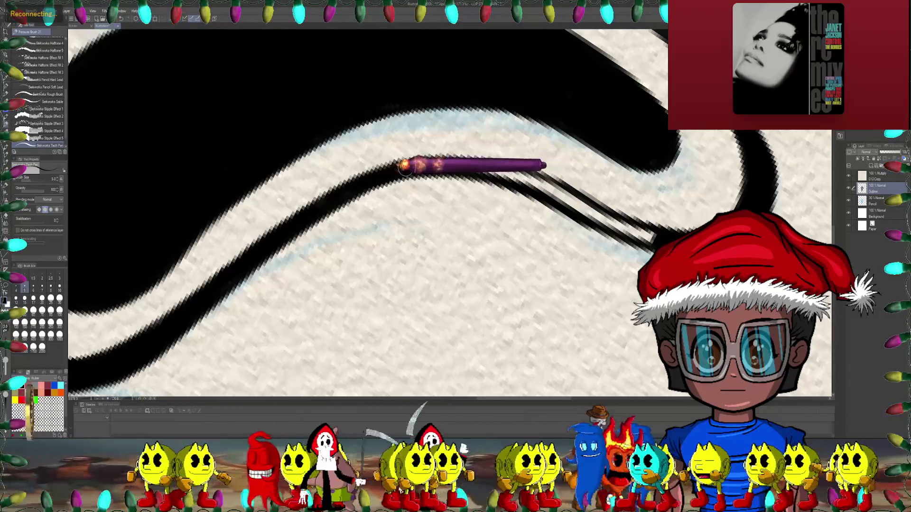
- Ink a thick stroke along the outline and turn the mask upright again
{"action": "mouse_move", "coordinate": [448, 159]}
{"action": "left_mouse_down"}
{"action": "mouse_move", "coordinate": [496, 154]}
{"action": "mouse_move", "coordinate": [571, 167]}
{"action": "mouse_move", "coordinate": [487, 164]}
{"action": "left_mouse_up"}
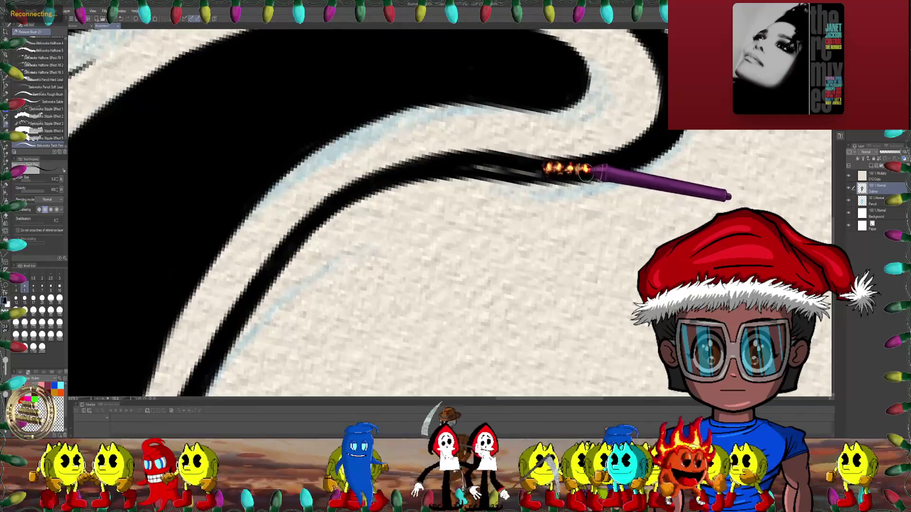
{"action": "scroll", "coordinate": [430, 167], "scroll_direction": "down", "scroll_amount": 5}
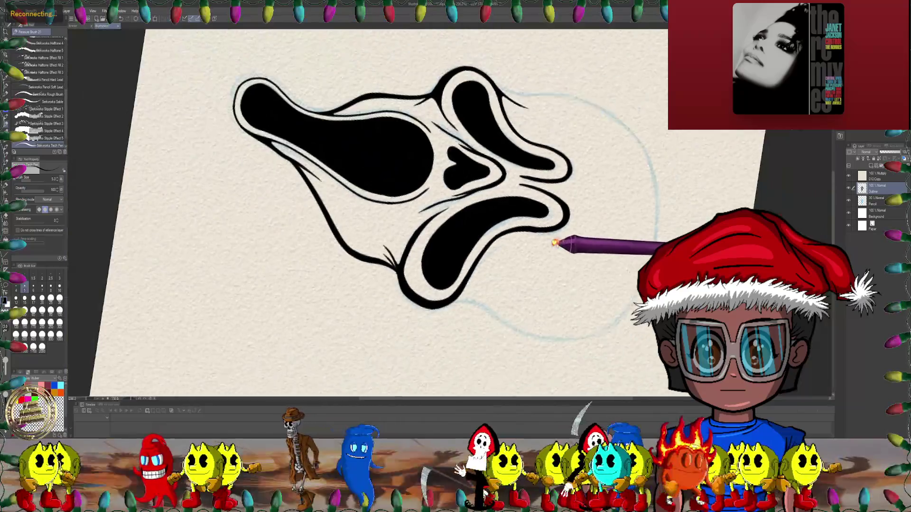
{"action": "left_click_drag", "start_coordinate": [554, 243], "coordinate": [501, 215]}
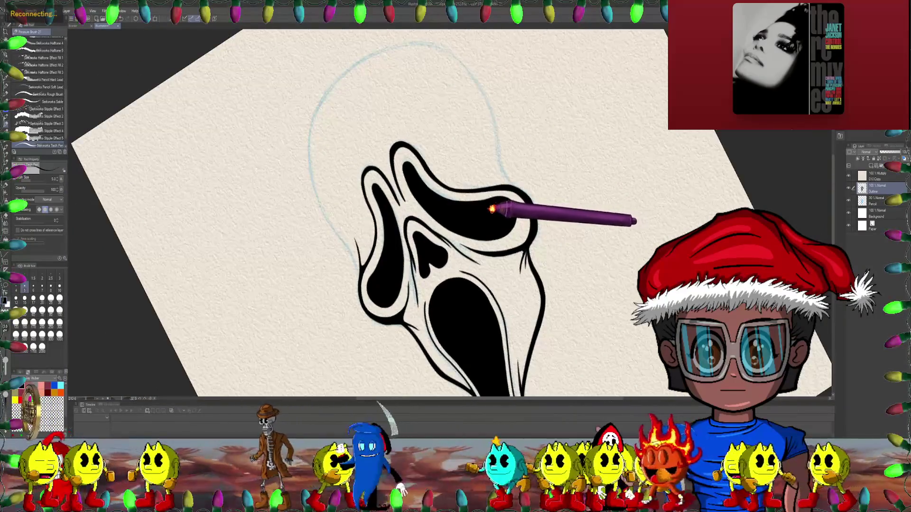
- Tilt and zoom the canvas, then ink a short lash stroke into the eye outline
{"action": "left_click_drag", "start_coordinate": [518, 193], "coordinate": [551, 139]}
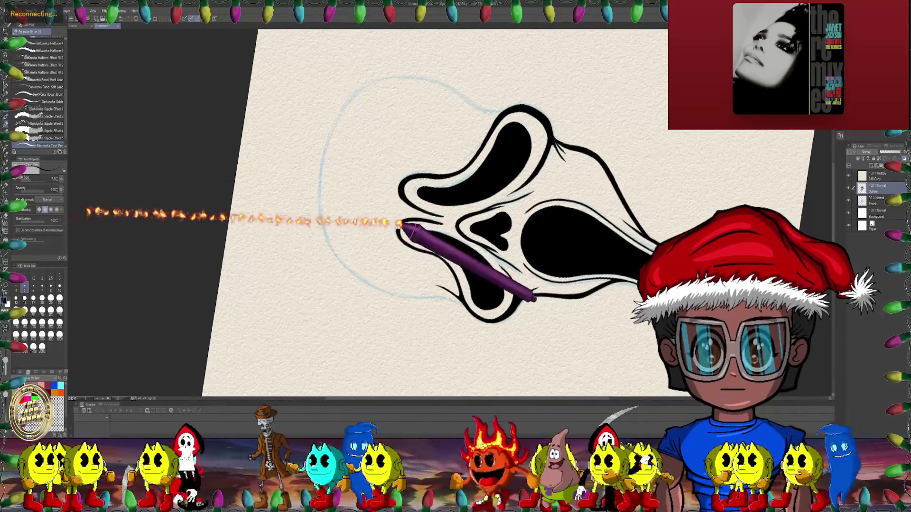
{"action": "scroll", "coordinate": [407, 234], "scroll_direction": "up", "scroll_amount": 3}
{"action": "scroll", "coordinate": [489, 142], "scroll_direction": "up", "scroll_amount": 3}
{"action": "scroll", "coordinate": [439, 151], "scroll_direction": "up", "scroll_amount": 1}
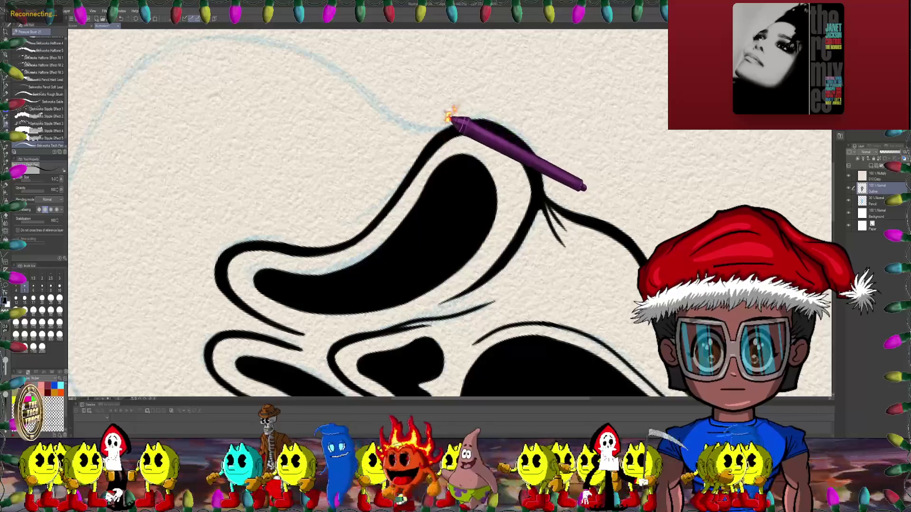
{"action": "scroll", "coordinate": [484, 124], "scroll_direction": "up", "scroll_amount": 1}
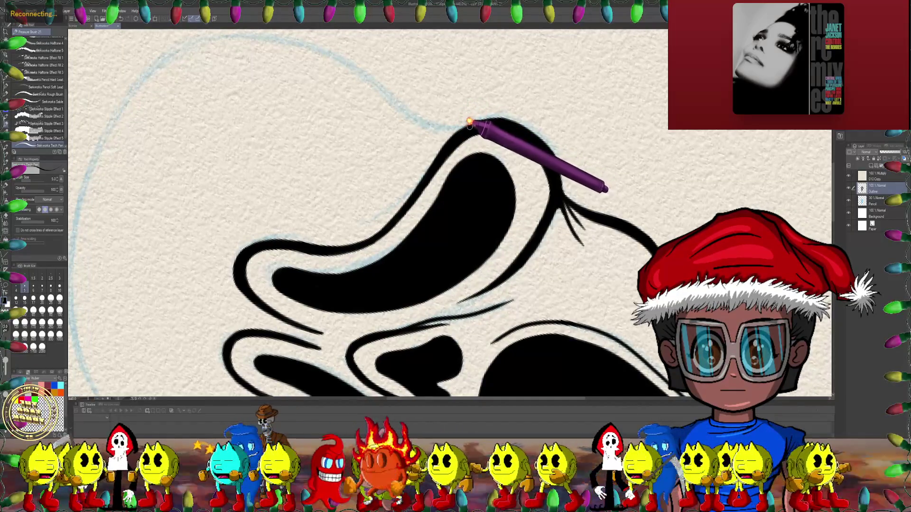
{"action": "scroll", "coordinate": [469, 123], "scroll_direction": "up", "scroll_amount": 1}
{"action": "scroll", "coordinate": [479, 122], "scroll_direction": "up", "scroll_amount": 1}
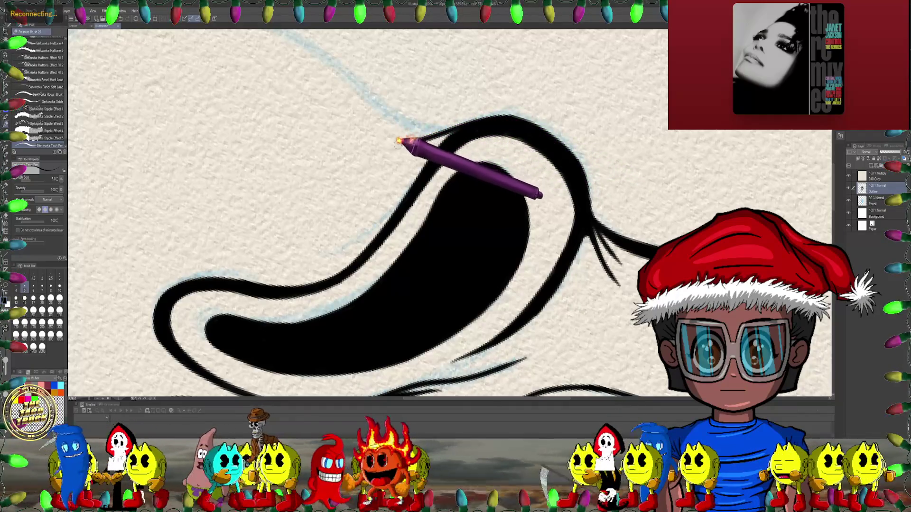
{"action": "scroll", "coordinate": [303, 118], "scroll_direction": "up", "scroll_amount": 1}
{"action": "scroll", "coordinate": [338, 132], "scroll_direction": "up", "scroll_amount": 1}
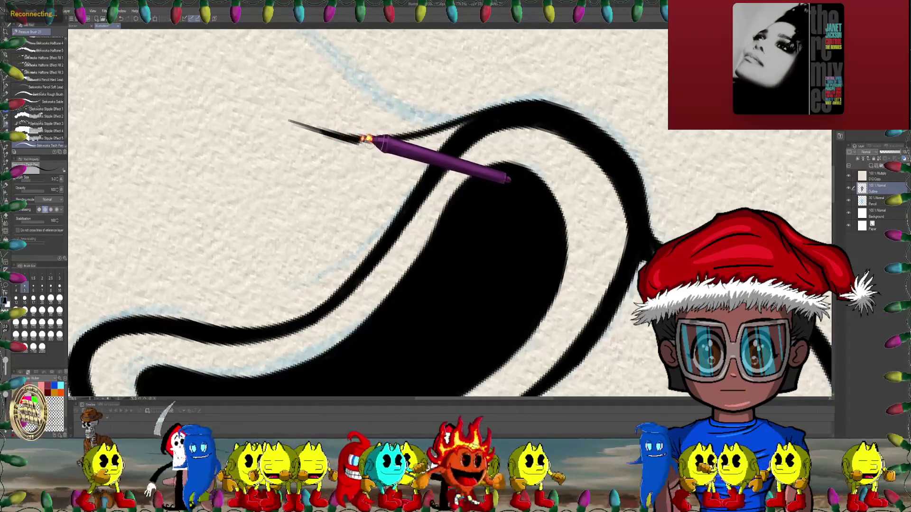
{"action": "left_click_drag", "start_coordinate": [436, 142], "coordinate": [432, 151]}
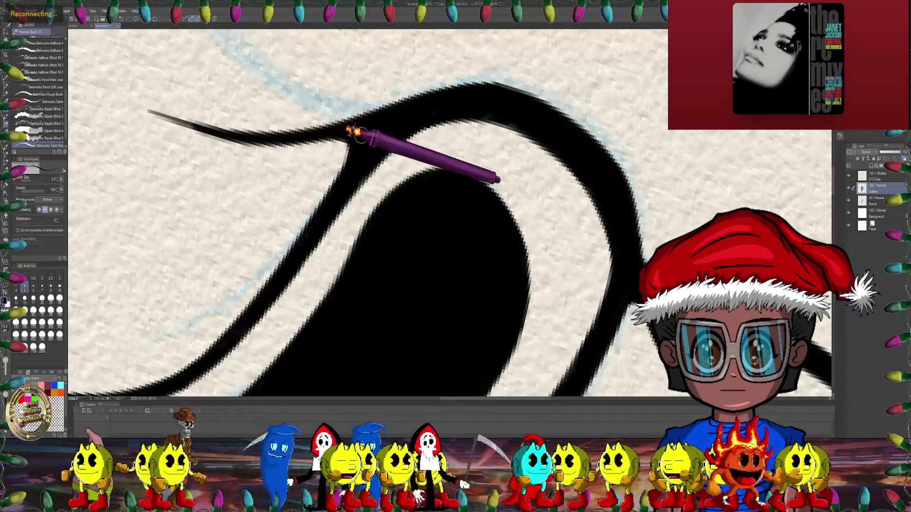
- Ink a thin brow line and extend it along the blue guide
{"action": "scroll", "coordinate": [357, 132], "scroll_direction": "down", "scroll_amount": 2}
{"action": "scroll", "coordinate": [326, 122], "scroll_direction": "down", "scroll_amount": 2}
{"action": "scroll", "coordinate": [274, 234], "scroll_direction": "down", "scroll_amount": 2}
{"action": "scroll", "coordinate": [305, 228], "scroll_direction": "down", "scroll_amount": 2}
{"action": "mouse_move", "coordinate": [309, 216]}
{"action": "left_mouse_down"}
{"action": "mouse_move", "coordinate": [472, 223]}
{"action": "mouse_move", "coordinate": [437, 177]}
{"action": "mouse_move", "coordinate": [386, 179]}
{"action": "mouse_move", "coordinate": [451, 299]}
{"action": "mouse_move", "coordinate": [433, 203]}
{"action": "left_mouse_up"}
{"action": "scroll", "coordinate": [376, 179], "scroll_direction": "up", "scroll_amount": 1}
{"action": "scroll", "coordinate": [332, 182], "scroll_direction": "up", "scroll_amount": 3}
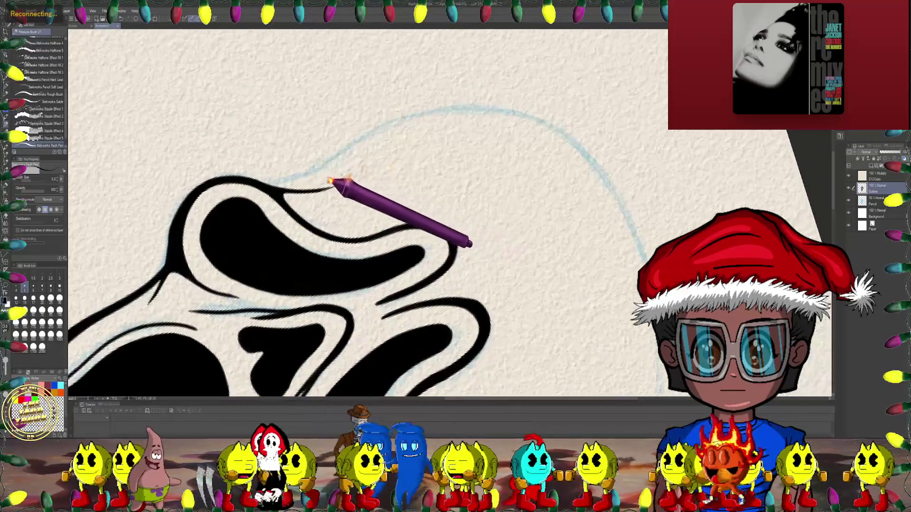
{"action": "scroll", "coordinate": [330, 181], "scroll_direction": "up", "scroll_amount": 1}
{"action": "scroll", "coordinate": [326, 171], "scroll_direction": "up", "scroll_amount": 1}
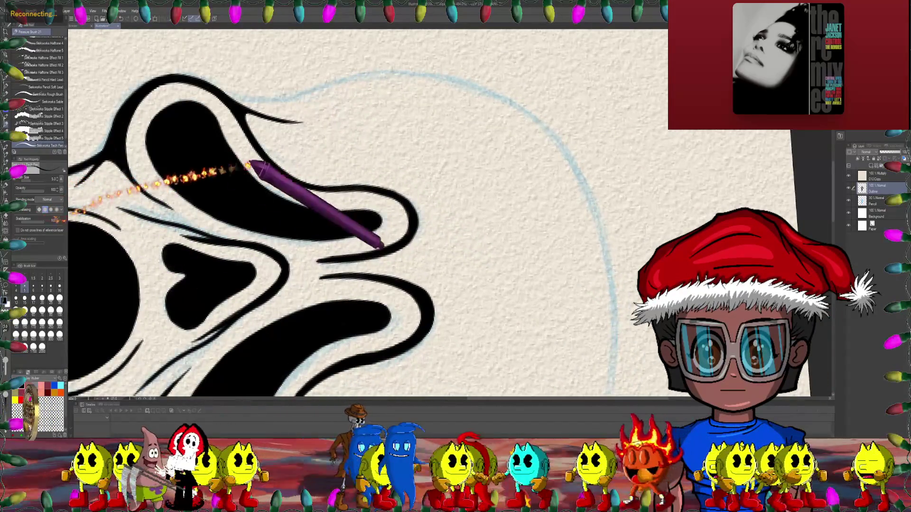
{"action": "scroll", "coordinate": [249, 165], "scroll_direction": "up", "scroll_amount": 2}
{"action": "scroll", "coordinate": [197, 126], "scroll_direction": "up", "scroll_amount": 1}
{"action": "left_click_drag", "start_coordinate": [190, 122], "coordinate": [294, 124]}
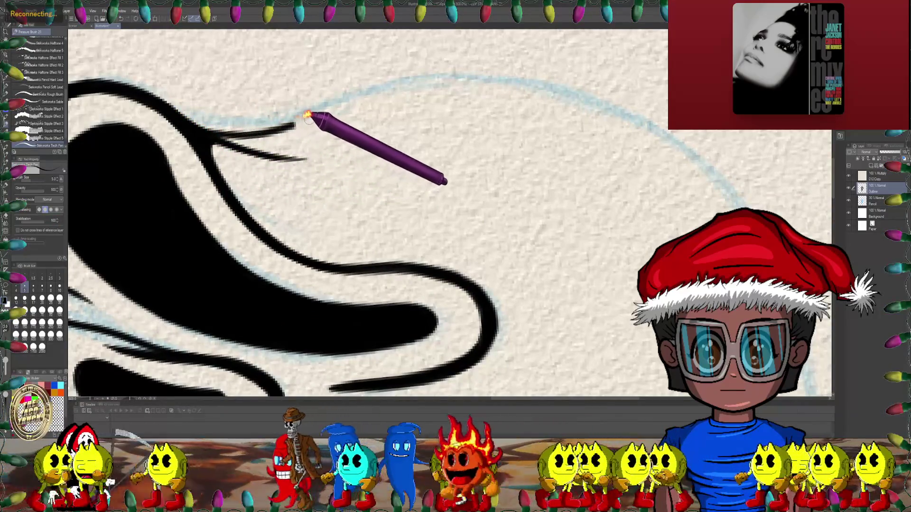
{"action": "left_click_drag", "start_coordinate": [338, 101], "coordinate": [468, 72]}
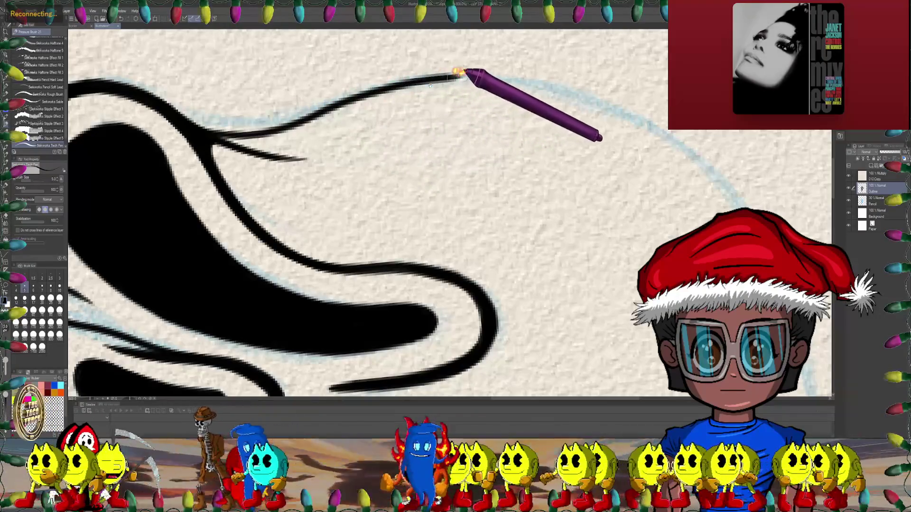
- Rotate and zoom to check the face, then add a new raster layer above Pencil
{"action": "scroll", "coordinate": [332, 104], "scroll_direction": "down", "scroll_amount": 3}
{"action": "scroll", "coordinate": [401, 129], "scroll_direction": "down", "scroll_amount": 2}
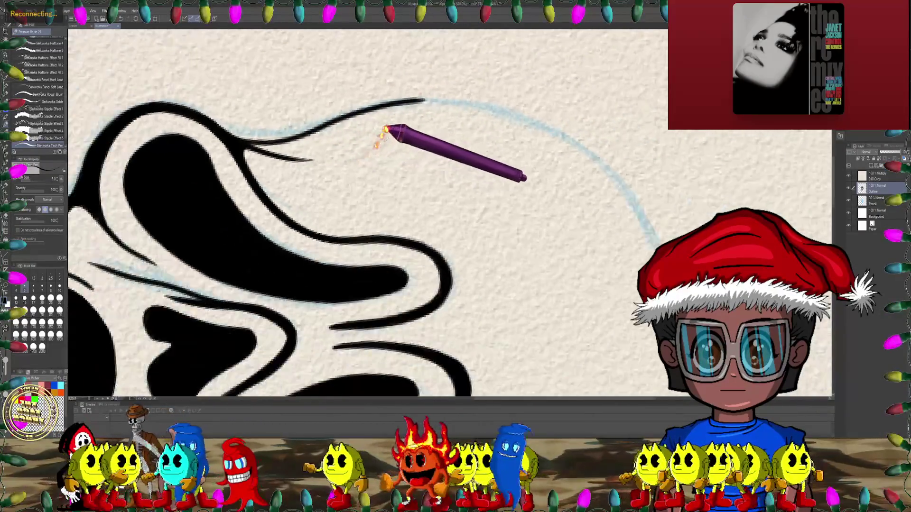
{"action": "scroll", "coordinate": [393, 128], "scroll_direction": "down", "scroll_amount": 2}
{"action": "key", "text": "asciicircum"}
{"action": "key", "text": "asciicircum"}
{"action": "key", "text": "asciicircum"}
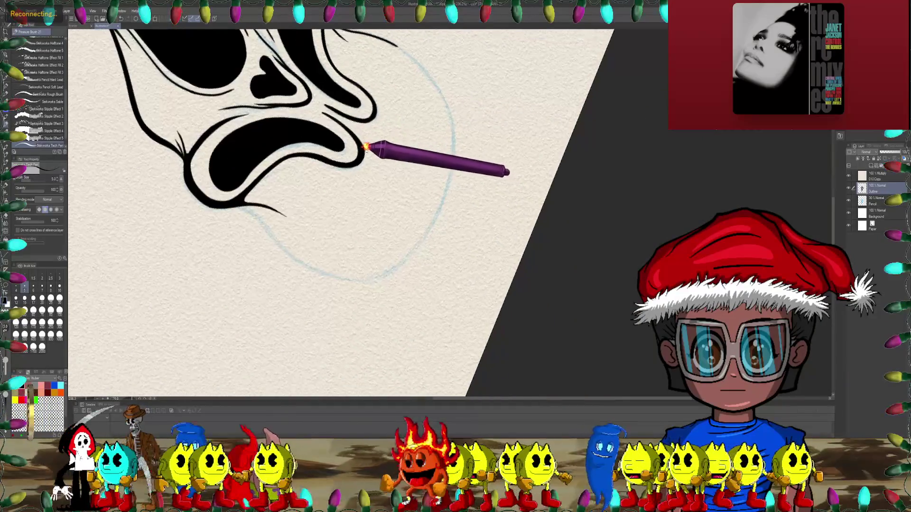
{"action": "key", "text": "asciicircum"}
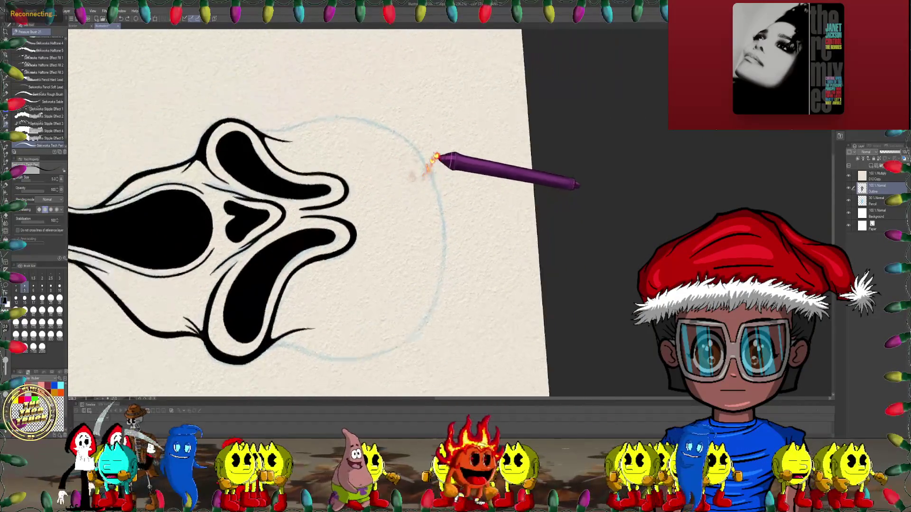
{"action": "key", "text": "asciicircum"}
{"action": "key", "text": "asciicircum"}
{"action": "key", "text": "minus"}
{"action": "key", "text": "minus"}
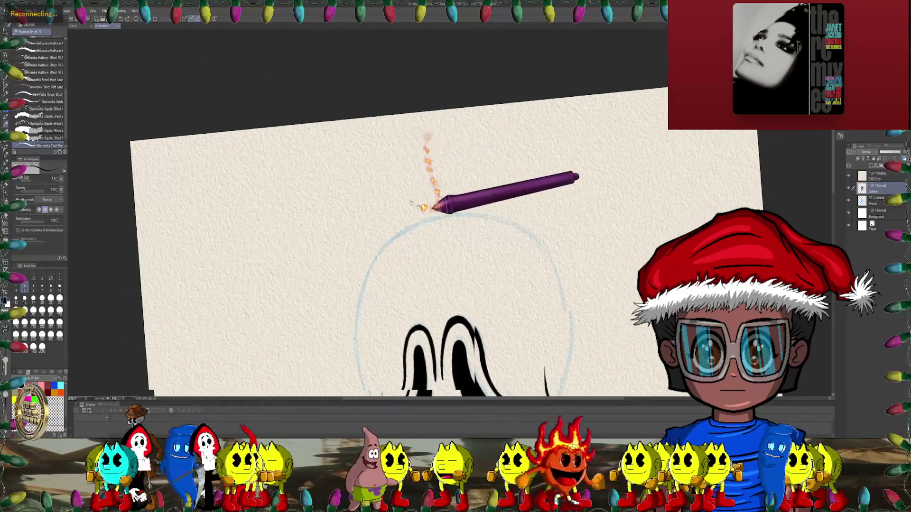
{"action": "key", "text": "minus"}
{"action": "scroll", "coordinate": [355, 153], "scroll_direction": "up", "scroll_amount": 2}
{"action": "scroll", "coordinate": [386, 149], "scroll_direction": "up", "scroll_amount": 1}
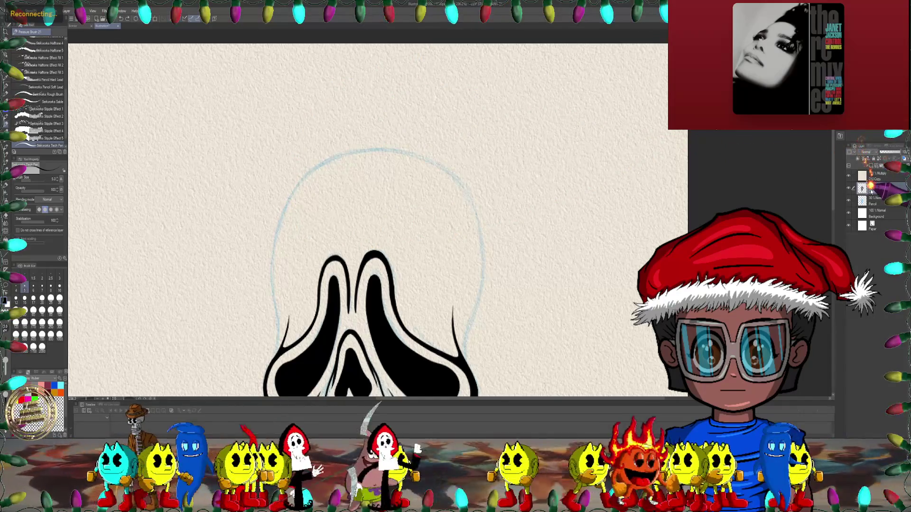
{"action": "left_click", "coordinate": [871, 163]}
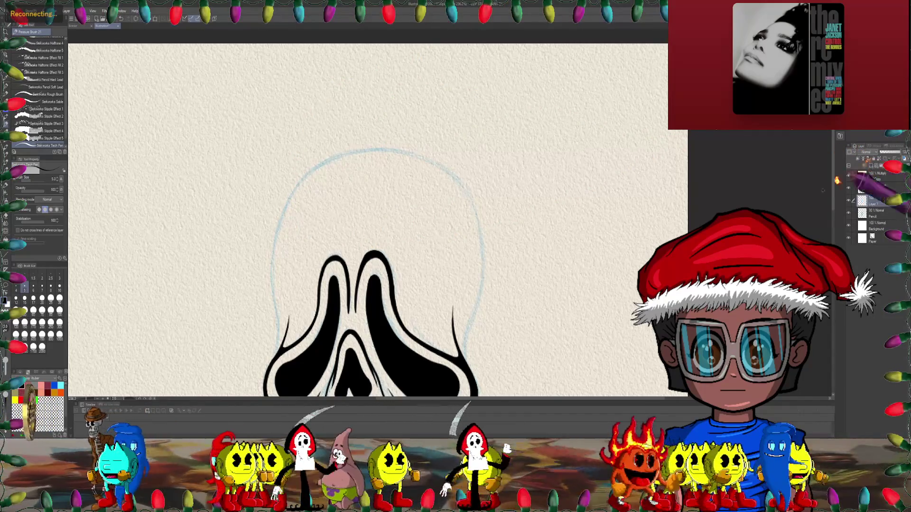
- Try a large ellipse over the head with the ellipse tool, then undo it
{"action": "key", "text": "minus"}
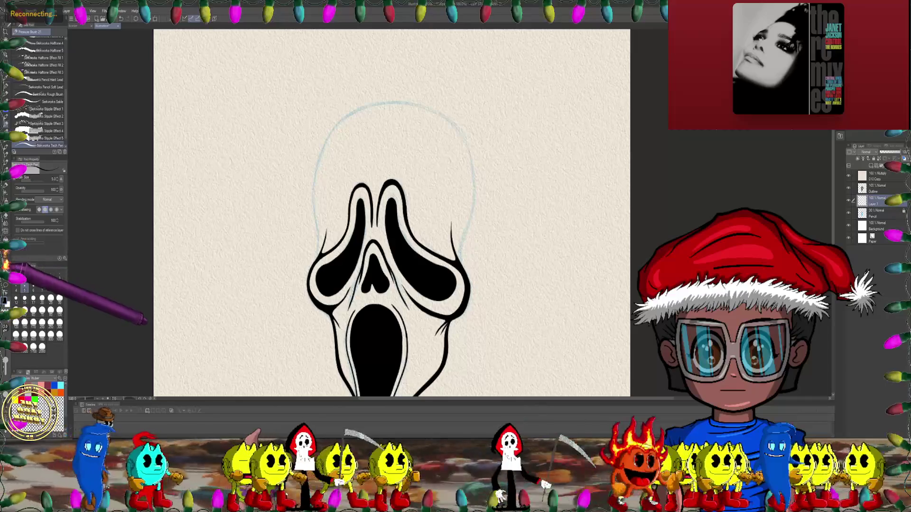
{"action": "key", "text": "u"}
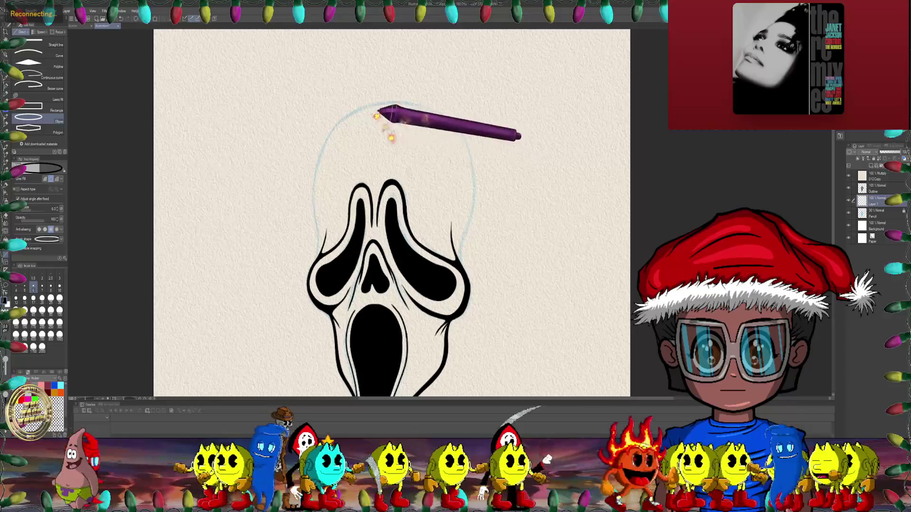
{"action": "left_click_drag", "start_coordinate": [318, 93], "coordinate": [475, 271]}
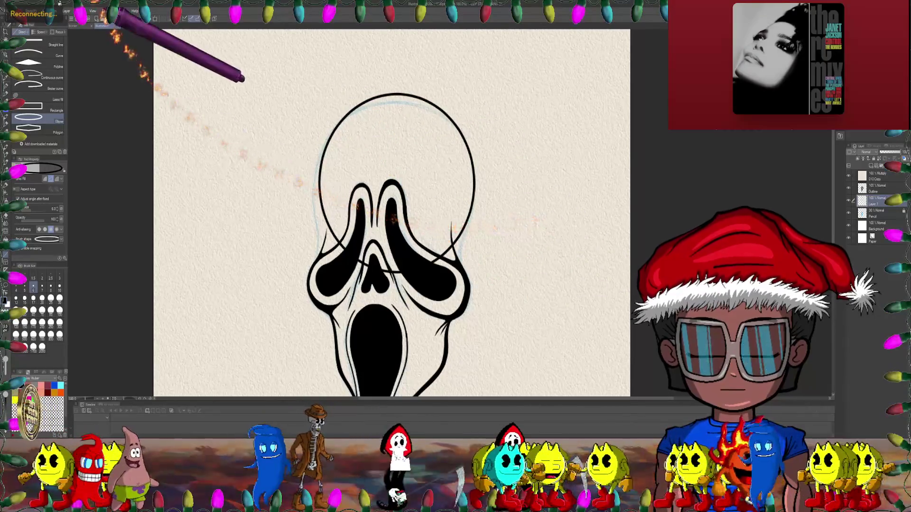
{"action": "left_click", "coordinate": [19, 10]}
{"action": "mouse_move", "coordinate": [31, 172]}
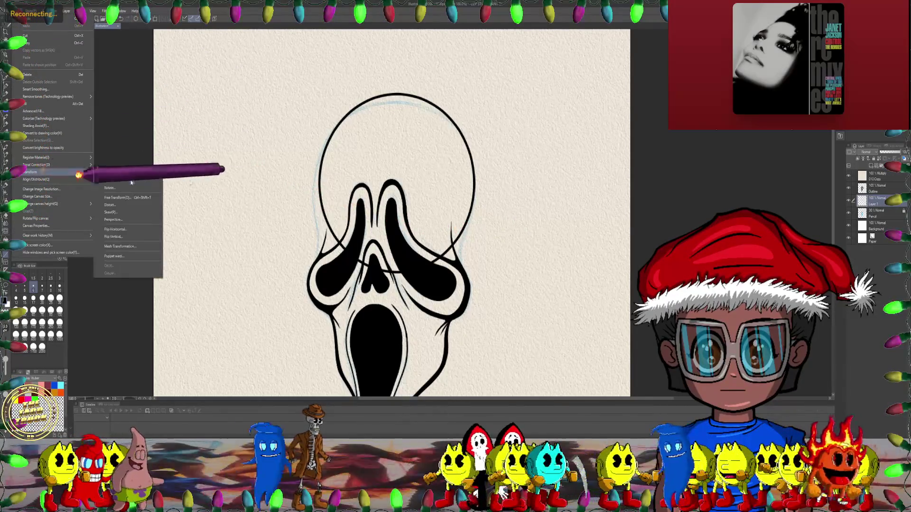
{"action": "key", "text": "Escape"}
{"action": "key", "text": "ctrl+z"}
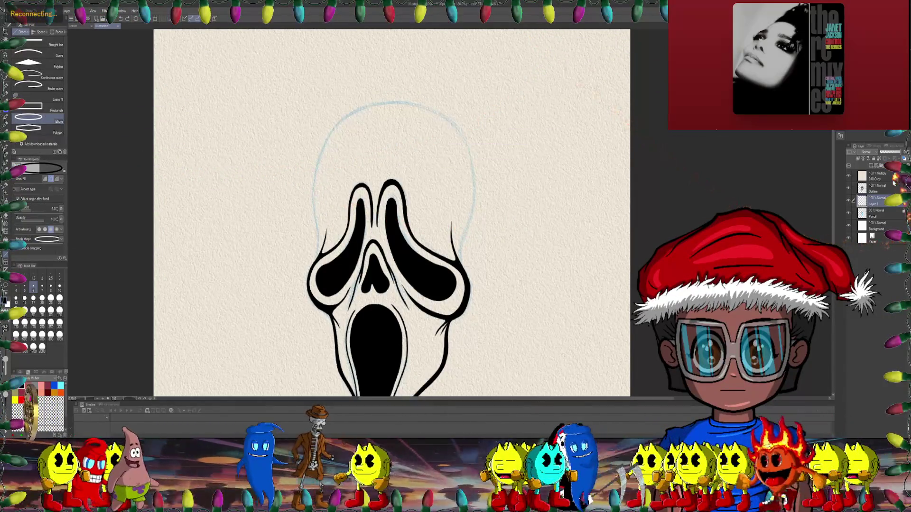
- Delete the extra layer, add a fresh one, and redraw the head ellipse around the mask's top
{"action": "right_click", "coordinate": [875, 201]}
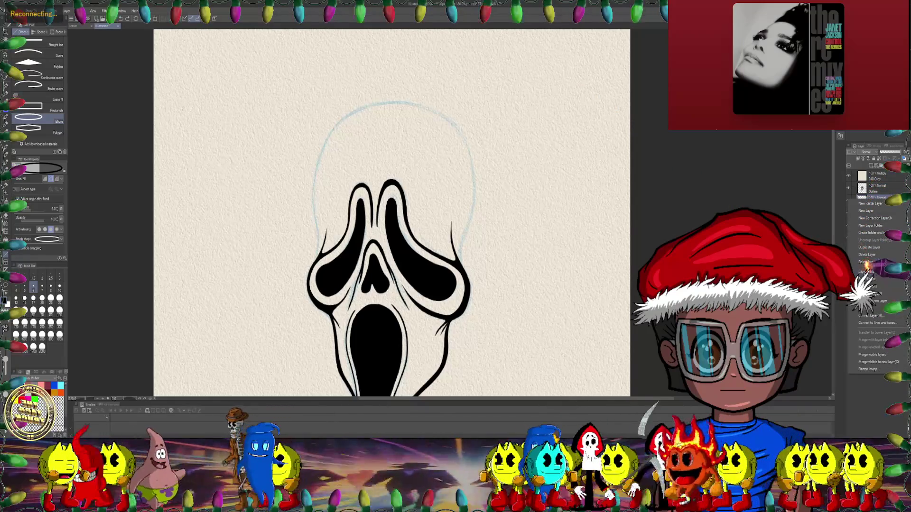
{"action": "left_click", "coordinate": [867, 255]}
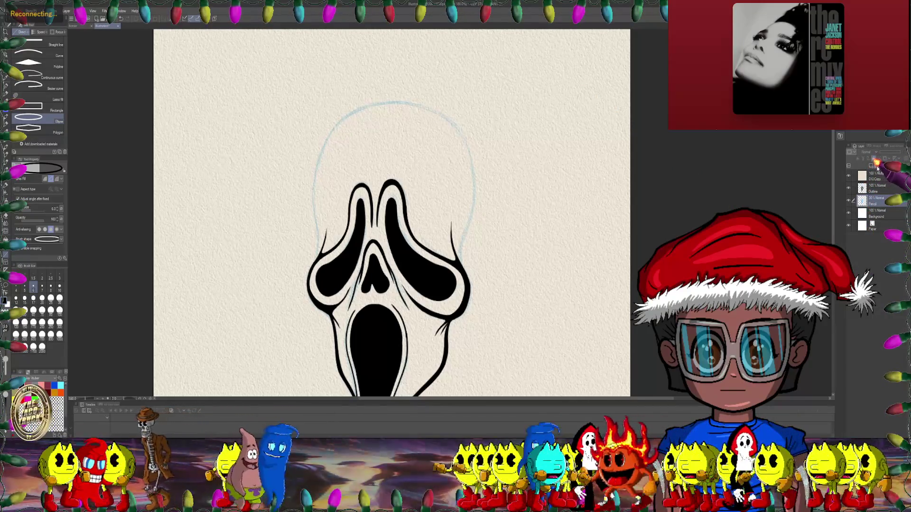
{"action": "left_click", "coordinate": [877, 167]}
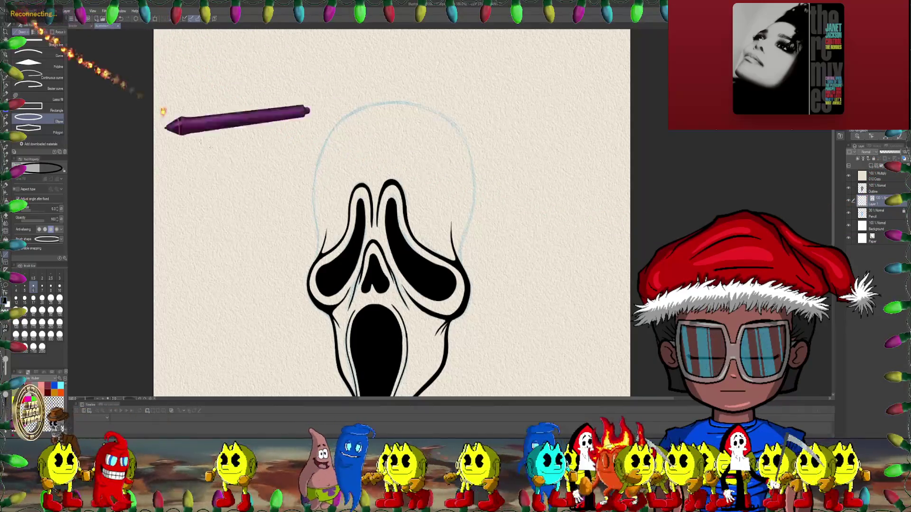
{"action": "left_click_drag", "start_coordinate": [317, 99], "coordinate": [475, 247]}
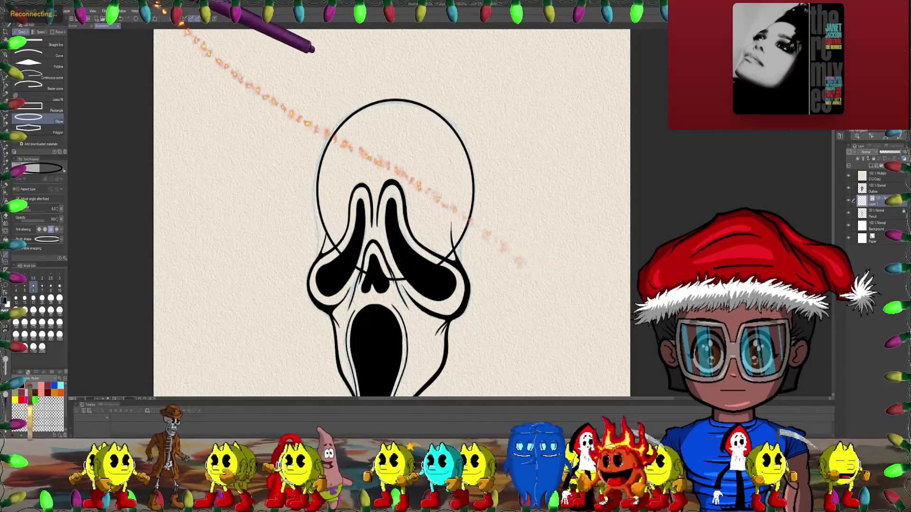
{"action": "left_click", "coordinate": [21, 10]}
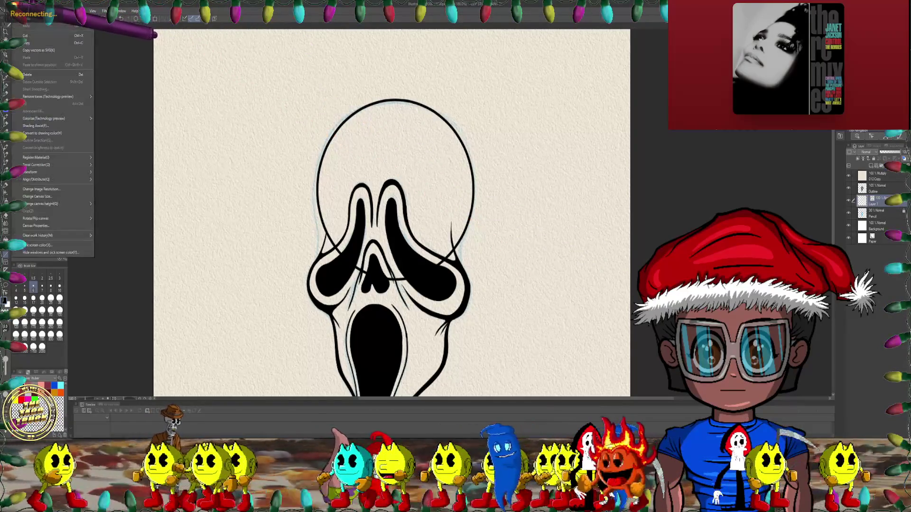
- Start a Mesh Transformation and push the head ellipse's left column of points outward
{"action": "mouse_move", "coordinate": [47, 171]}
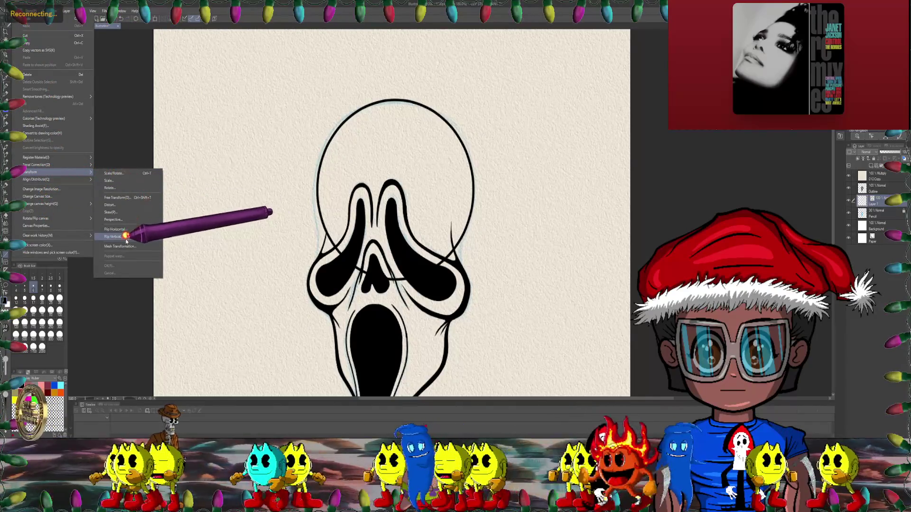
{"action": "left_click", "coordinate": [138, 246]}
{"action": "left_click_drag", "start_coordinate": [285, 60], "coordinate": [295, 318]}
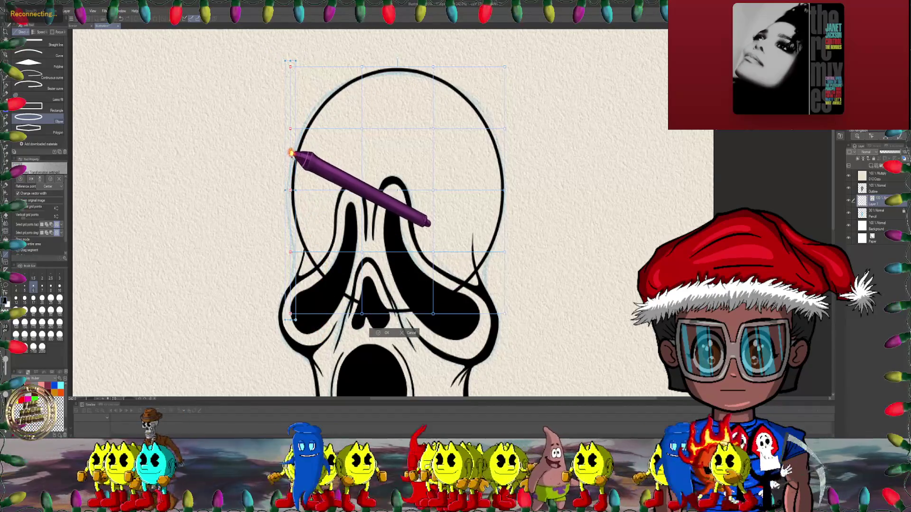
{"action": "left_click_drag", "start_coordinate": [294, 164], "coordinate": [289, 163]}
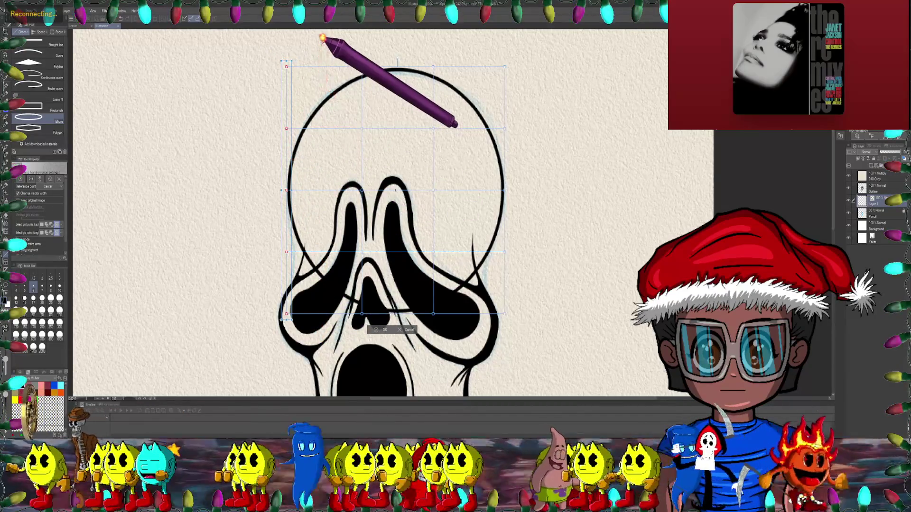
{"action": "left_click", "coordinate": [325, 38]}
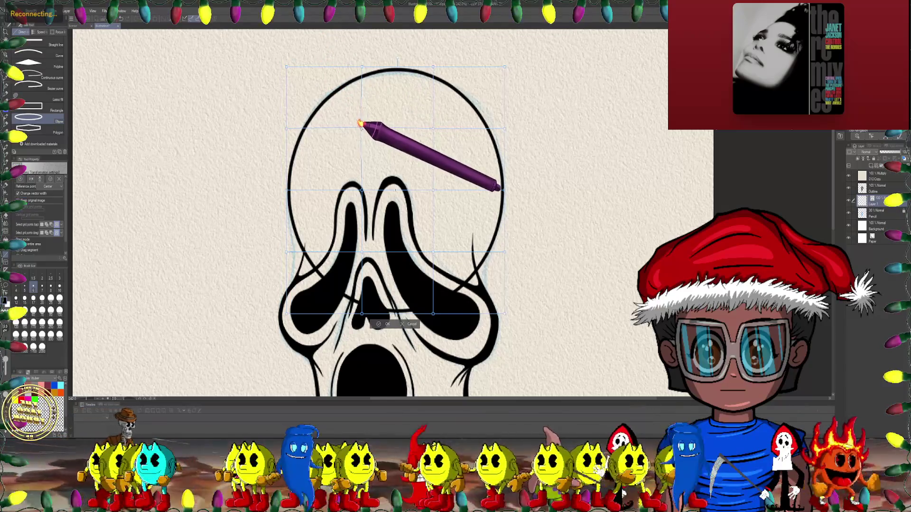
- Push the ellipse's right side outward, commit the mesh warp, and shift the view left
{"action": "key", "text": "ctrl+minus"}
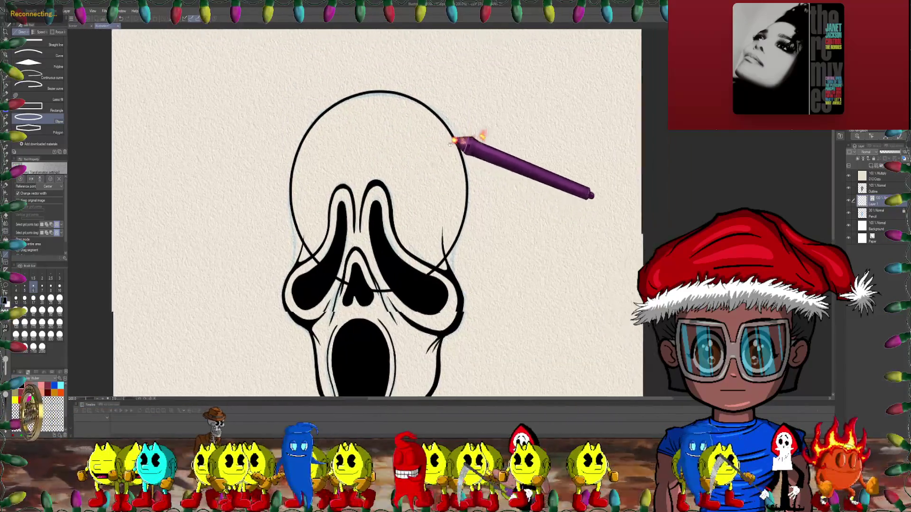
{"action": "key", "text": "ctrl+plus"}
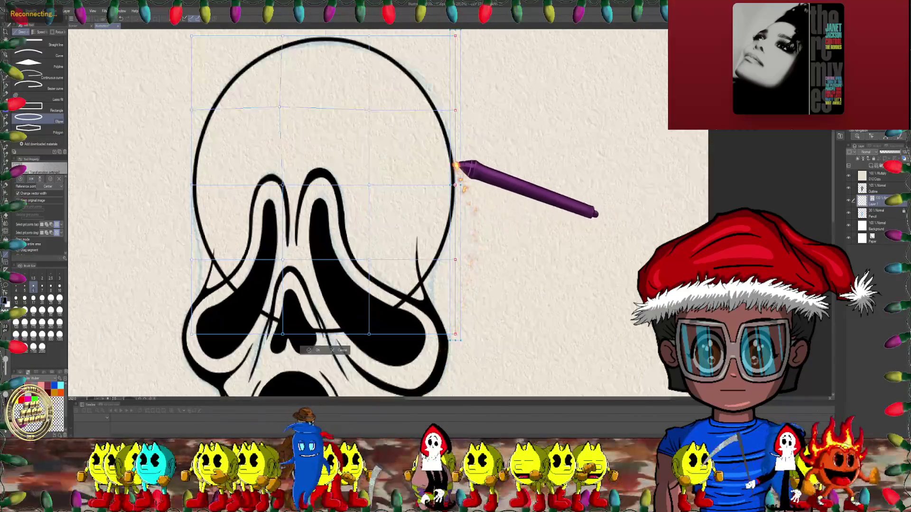
{"action": "left_click_drag", "start_coordinate": [454, 156], "coordinate": [458, 155]}
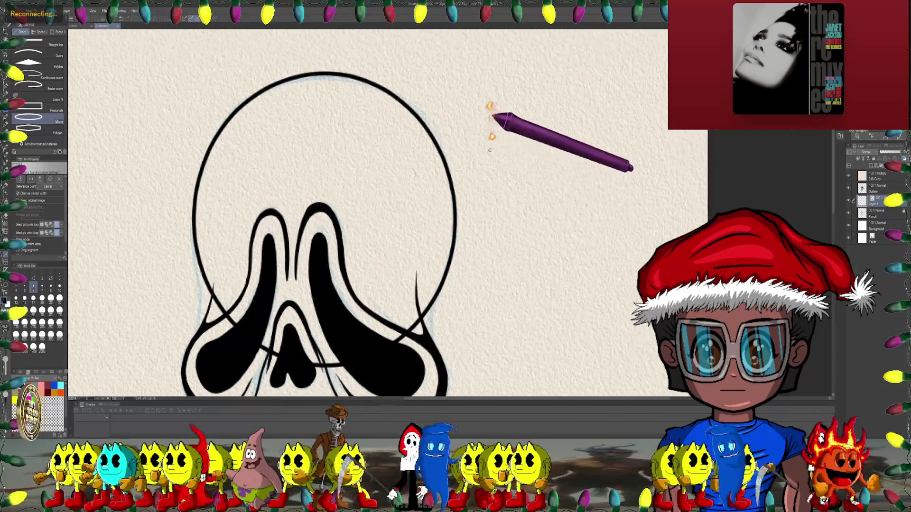
{"action": "scroll", "coordinate": [474, 142], "scroll_direction": "up", "scroll_amount": 3}
{"action": "left_click_drag", "start_coordinate": [446, 180], "coordinate": [450, 177]}
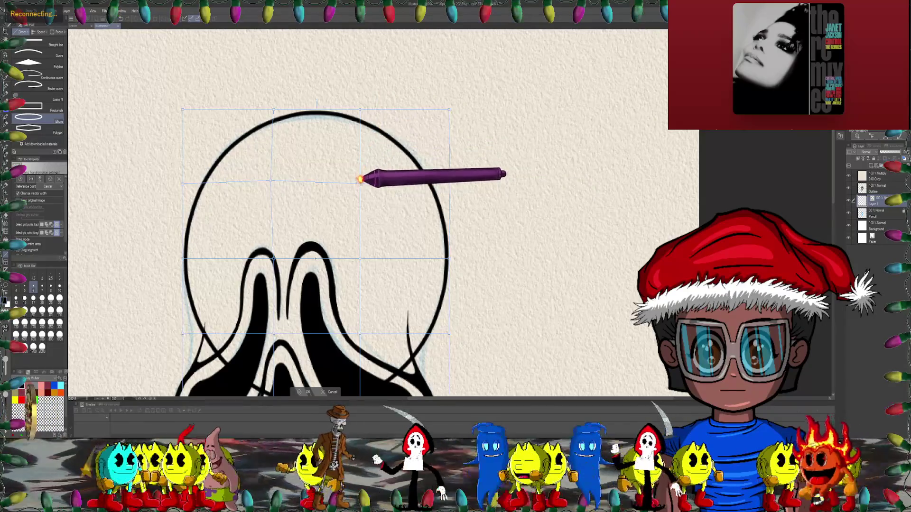
{"action": "scroll", "coordinate": [504, 183], "scroll_direction": "down", "scroll_amount": 2}
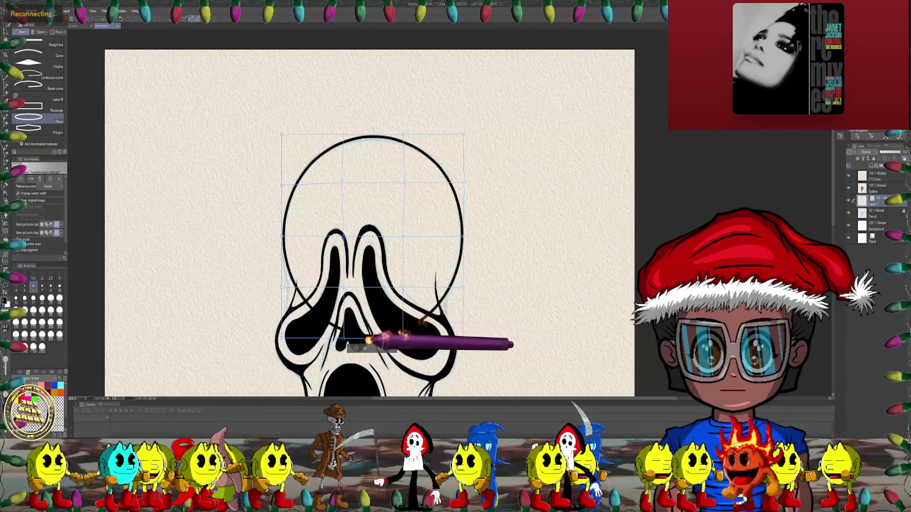
{"action": "key", "text": "Return"}
{"action": "scroll", "coordinate": [369, 349], "scroll_direction": "up", "scroll_amount": 3}
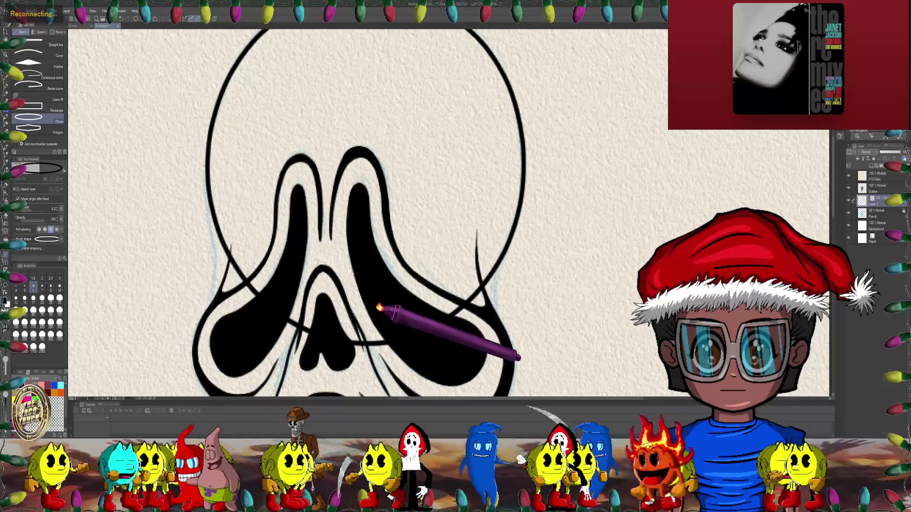
{"action": "scroll", "coordinate": [716, 167], "scroll_direction": "down", "scroll_amount": 3}
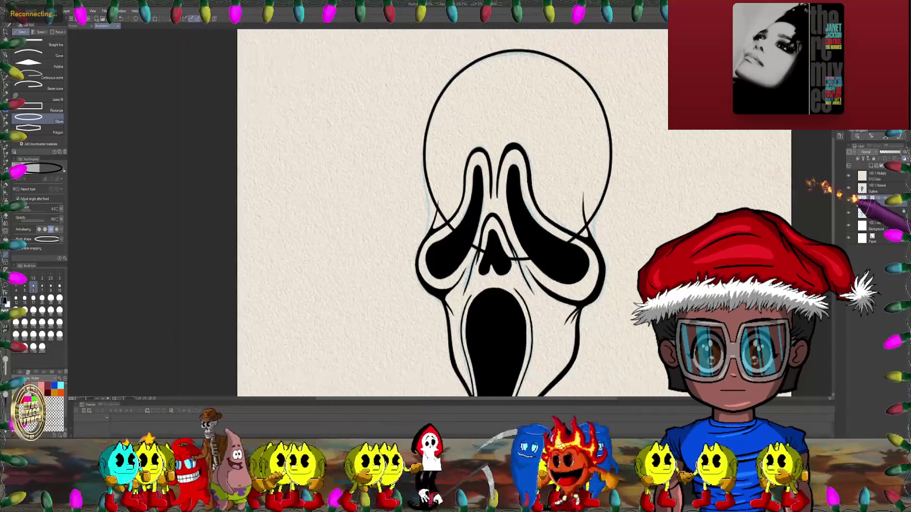
{"action": "left_click_drag", "start_coordinate": [835, 243], "coordinate": [545, 291]}
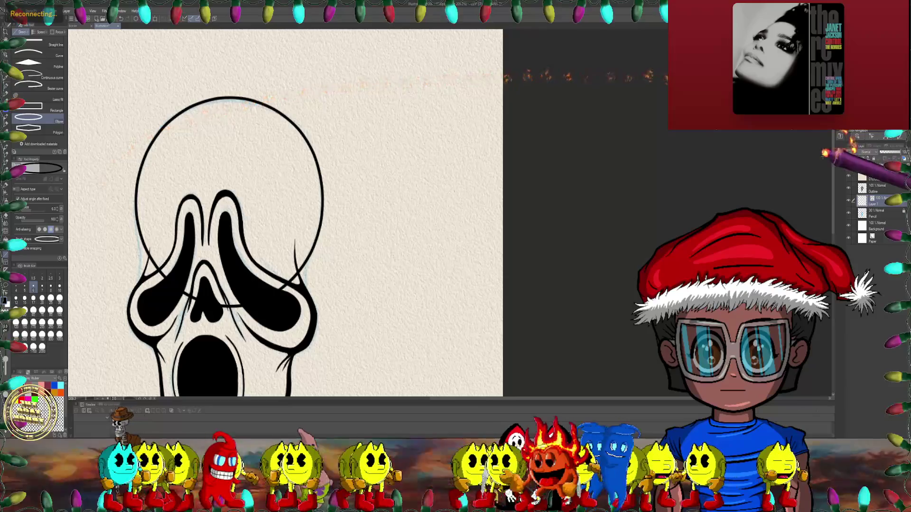
- Adjust the line width along the head outline's upper-left section
{"action": "left_click", "coordinate": [5, 231]}
{"action": "mouse_move", "coordinate": [241, 95]}
{"action": "left_mouse_down"}
{"action": "mouse_move", "coordinate": [238, 285]}
{"action": "mouse_move", "coordinate": [204, 183]}
{"action": "left_mouse_up"}
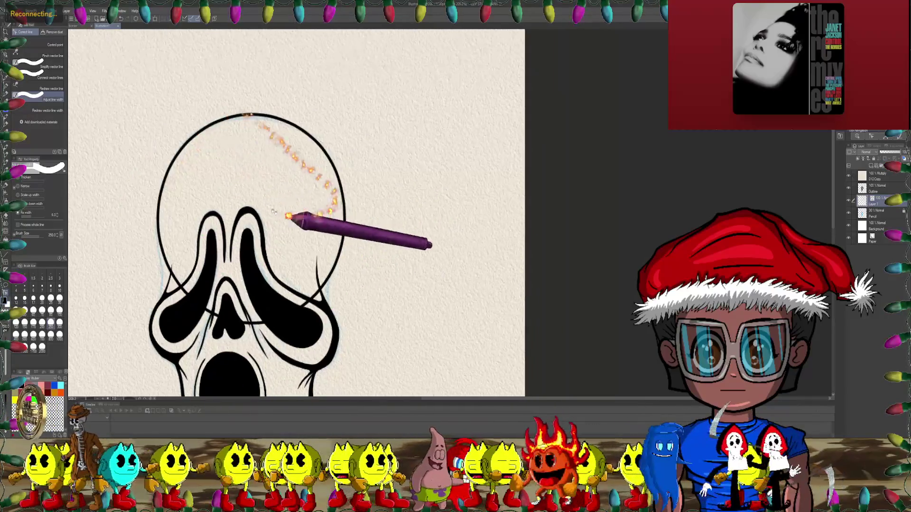
{"action": "scroll", "coordinate": [418, 211], "scroll_direction": "up", "scroll_amount": 3}
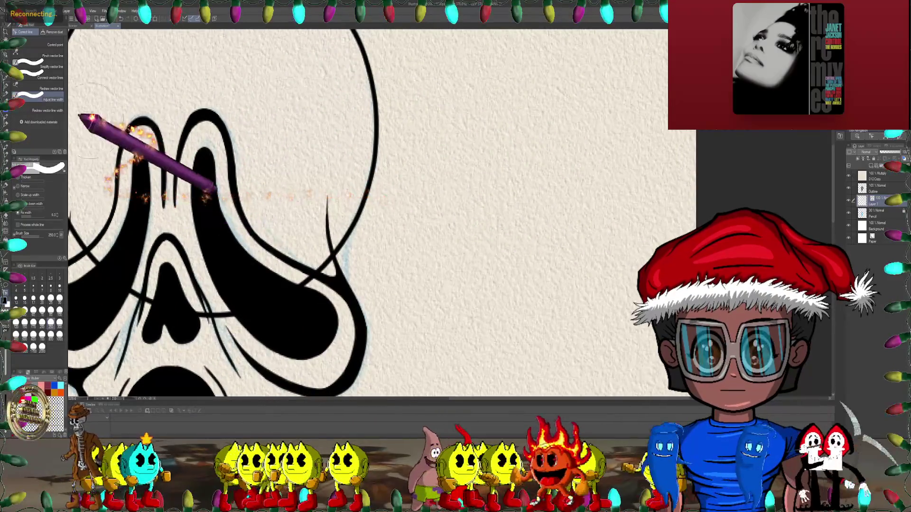
- Select the Hard eraser sub-tool and rotate and zoom the canvas around the mask
{"action": "left_click", "coordinate": [7, 111]}
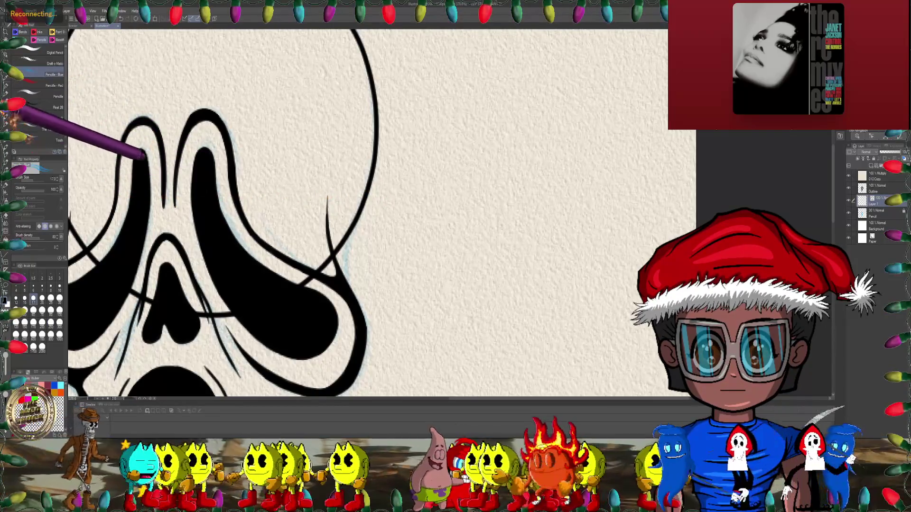
{"action": "key", "text": "e"}
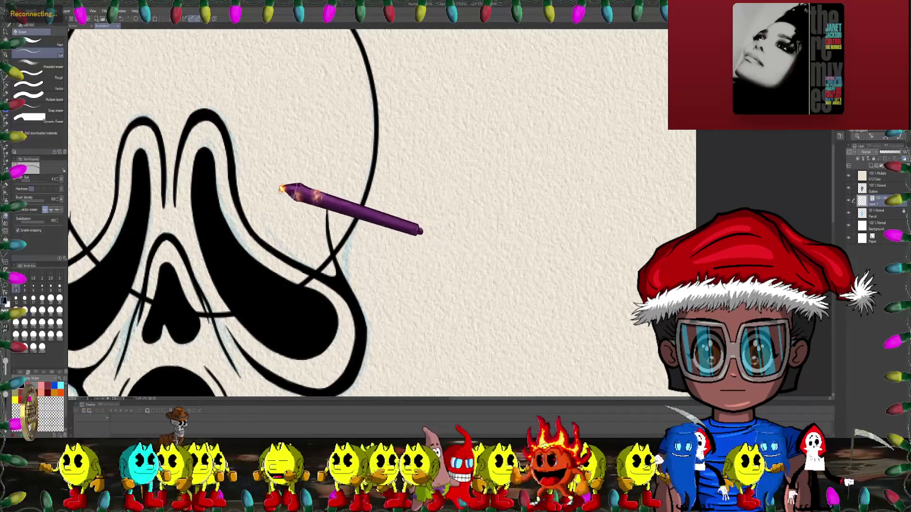
{"action": "left_click", "coordinate": [62, 42]}
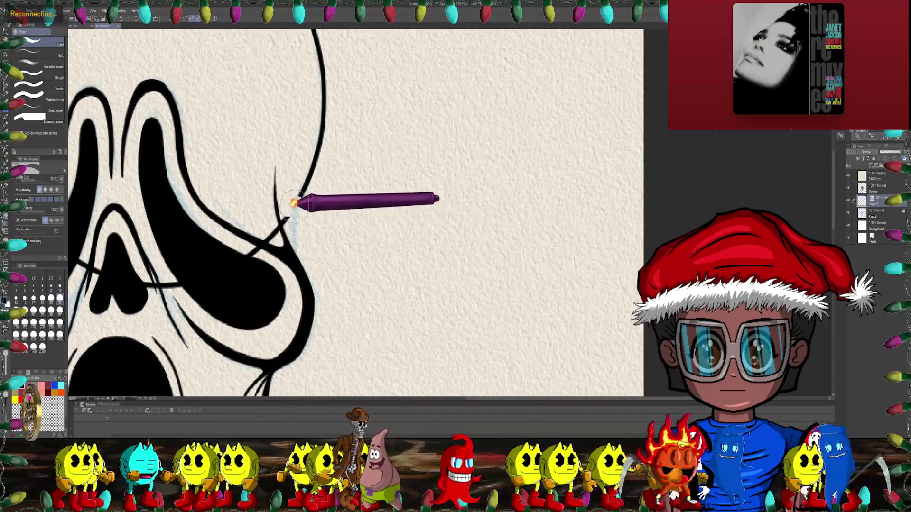
{"action": "scroll", "coordinate": [292, 208], "scroll_direction": "down", "scroll_amount": 1}
{"action": "scroll", "coordinate": [292, 209], "scroll_direction": "up", "scroll_amount": 1}
{"action": "scroll", "coordinate": [327, 190], "scroll_direction": "down", "scroll_amount": 2}
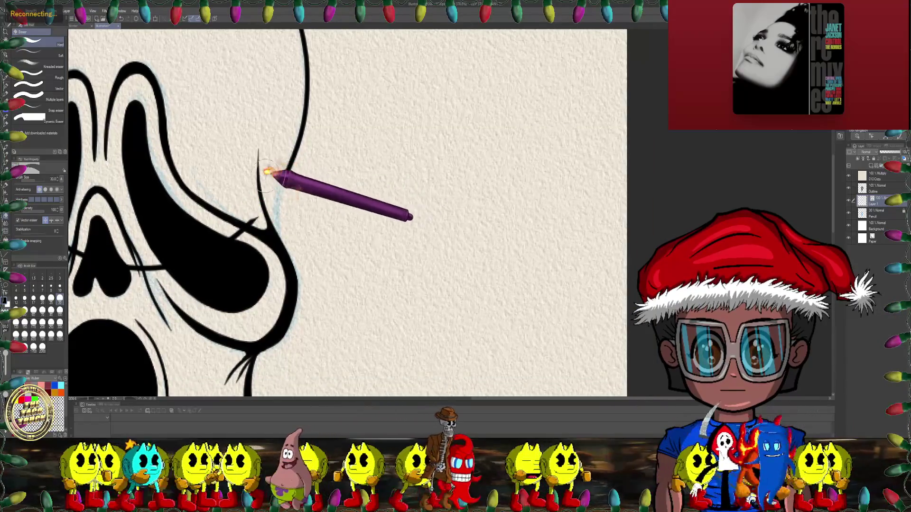
{"action": "scroll", "coordinate": [313, 214], "scroll_direction": "down", "scroll_amount": 2}
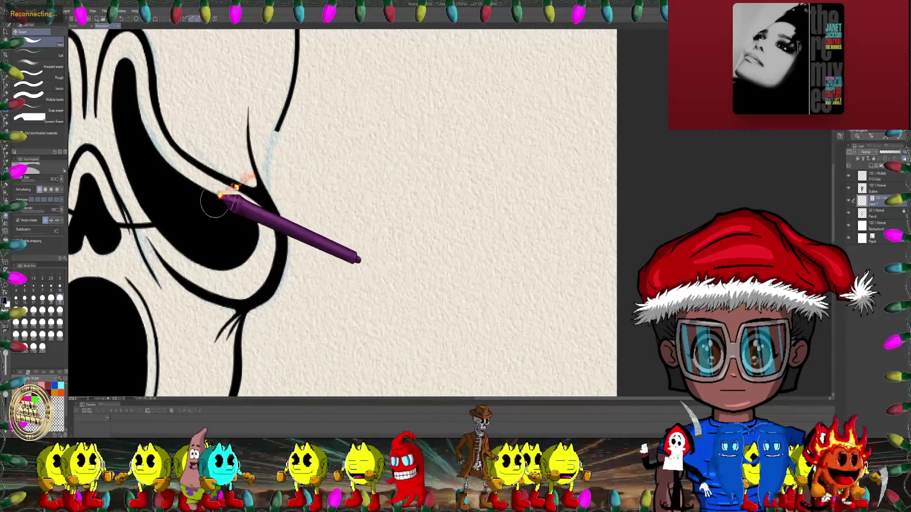
{"action": "scroll", "coordinate": [215, 203], "scroll_direction": "down", "scroll_amount": 2}
{"action": "mouse_move", "coordinate": [218, 158]}
{"action": "left_mouse_down"}
{"action": "mouse_move", "coordinate": [349, 138]}
{"action": "mouse_move", "coordinate": [263, 197]}
{"action": "mouse_move", "coordinate": [348, 133]}
{"action": "left_mouse_up"}
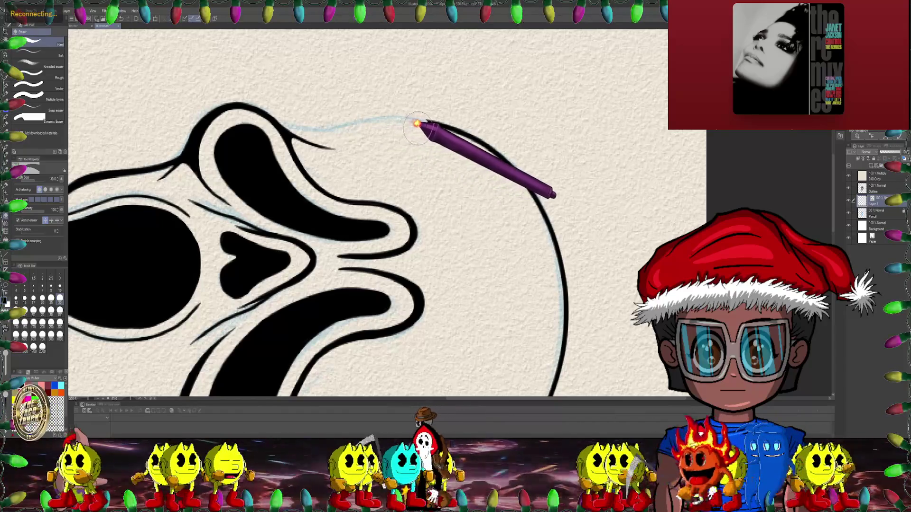
{"action": "mouse_move", "coordinate": [417, 124]}
{"action": "left_mouse_down"}
{"action": "mouse_move", "coordinate": [375, 179]}
{"action": "mouse_move", "coordinate": [411, 244]}
{"action": "mouse_move", "coordinate": [472, 206]}
{"action": "left_mouse_up"}
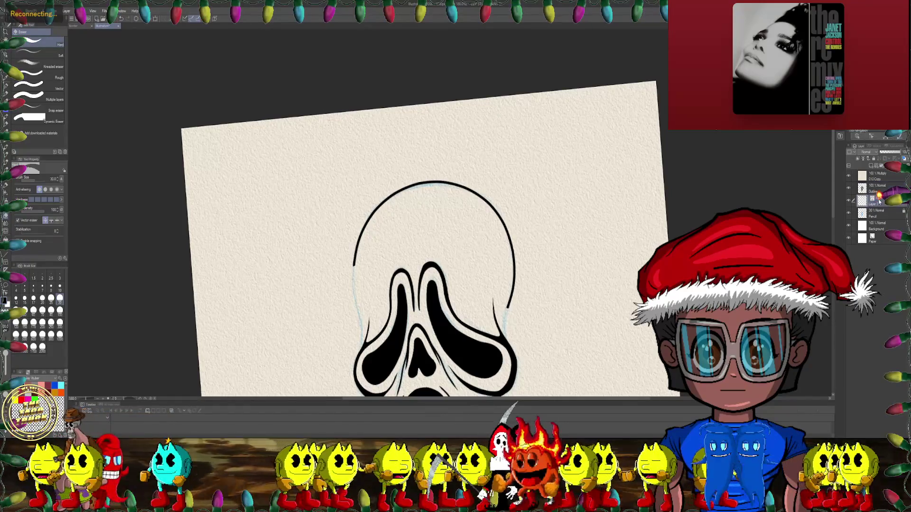
- Dismiss the layer's context menu, select the pressure pen sub-tool, and rotate the view
{"action": "right_click", "coordinate": [880, 199]}
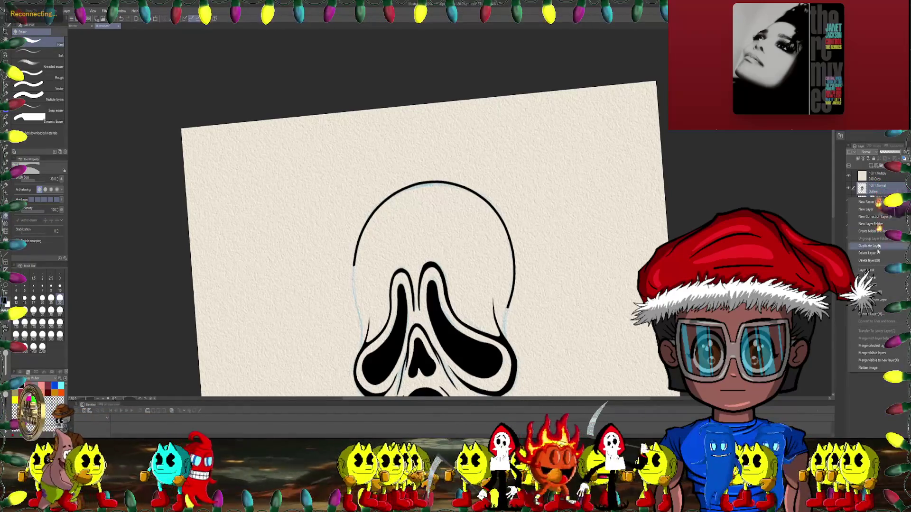
{"action": "left_click", "coordinate": [882, 344]}
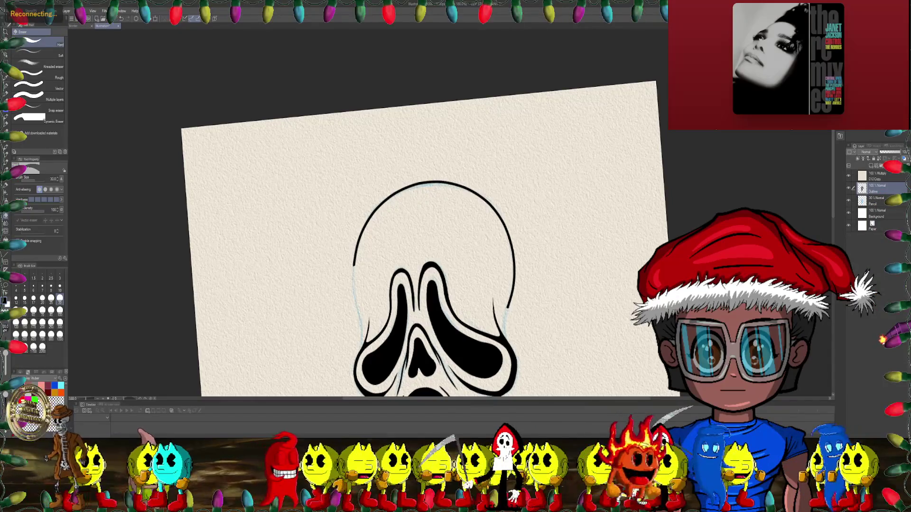
{"action": "left_click", "coordinate": [6, 124]}
{"action": "mouse_move", "coordinate": [245, 194]}
{"action": "left_mouse_down"}
{"action": "mouse_move", "coordinate": [310, 148]}
{"action": "mouse_move", "coordinate": [300, 118]}
{"action": "mouse_move", "coordinate": [350, 108]}
{"action": "mouse_move", "coordinate": [389, 81]}
{"action": "mouse_move", "coordinate": [285, 106]}
{"action": "mouse_move", "coordinate": [231, 145]}
{"action": "mouse_move", "coordinate": [155, 179]}
{"action": "left_mouse_up"}
- Turn the mask nearly upright and ink a long stroke extending the head outline's curve
{"action": "scroll", "coordinate": [275, 126], "scroll_direction": "down", "scroll_amount": 4}
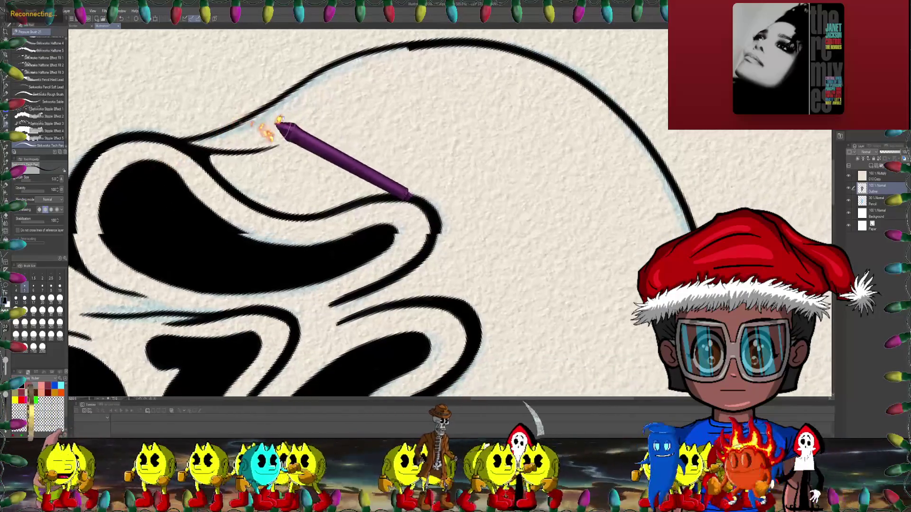
{"action": "mouse_move", "coordinate": [362, 172]}
{"action": "left_mouse_down"}
{"action": "mouse_move", "coordinate": [474, 130]}
{"action": "mouse_move", "coordinate": [458, 122]}
{"action": "mouse_move", "coordinate": [422, 134]}
{"action": "mouse_move", "coordinate": [365, 228]}
{"action": "mouse_move", "coordinate": [376, 139]}
{"action": "left_mouse_up"}
{"action": "scroll", "coordinate": [391, 184], "scroll_direction": "up", "scroll_amount": 2}
{"action": "scroll", "coordinate": [387, 190], "scroll_direction": "up", "scroll_amount": 2}
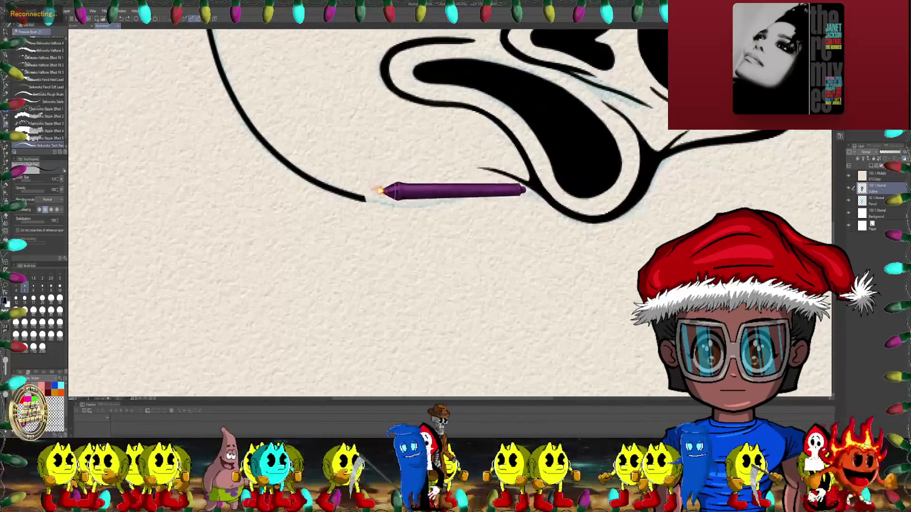
{"action": "scroll", "coordinate": [380, 200], "scroll_direction": "up", "scroll_amount": 2}
{"action": "mouse_move", "coordinate": [369, 203]}
{"action": "left_mouse_down"}
{"action": "mouse_move", "coordinate": [414, 207]}
{"action": "mouse_move", "coordinate": [604, 173]}
{"action": "left_mouse_up"}
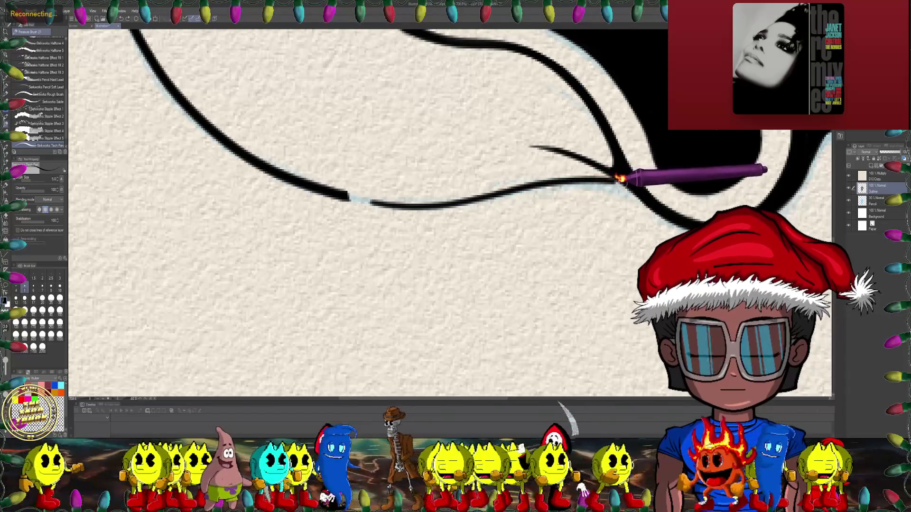
{"action": "scroll", "coordinate": [532, 164], "scroll_direction": "up", "scroll_amount": 1}
{"action": "scroll", "coordinate": [380, 177], "scroll_direction": "up", "scroll_amount": 1}
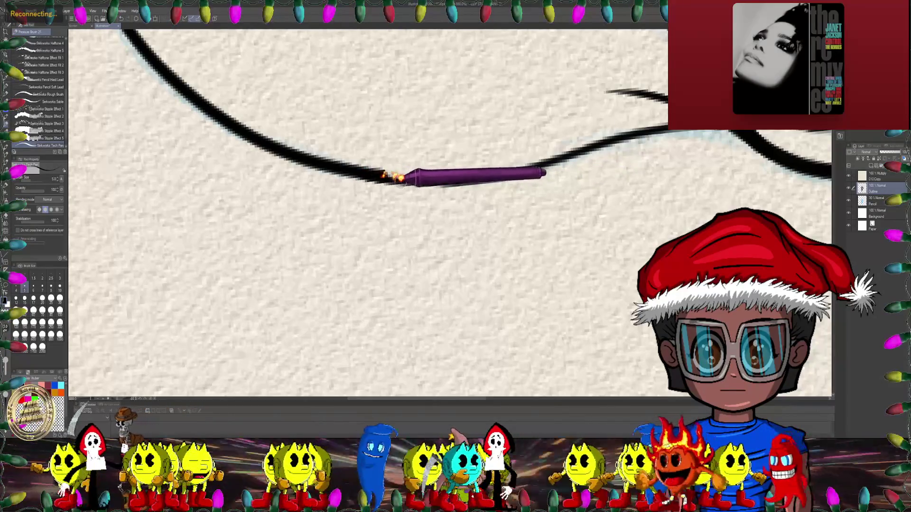
- Rotate and zoom the canvas along the skull outline to continue the connecting strokes
{"action": "left_click_drag", "start_coordinate": [445, 180], "coordinate": [432, 174]}
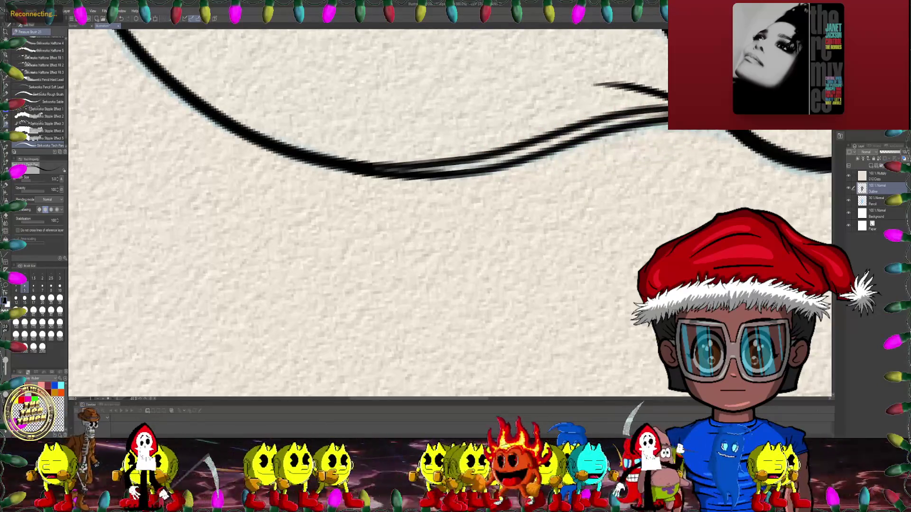
{"action": "scroll", "coordinate": [532, 106], "scroll_direction": "down", "scroll_amount": 2}
{"action": "scroll", "coordinate": [472, 177], "scroll_direction": "down", "scroll_amount": 1}
{"action": "scroll", "coordinate": [417, 189], "scroll_direction": "down", "scroll_amount": 1}
{"action": "scroll", "coordinate": [387, 265], "scroll_direction": "down", "scroll_amount": 1}
{"action": "mouse_move", "coordinate": [387, 265]}
{"action": "left_mouse_down"}
{"action": "mouse_move", "coordinate": [443, 203]}
{"action": "mouse_move", "coordinate": [397, 193]}
{"action": "mouse_move", "coordinate": [350, 230]}
{"action": "left_mouse_up"}
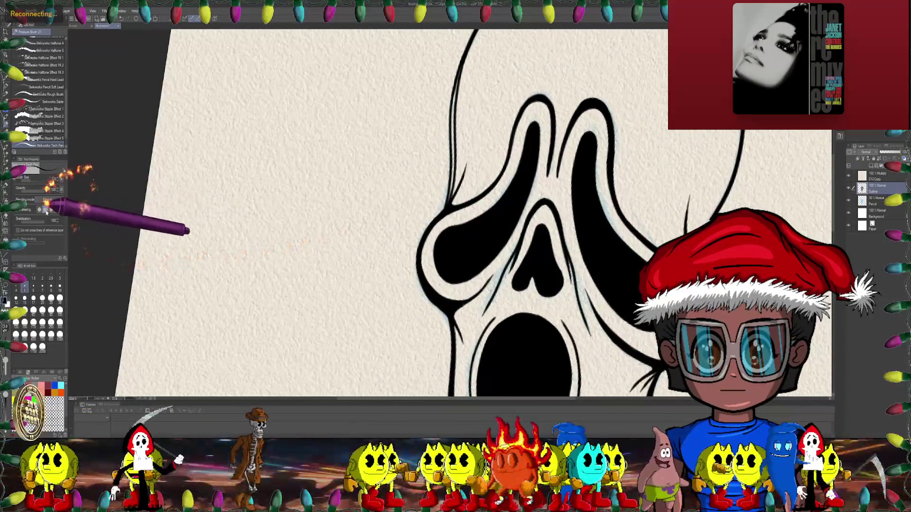
{"action": "left_click_drag", "start_coordinate": [22, 214], "coordinate": [376, 199]}
{"action": "scroll", "coordinate": [477, 132], "scroll_direction": "up", "scroll_amount": 2}
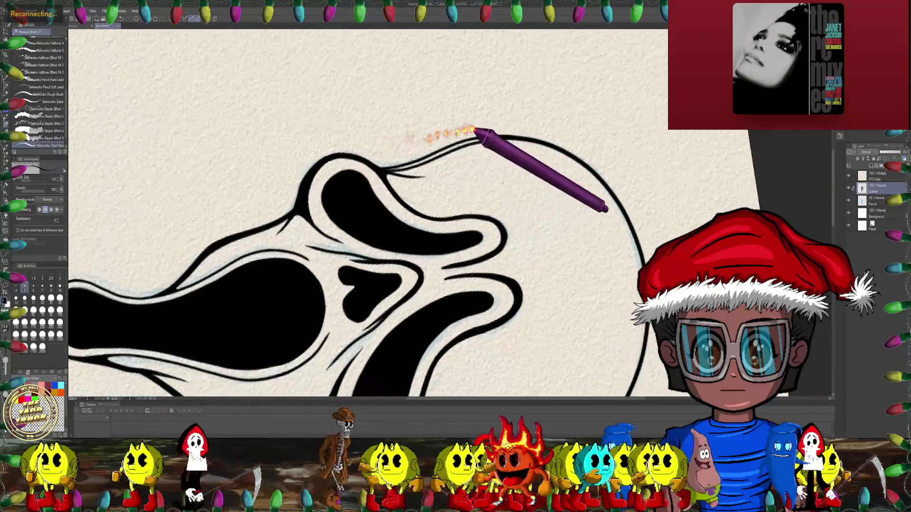
{"action": "scroll", "coordinate": [488, 136], "scroll_direction": "up", "scroll_amount": 1}
{"action": "scroll", "coordinate": [499, 135], "scroll_direction": "up", "scroll_amount": 1}
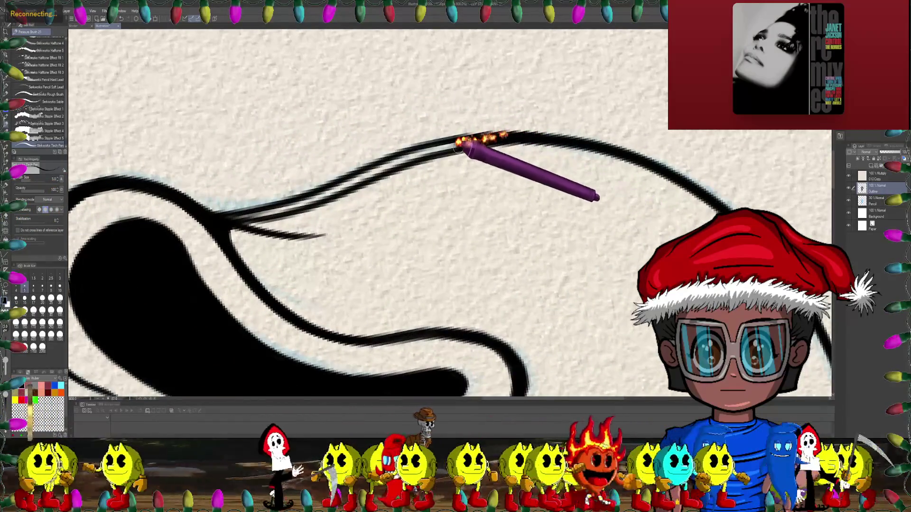
{"action": "left_click_drag", "start_coordinate": [464, 144], "coordinate": [457, 125]}
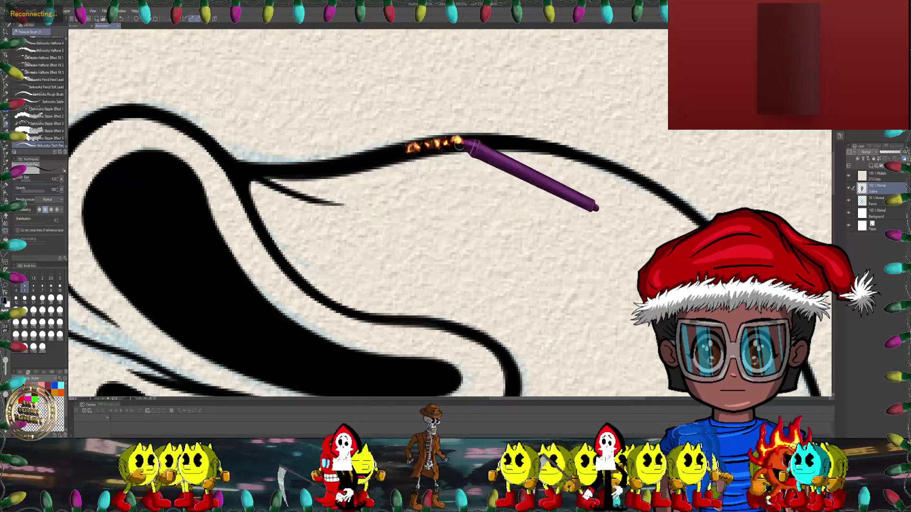
{"action": "scroll", "coordinate": [487, 138], "scroll_direction": "down", "scroll_amount": 1}
{"action": "scroll", "coordinate": [489, 223], "scroll_direction": "down", "scroll_amount": 2}
{"action": "scroll", "coordinate": [488, 223], "scroll_direction": "down", "scroll_amount": 2}
{"action": "scroll", "coordinate": [544, 204], "scroll_direction": "down", "scroll_amount": 1}
{"action": "mouse_move", "coordinate": [549, 220]}
{"action": "left_mouse_down"}
{"action": "mouse_move", "coordinate": [519, 229]}
{"action": "mouse_move", "coordinate": [407, 191]}
{"action": "left_mouse_up"}
{"action": "scroll", "coordinate": [519, 230], "scroll_direction": "up", "scroll_amount": 2}
{"action": "scroll", "coordinate": [511, 218], "scroll_direction": "down", "scroll_amount": 2}
{"action": "scroll", "coordinate": [421, 224], "scroll_direction": "up", "scroll_amount": 2}
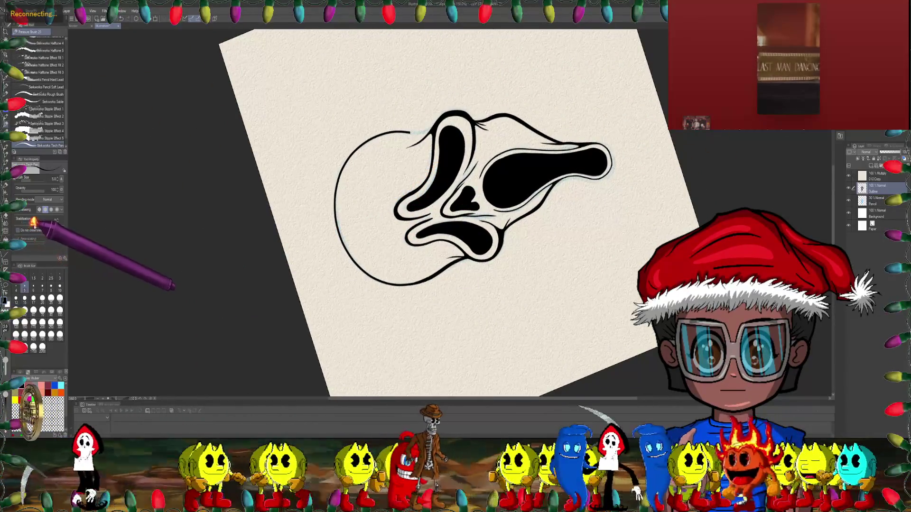
- Zoom and rotate around the upper eye where the head outline meets the mask
{"action": "left_click_drag", "start_coordinate": [81, 214], "coordinate": [316, 143]}
{"action": "scroll", "coordinate": [377, 102], "scroll_direction": "up", "scroll_amount": 2}
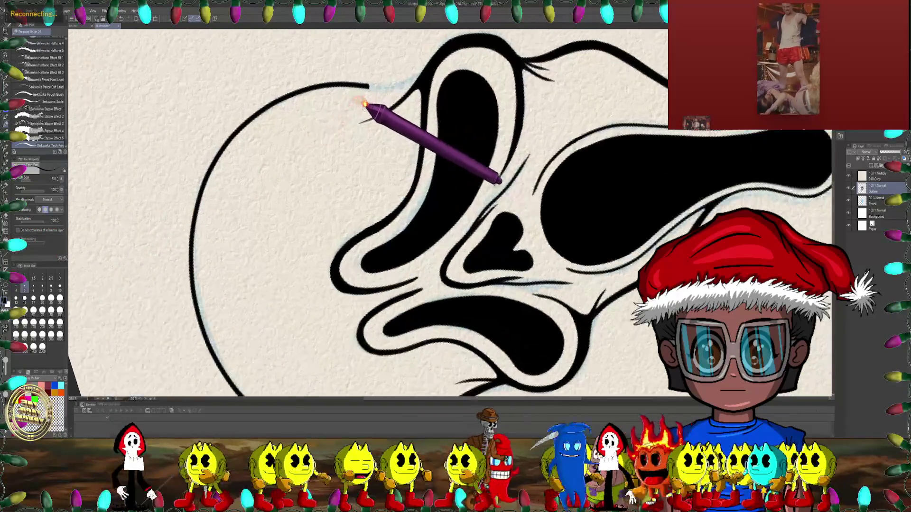
{"action": "scroll", "coordinate": [370, 107], "scroll_direction": "up", "scroll_amount": 1}
{"action": "scroll", "coordinate": [254, 126], "scroll_direction": "up", "scroll_amount": 1}
{"action": "scroll", "coordinate": [248, 142], "scroll_direction": "up", "scroll_amount": 1}
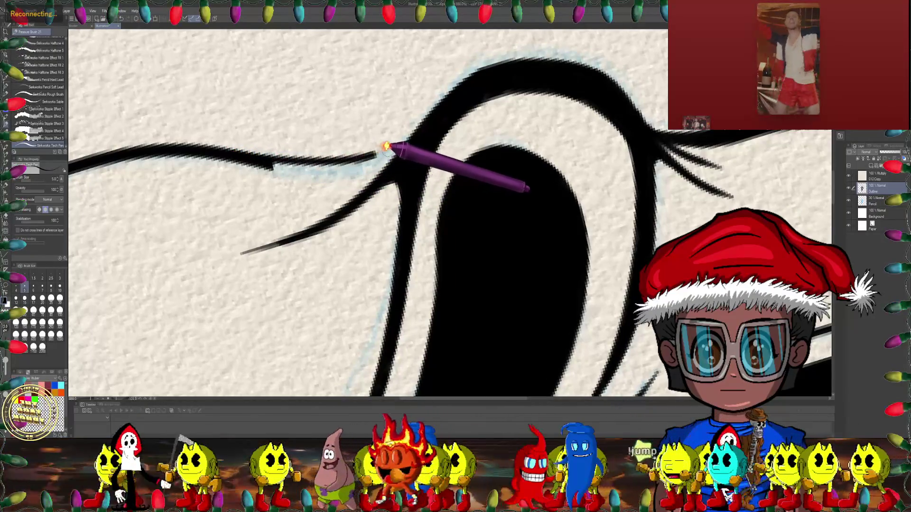
{"action": "left_click_drag", "start_coordinate": [425, 121], "coordinate": [398, 67]}
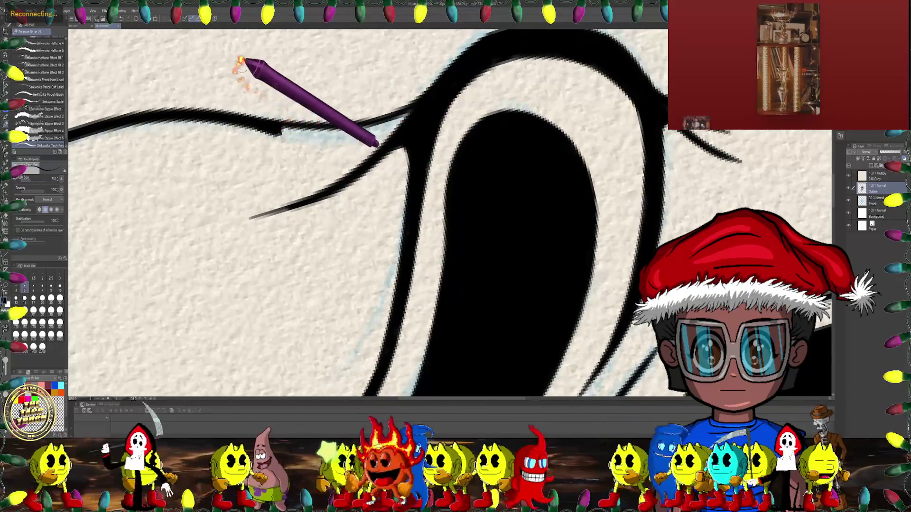
{"action": "left_click_drag", "start_coordinate": [262, 124], "coordinate": [255, 133]}
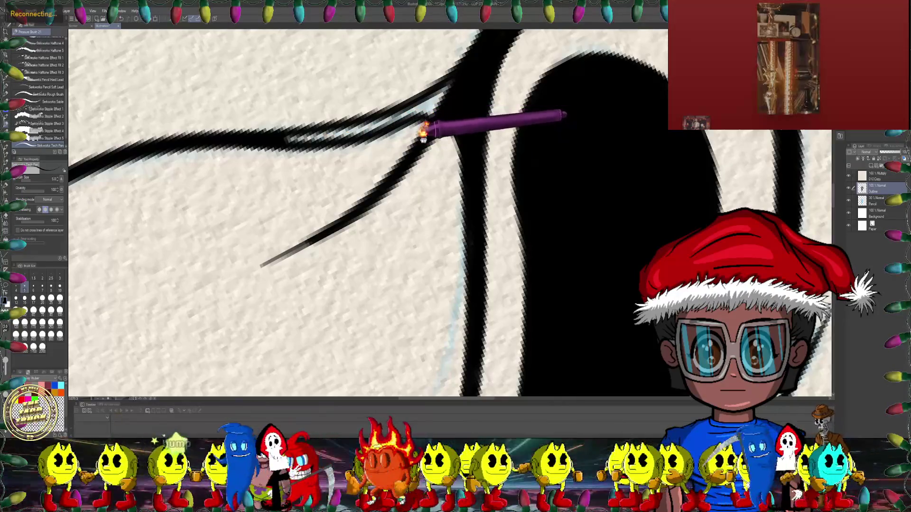
{"action": "scroll", "coordinate": [424, 138], "scroll_direction": "right", "scroll_amount": 3}
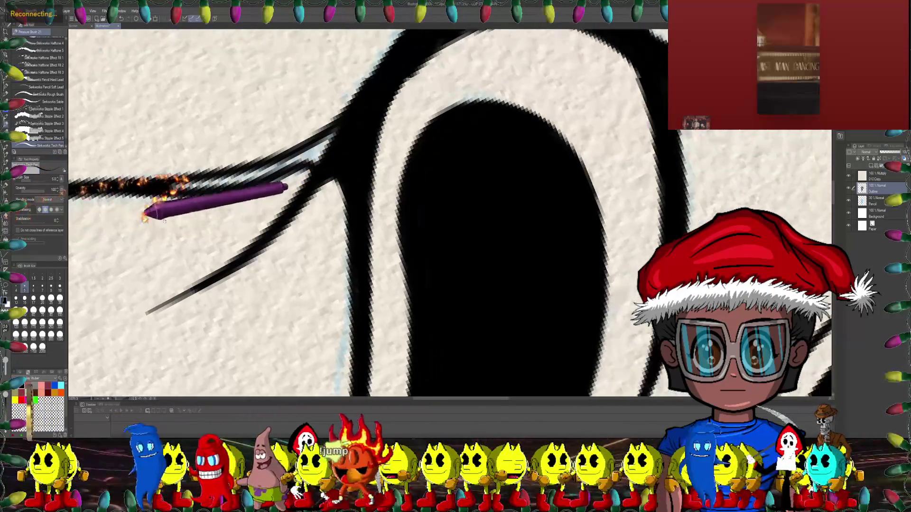
{"action": "left_click_drag", "start_coordinate": [152, 207], "coordinate": [199, 140]}
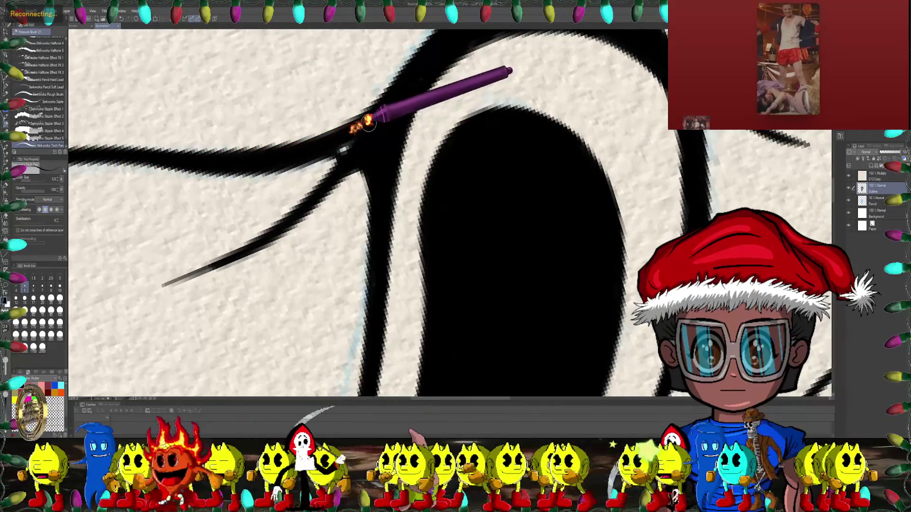
- Zoom out and set the Ghostface drawing back upright
{"action": "scroll", "coordinate": [353, 152], "scroll_direction": "down", "scroll_amount": 3}
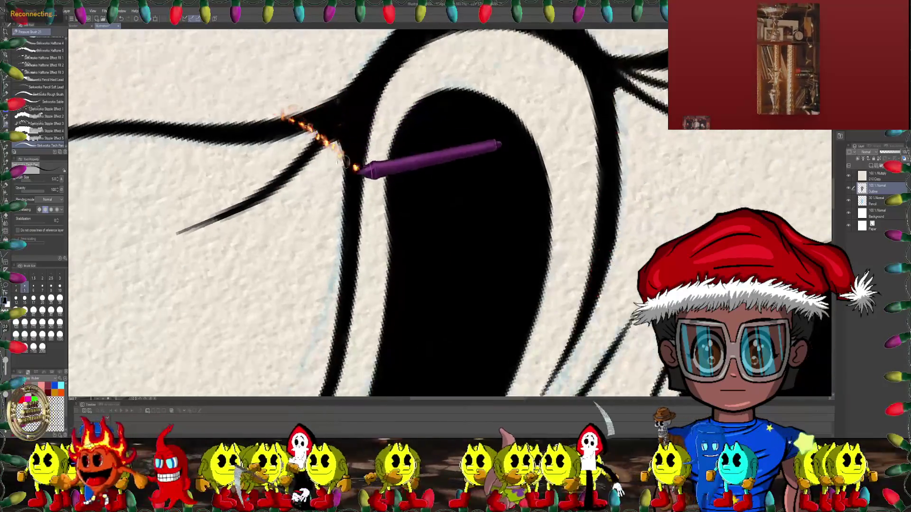
{"action": "scroll", "coordinate": [360, 167], "scroll_direction": "down", "scroll_amount": 3}
{"action": "scroll", "coordinate": [346, 189], "scroll_direction": "down", "scroll_amount": 3}
{"action": "mouse_move", "coordinate": [306, 195]}
{"action": "left_mouse_down"}
{"action": "mouse_move", "coordinate": [636, 179]}
{"action": "mouse_move", "coordinate": [559, 212]}
{"action": "left_mouse_up"}
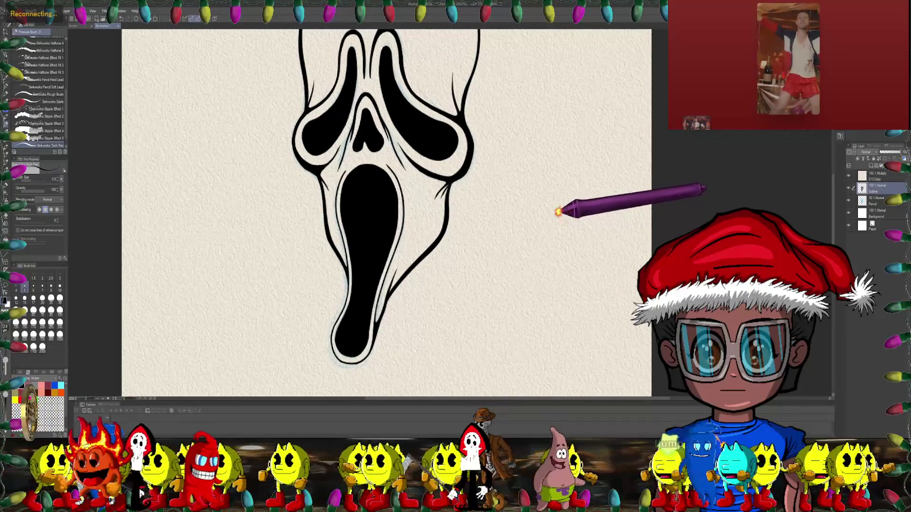
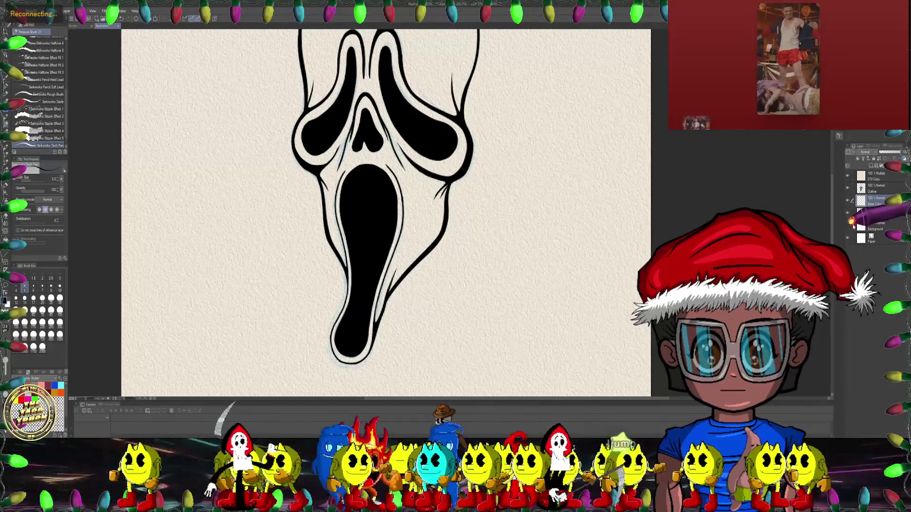
- Change the Paper layer colour from cream to a warm grey
{"action": "double_click", "coordinate": [861, 240]}
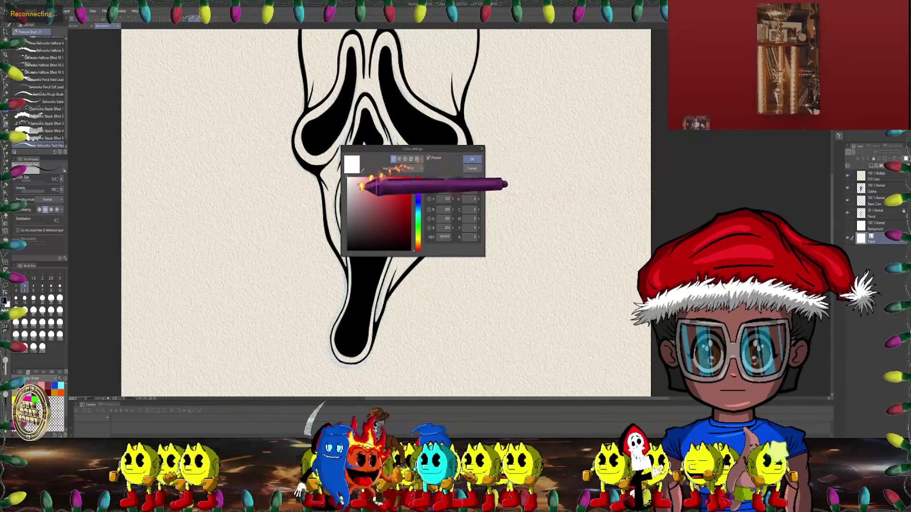
{"action": "left_click_drag", "start_coordinate": [351, 195], "coordinate": [345, 201]}
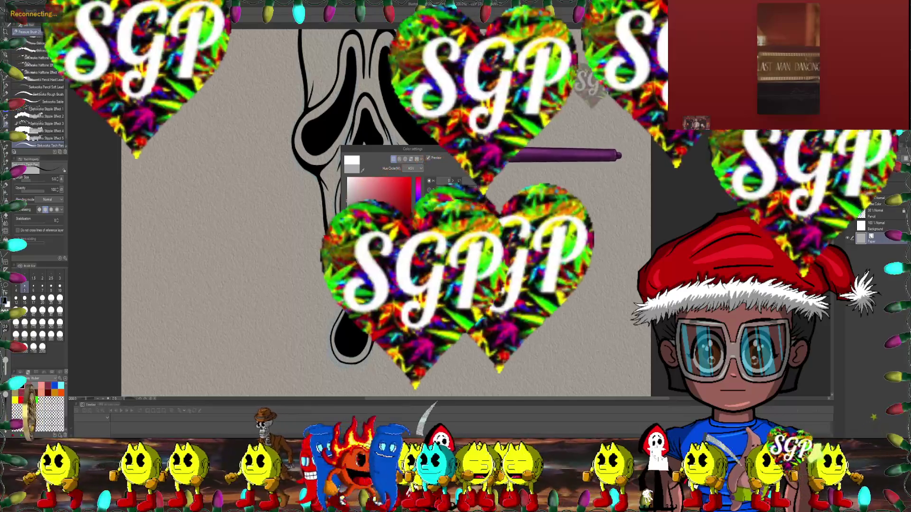
{"action": "left_click", "coordinate": [472, 159]}
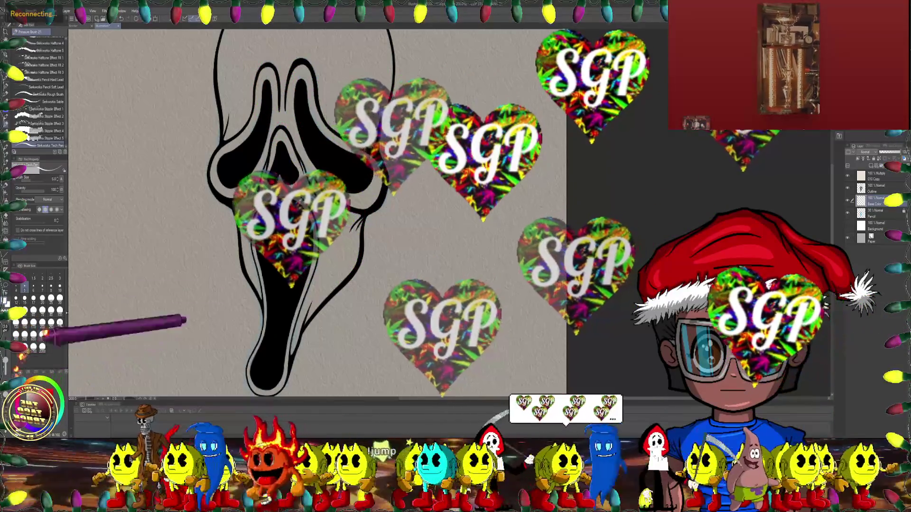
- Zoom out to the whole head and bring up the watercolour brushes' blending mode choices
{"action": "key", "text": "ctrl+minus"}
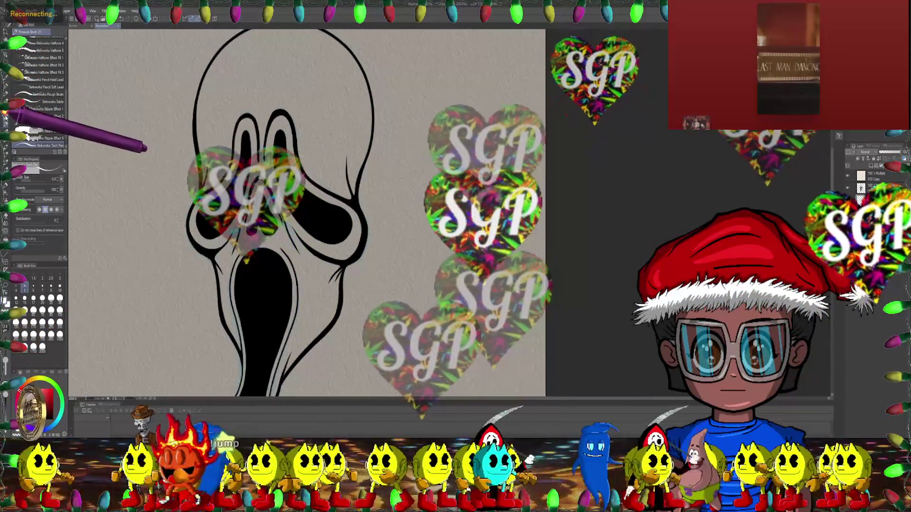
{"action": "left_click", "coordinate": [26, 32]}
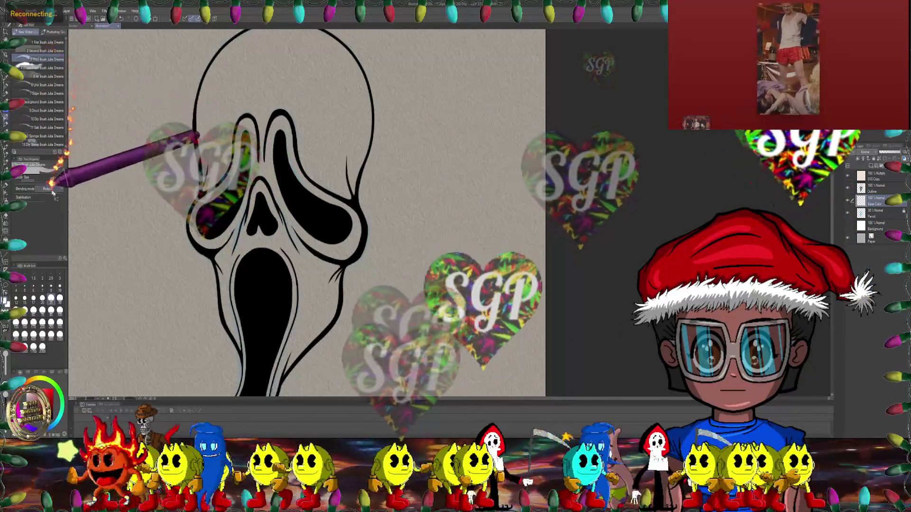
{"action": "left_click", "coordinate": [46, 189]}
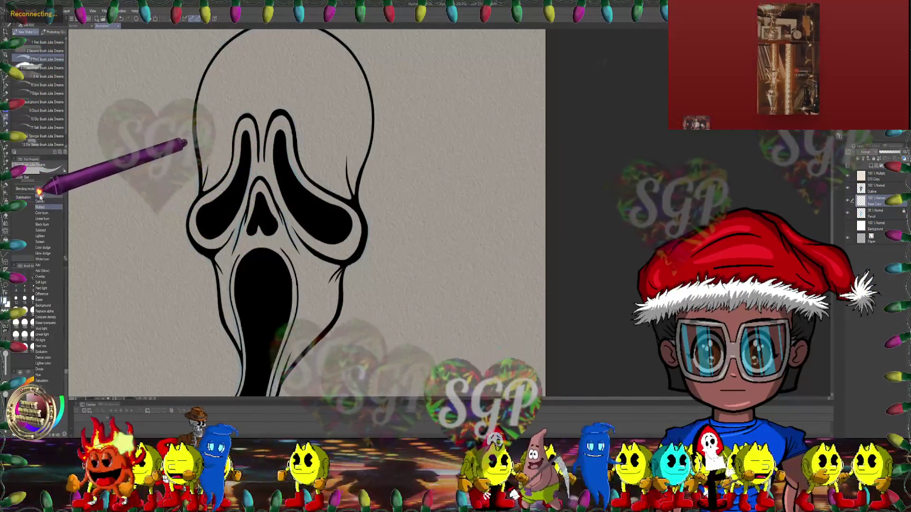
- With Normal blending, brush a pale wash over the top of the head, eyes and mask sides
{"action": "left_click", "coordinate": [40, 196]}
{"action": "key", "text": "ctrl+minus"}
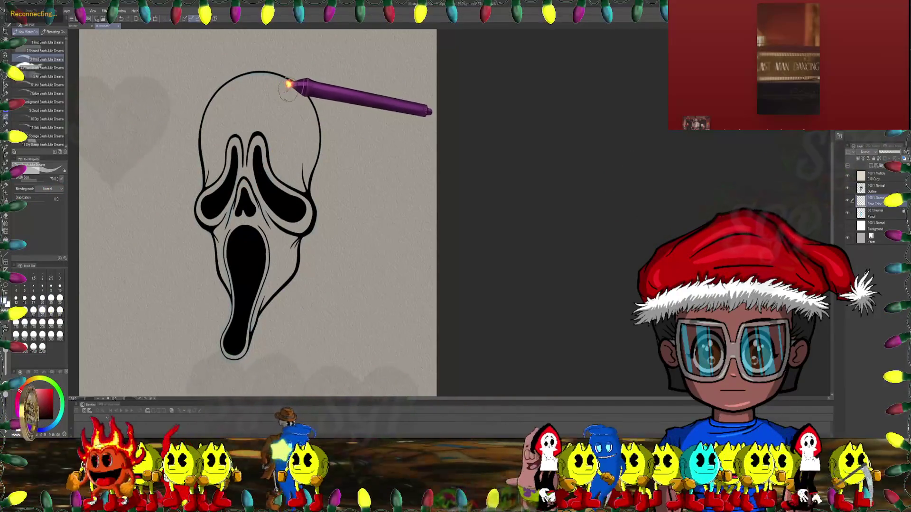
{"action": "left_click_drag", "start_coordinate": [286, 79], "coordinate": [224, 83]}
{"action": "mouse_move", "coordinate": [306, 96]}
{"action": "left_mouse_down"}
{"action": "mouse_move", "coordinate": [203, 105]}
{"action": "mouse_move", "coordinate": [321, 137]}
{"action": "left_mouse_up"}
{"action": "mouse_move", "coordinate": [191, 163]}
{"action": "left_mouse_down"}
{"action": "mouse_move", "coordinate": [309, 171]}
{"action": "mouse_move", "coordinate": [203, 209]}
{"action": "mouse_move", "coordinate": [232, 232]}
{"action": "mouse_move", "coordinate": [304, 242]}
{"action": "mouse_move", "coordinate": [237, 268]}
{"action": "mouse_move", "coordinate": [226, 315]}
{"action": "mouse_move", "coordinate": [253, 340]}
{"action": "left_mouse_up"}
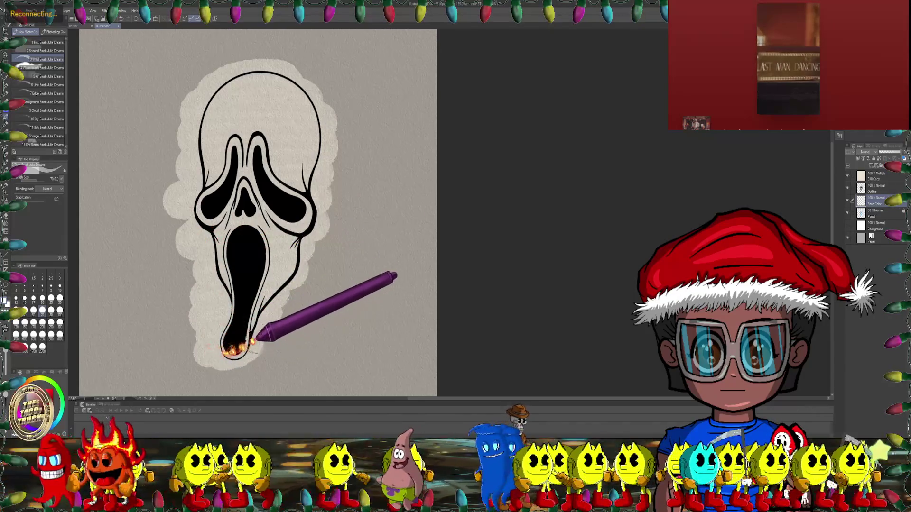
- Work the view around the skull outline, left eye, nose, mouth and right cheek
{"action": "left_click_drag", "start_coordinate": [325, 142], "coordinate": [279, 179]}
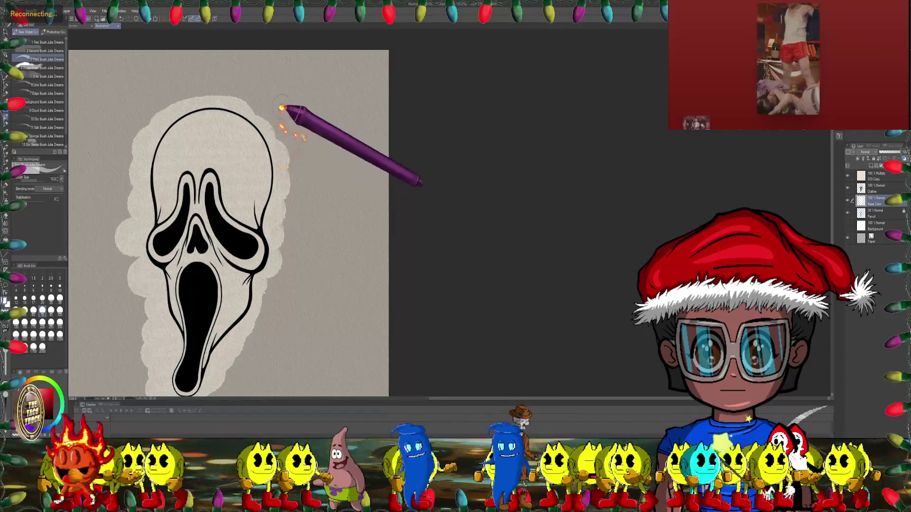
{"action": "scroll", "coordinate": [252, 127], "scroll_direction": "up", "scroll_amount": 3}
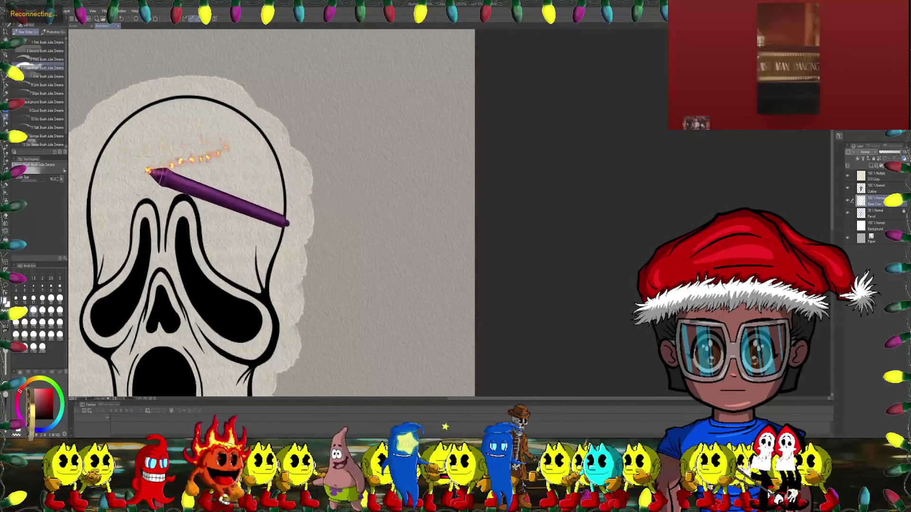
{"action": "left_click_drag", "start_coordinate": [204, 167], "coordinate": [192, 154]}
{"action": "left_click_drag", "start_coordinate": [249, 156], "coordinate": [233, 132]}
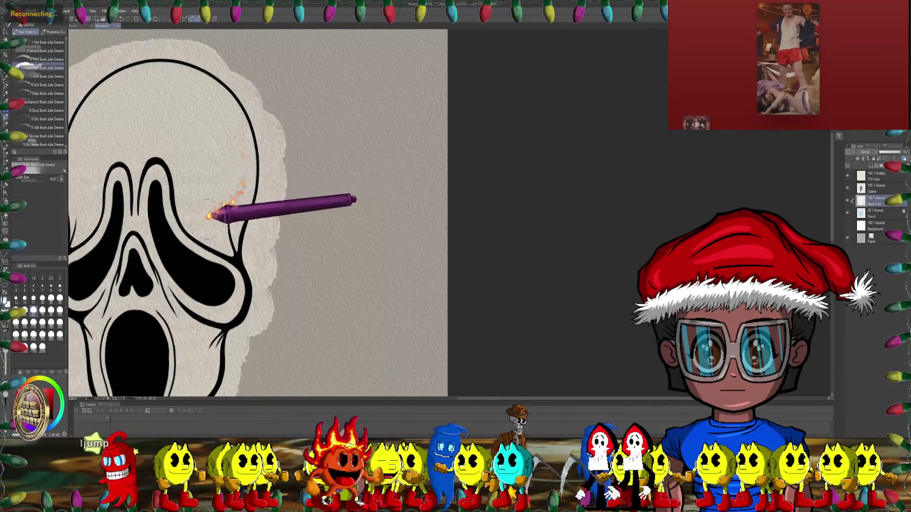
{"action": "left_click_drag", "start_coordinate": [216, 221], "coordinate": [263, 201]}
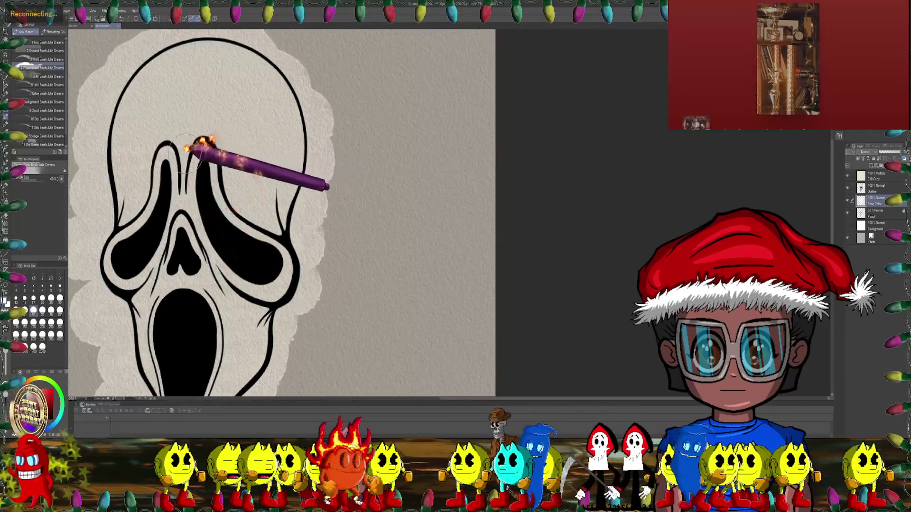
{"action": "left_click_drag", "start_coordinate": [220, 112], "coordinate": [242, 88]}
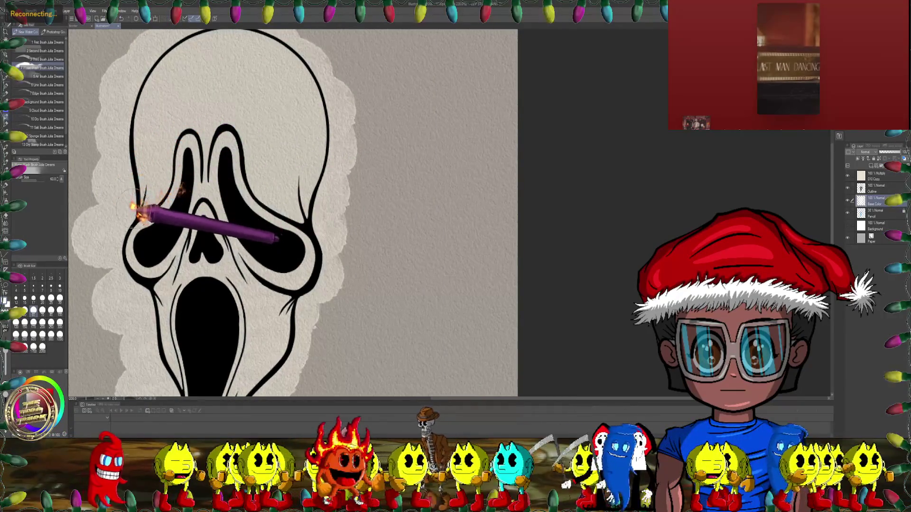
{"action": "left_click_drag", "start_coordinate": [199, 167], "coordinate": [155, 149]}
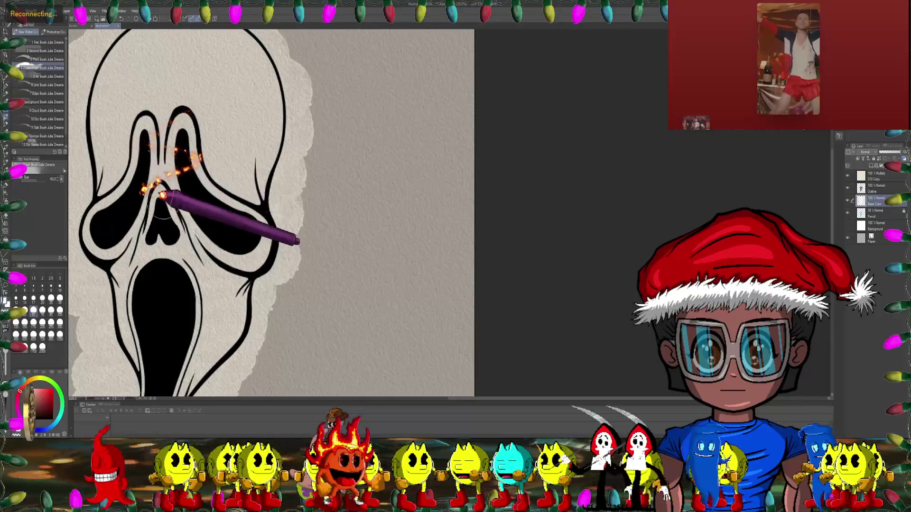
{"action": "left_click_drag", "start_coordinate": [162, 194], "coordinate": [147, 183]}
{"action": "left_click_drag", "start_coordinate": [252, 209], "coordinate": [257, 155]}
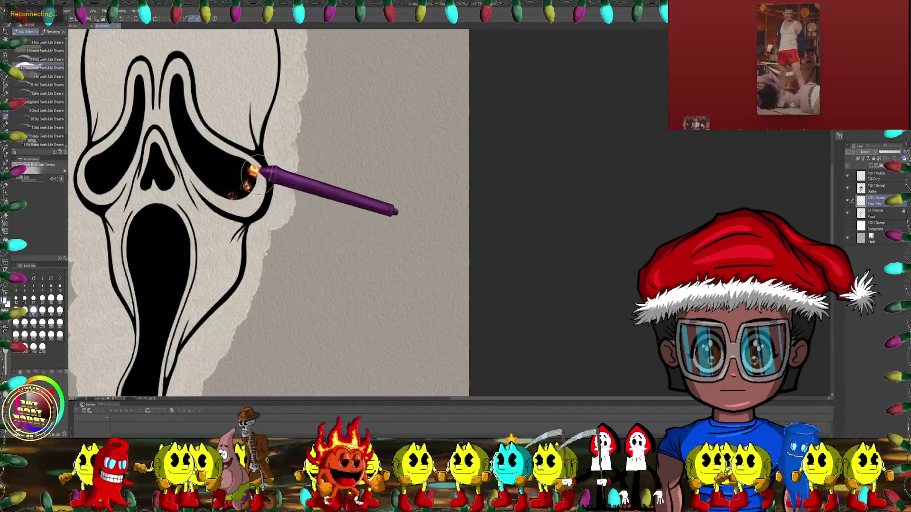
{"action": "left_click_drag", "start_coordinate": [155, 136], "coordinate": [185, 143]}
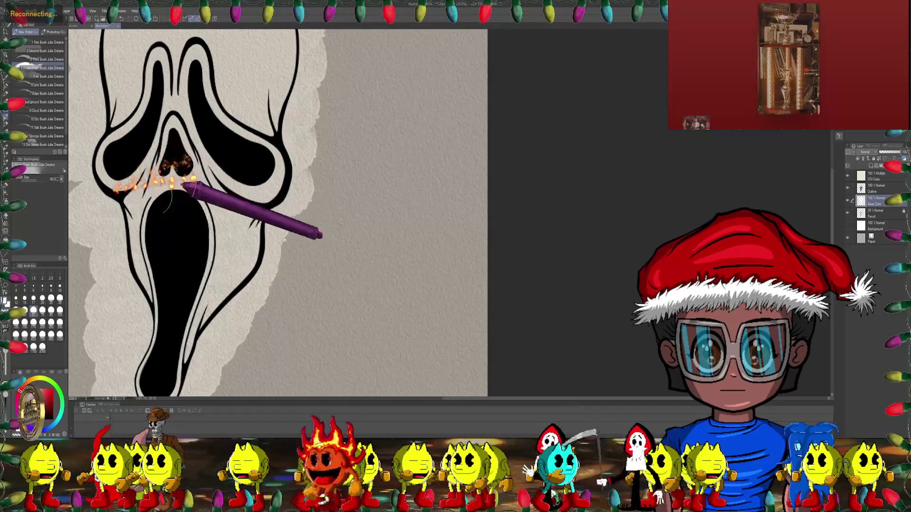
{"action": "left_click_drag", "start_coordinate": [188, 183], "coordinate": [159, 187]}
{"action": "left_click_drag", "start_coordinate": [173, 227], "coordinate": [240, 137]}
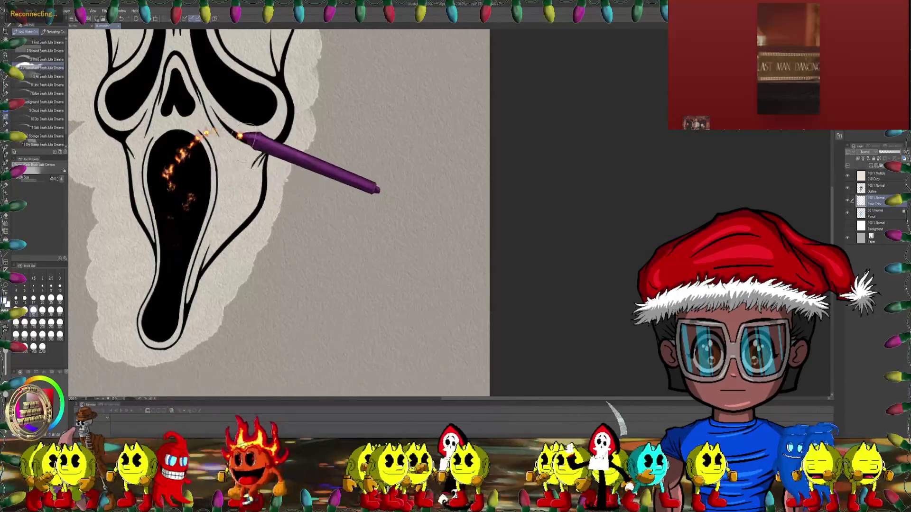
- Rotate the mask upright, zoom out to see it whole, and reopen the Paper colour settings
{"action": "left_click_drag", "start_coordinate": [198, 185], "coordinate": [392, 61]}
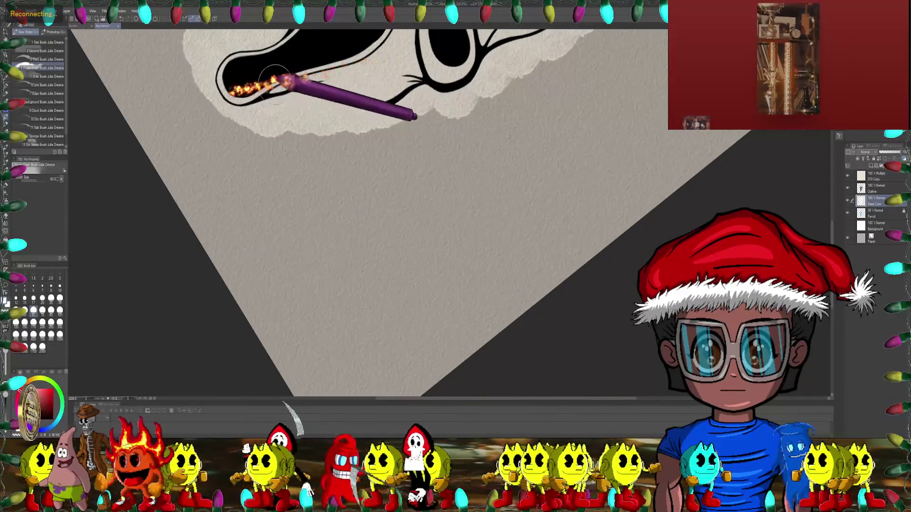
{"action": "left_click_drag", "start_coordinate": [234, 81], "coordinate": [255, 126]}
{"action": "mouse_move", "coordinate": [204, 102]}
{"action": "left_mouse_down"}
{"action": "mouse_move", "coordinate": [264, 85]}
{"action": "mouse_move", "coordinate": [349, 126]}
{"action": "left_mouse_up"}
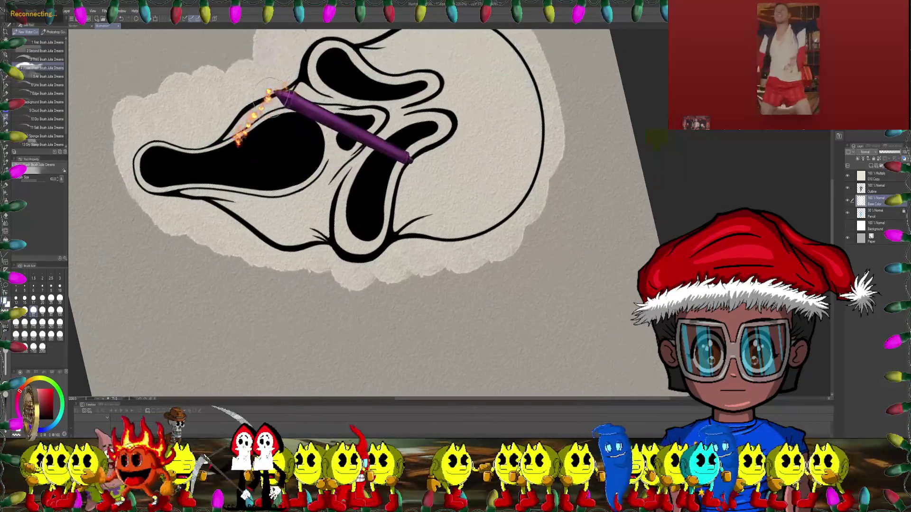
{"action": "mouse_move", "coordinate": [424, 177]}
{"action": "left_mouse_down"}
{"action": "mouse_move", "coordinate": [465, 171]}
{"action": "mouse_move", "coordinate": [493, 134]}
{"action": "left_mouse_up"}
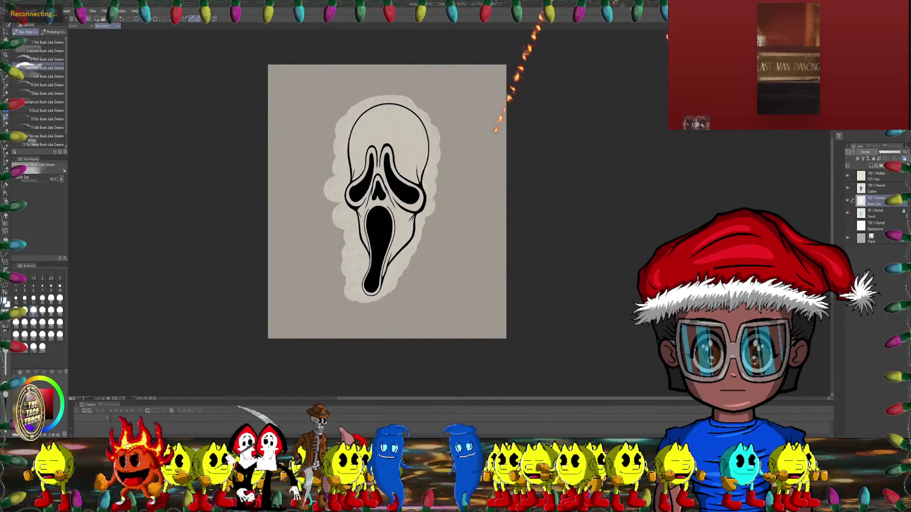
{"action": "double_click", "coordinate": [860, 239]}
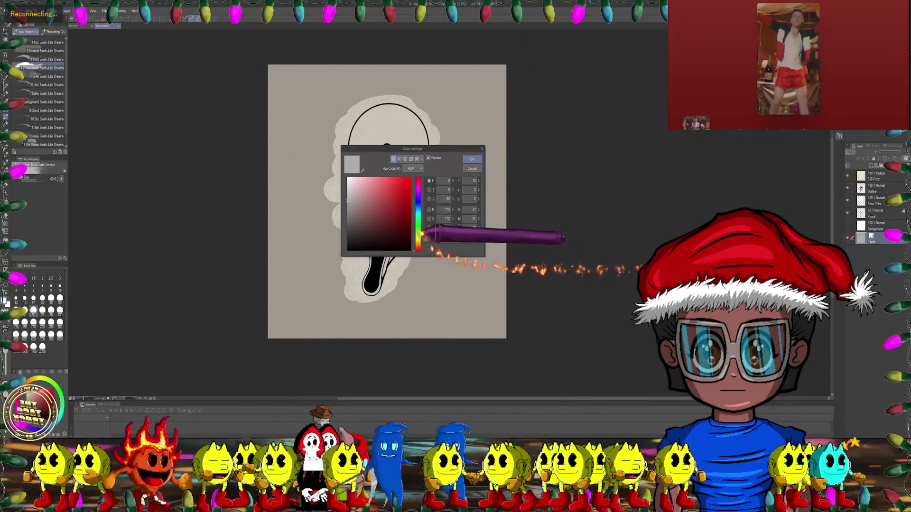
- Try a near-white paper, then settle on a mid grey paper colour
{"action": "left_click", "coordinate": [471, 159]}
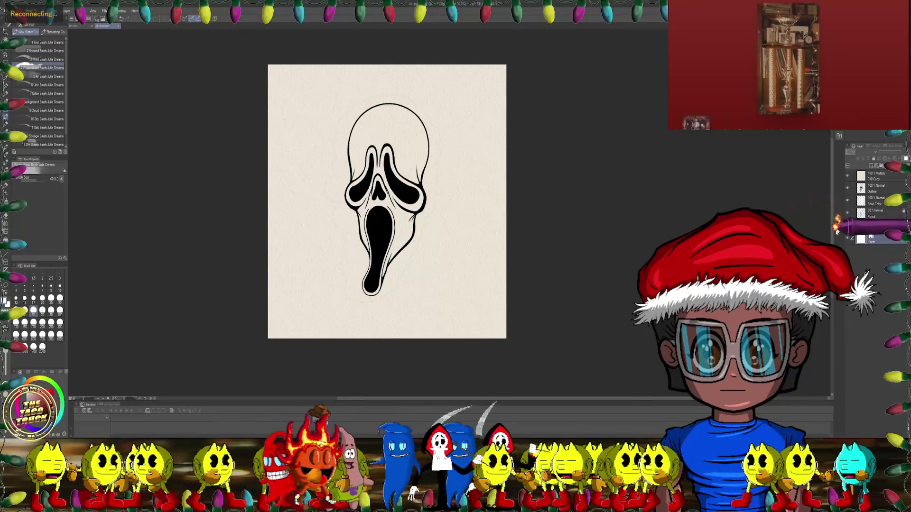
{"action": "double_click", "coordinate": [861, 238]}
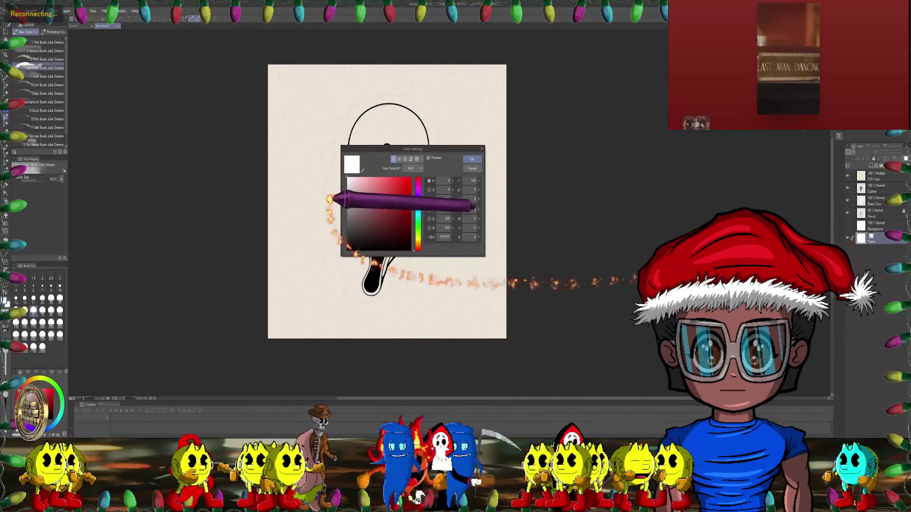
{"action": "left_click", "coordinate": [347, 209]}
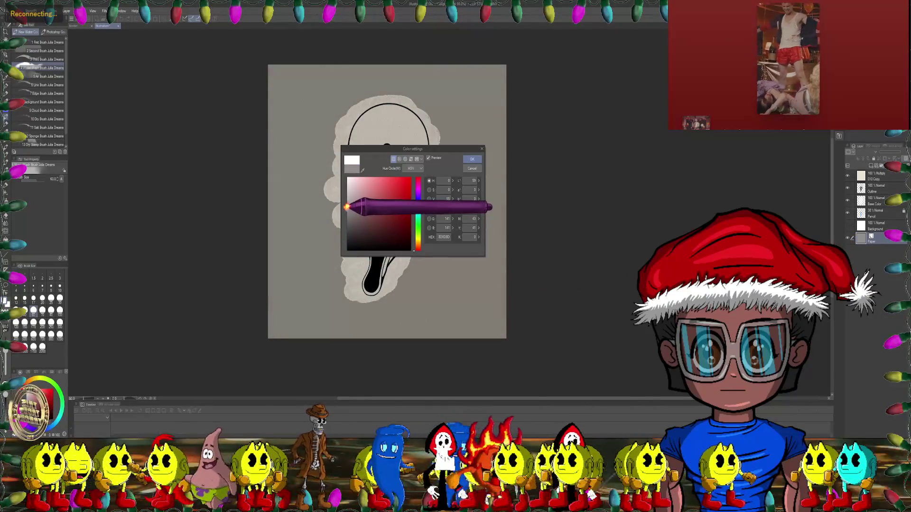
{"action": "left_click", "coordinate": [471, 160]}
- Return to the Base Color layer and switch to the 3 Third Brush
{"action": "left_click", "coordinate": [869, 201]}
{"action": "scroll", "coordinate": [467, 219], "scroll_direction": "up", "scroll_amount": 2}
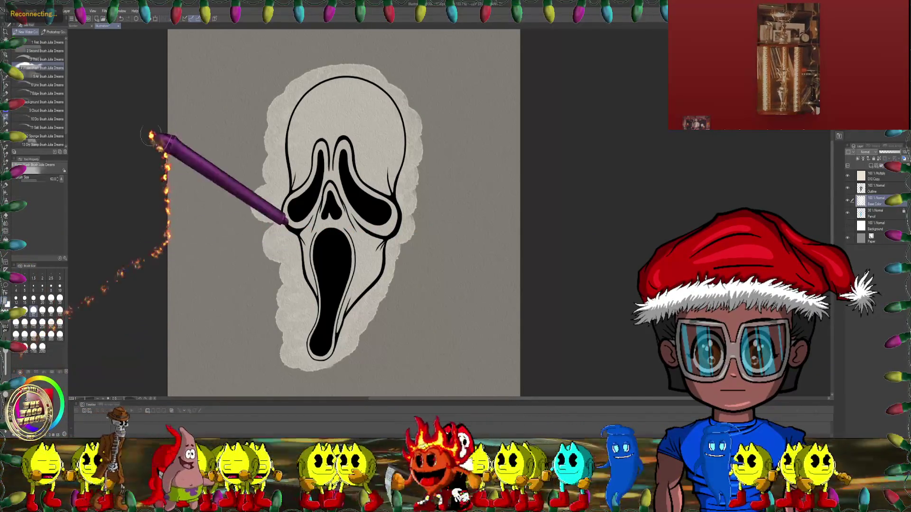
{"action": "left_click", "coordinate": [50, 60]}
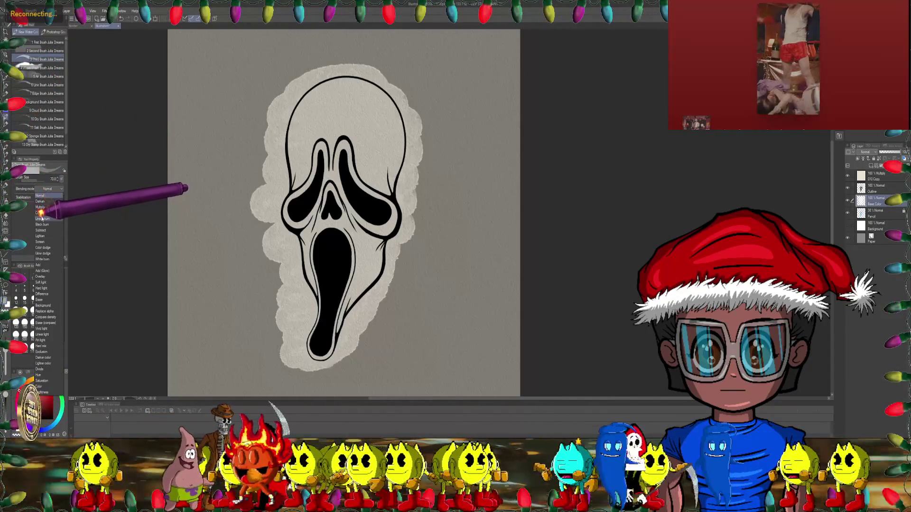
- Set the brush to Multiply and lay a faint wash across the mask
{"action": "left_click", "coordinate": [41, 207]}
{"action": "mouse_move", "coordinate": [309, 235]}
{"action": "left_mouse_down"}
{"action": "mouse_move", "coordinate": [380, 181]}
{"action": "mouse_move", "coordinate": [413, 100]}
{"action": "left_mouse_up"}
{"action": "scroll", "coordinate": [413, 101], "scroll_direction": "up", "scroll_amount": 2}
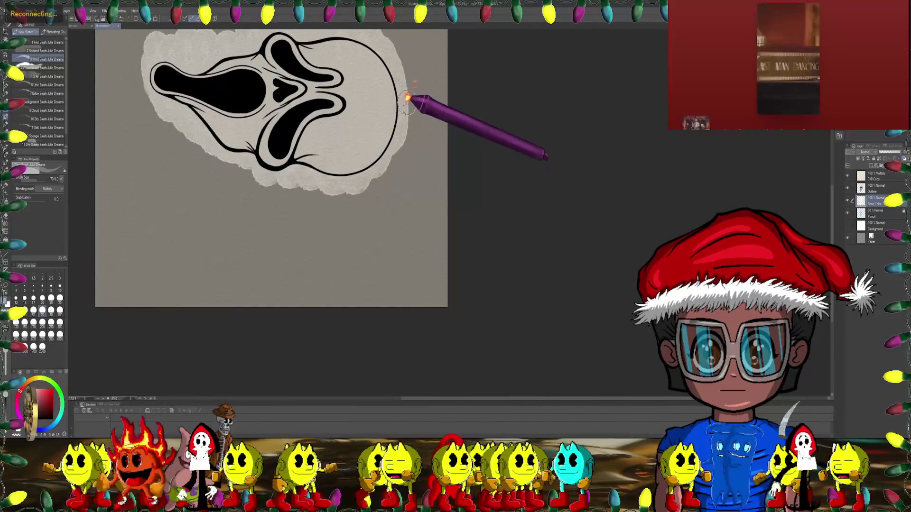
{"action": "scroll", "coordinate": [402, 99], "scroll_direction": "up", "scroll_amount": 2}
{"action": "scroll", "coordinate": [402, 102], "scroll_direction": "up", "scroll_amount": 1}
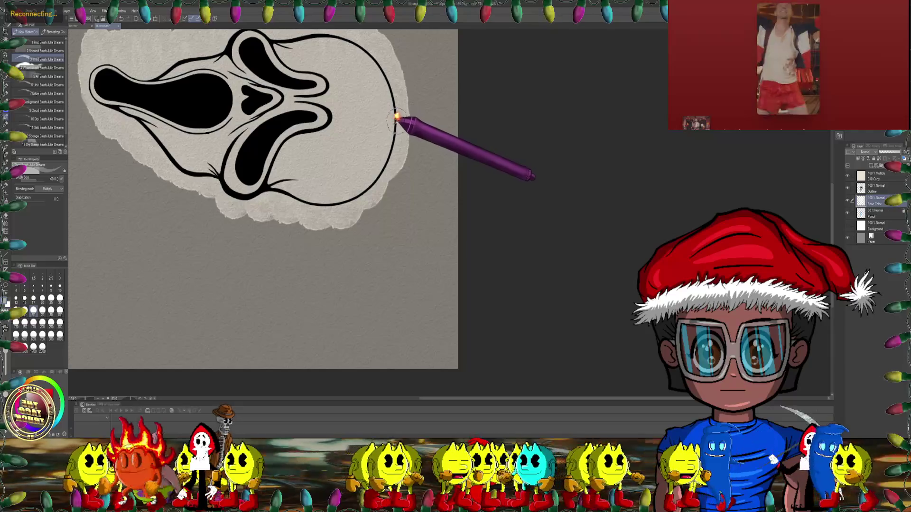
{"action": "mouse_move", "coordinate": [390, 125]}
{"action": "left_mouse_down"}
{"action": "mouse_move", "coordinate": [347, 153]}
{"action": "mouse_move", "coordinate": [287, 162]}
{"action": "mouse_move", "coordinate": [388, 156]}
{"action": "left_mouse_up"}
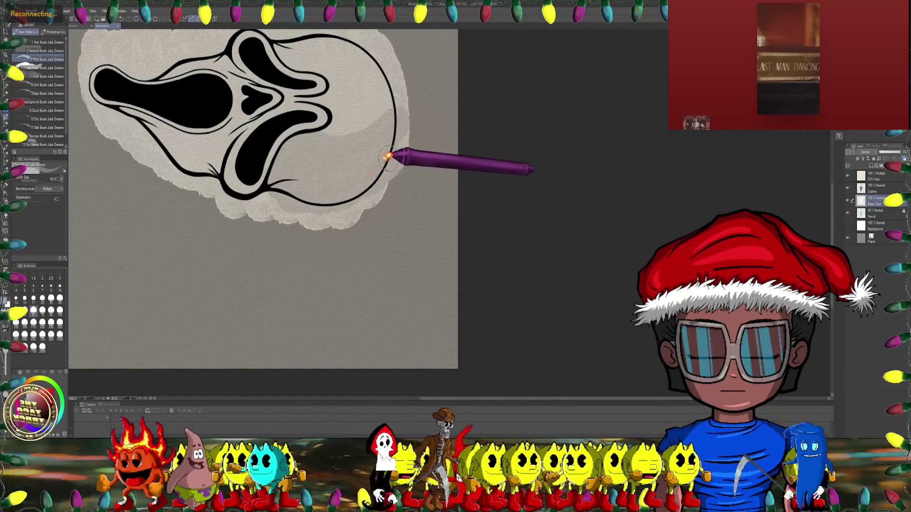
{"action": "scroll", "coordinate": [387, 106], "scroll_direction": "up", "scroll_amount": 3}
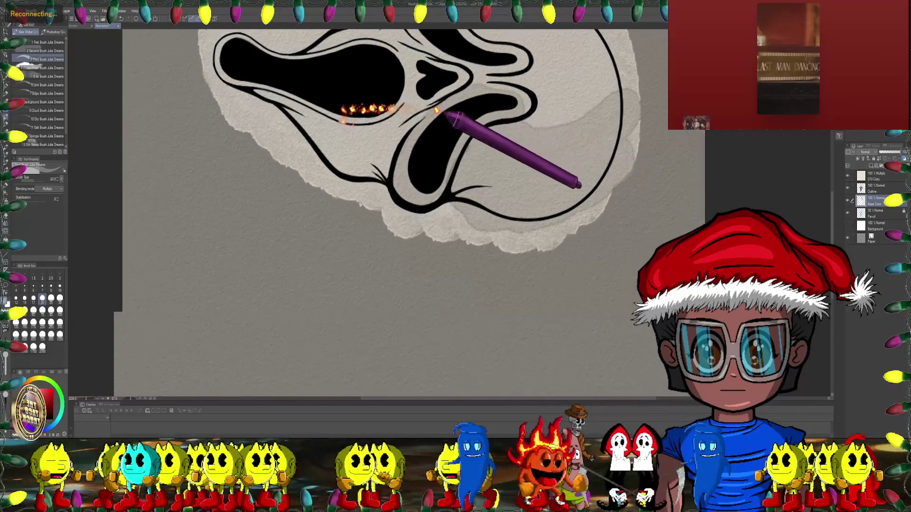
{"action": "mouse_move", "coordinate": [380, 123]}
{"action": "left_mouse_down"}
{"action": "mouse_move", "coordinate": [412, 88]}
{"action": "mouse_move", "coordinate": [391, 116]}
{"action": "left_mouse_up"}
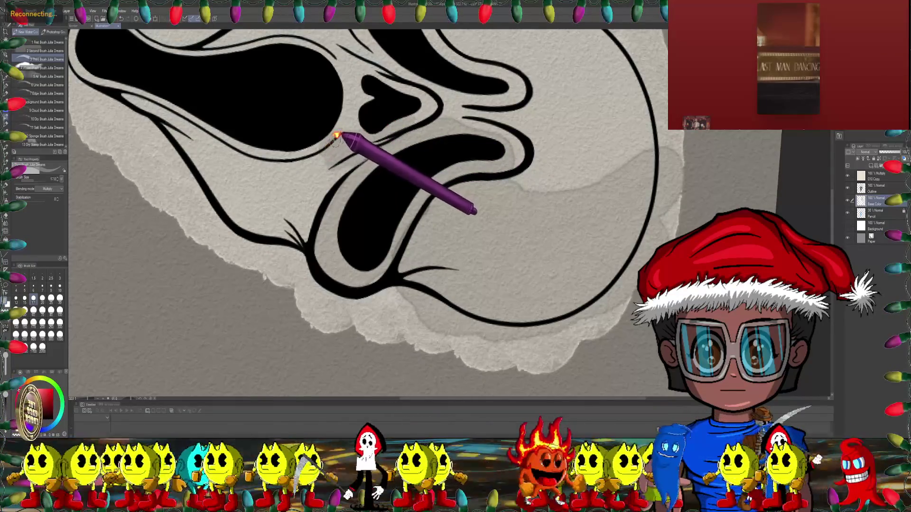
{"action": "scroll", "coordinate": [322, 172], "scroll_direction": "down", "scroll_amount": 1}
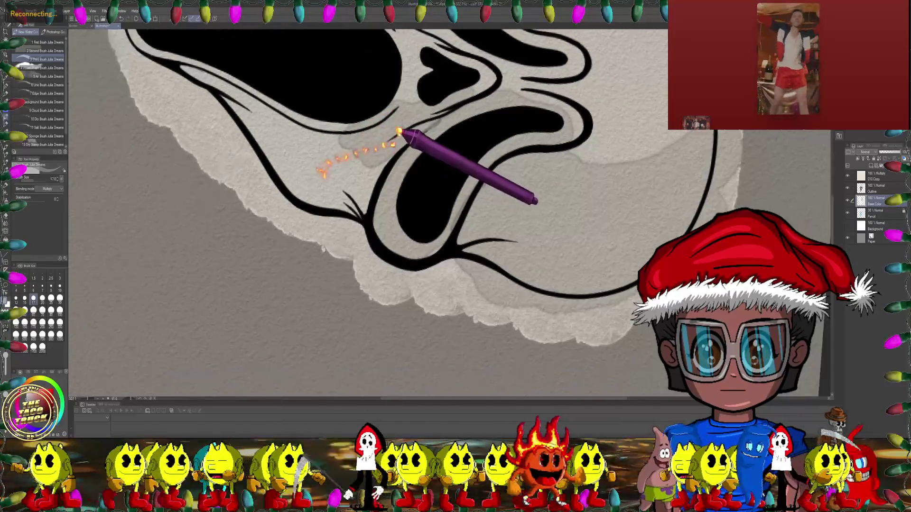
{"action": "scroll", "coordinate": [336, 135], "scroll_direction": "down", "scroll_amount": 1}
{"action": "left_click_drag", "start_coordinate": [338, 138], "coordinate": [222, 195]}
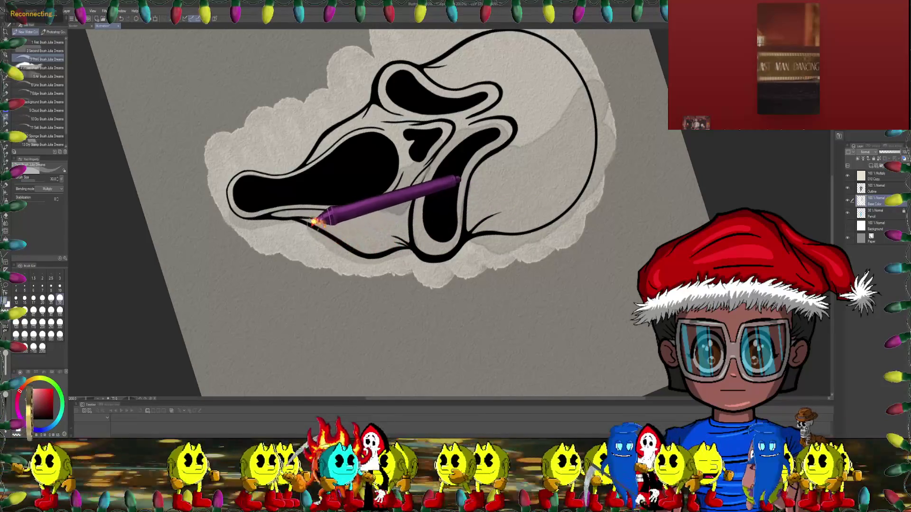
{"action": "left_click_drag", "start_coordinate": [269, 219], "coordinate": [238, 203]}
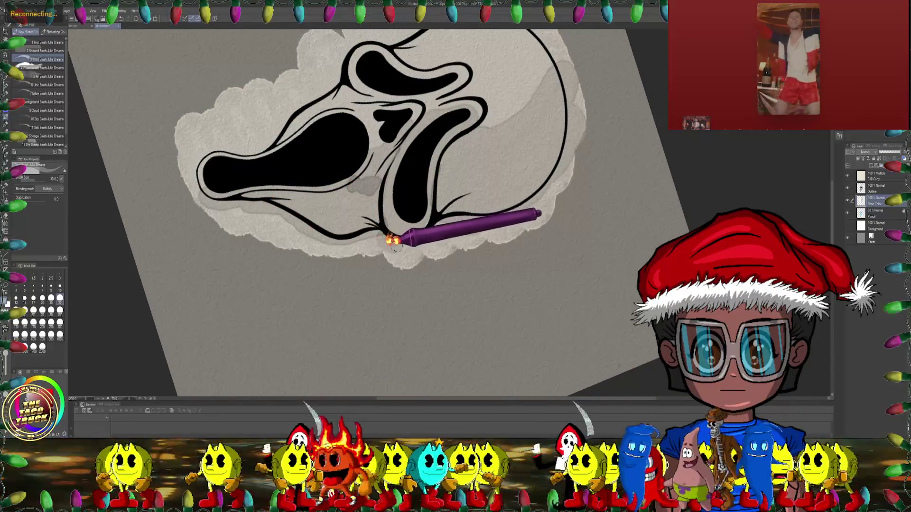
{"action": "scroll", "coordinate": [377, 143], "scroll_direction": "up", "scroll_amount": 2}
{"action": "scroll", "coordinate": [337, 183], "scroll_direction": "up", "scroll_amount": 3}
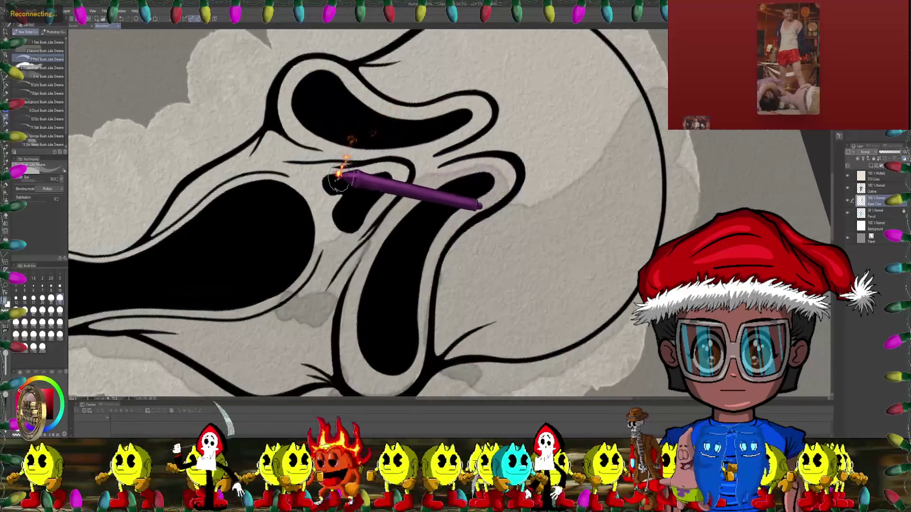
{"action": "scroll", "coordinate": [337, 182], "scroll_direction": "up", "scroll_amount": 1}
{"action": "scroll", "coordinate": [285, 142], "scroll_direction": "up", "scroll_amount": 1}
{"action": "scroll", "coordinate": [283, 148], "scroll_direction": "down", "scroll_amount": 1}
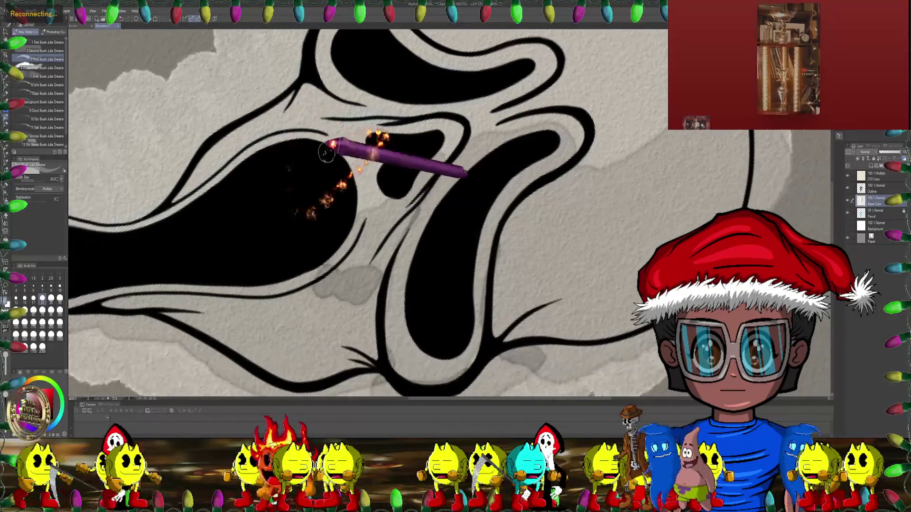
{"action": "scroll", "coordinate": [335, 147], "scroll_direction": "down", "scroll_amount": 1}
- Select the Water Wash brush, resize it from 30 to 60, and level the mask in view
{"action": "left_click", "coordinate": [46, 68]}
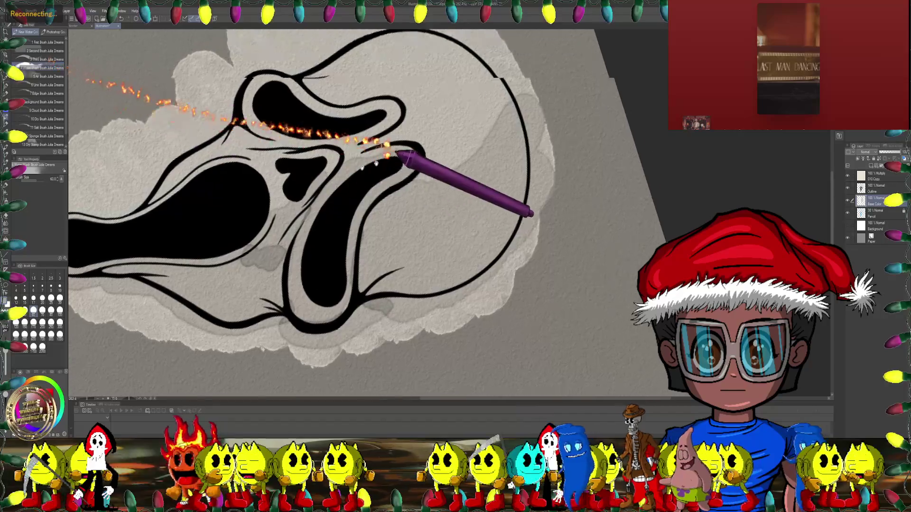
{"action": "key", "text": "asciicircum"}
{"action": "key", "text": "asciicircum"}
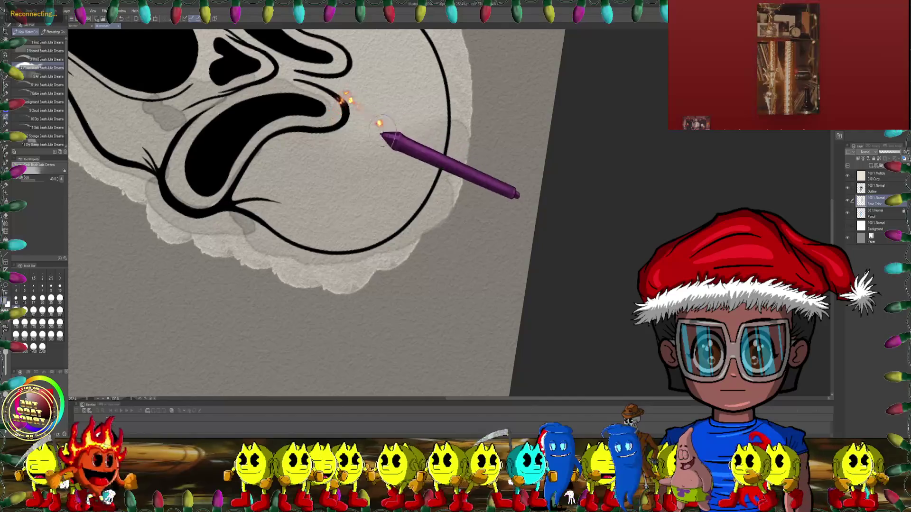
{"action": "scroll", "coordinate": [379, 124], "scroll_direction": "up", "scroll_amount": 1}
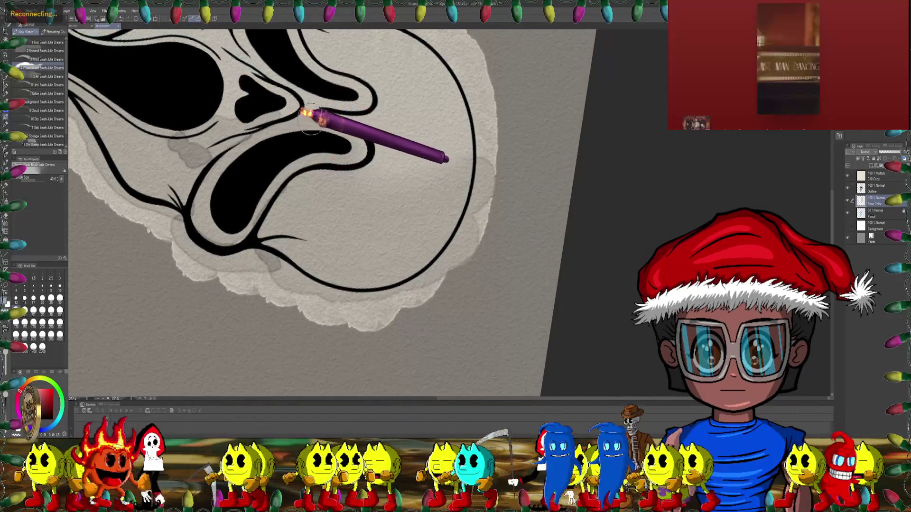
{"action": "key", "text": "bracketleft"}
{"action": "left_click_drag", "start_coordinate": [311, 117], "coordinate": [396, 119]}
{"action": "left_click_drag", "start_coordinate": [301, 117], "coordinate": [326, 112]}
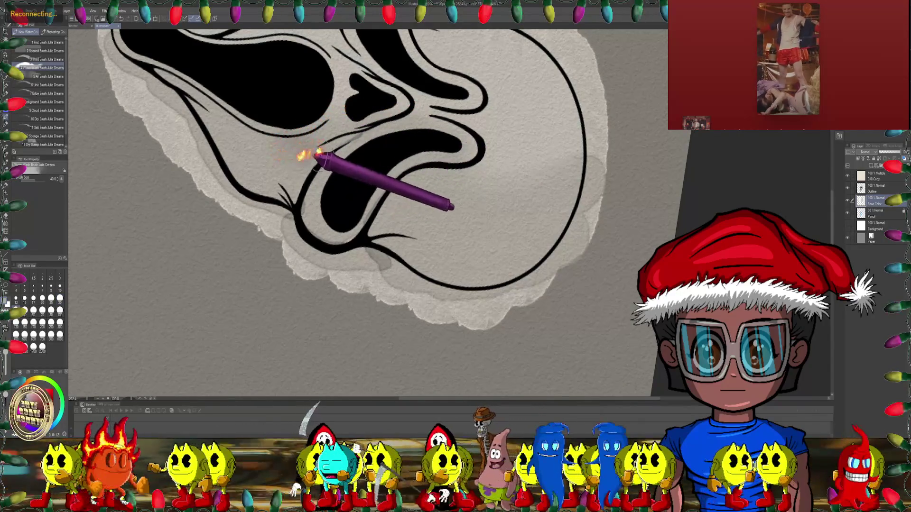
{"action": "left_click_drag", "start_coordinate": [368, 135], "coordinate": [301, 159]}
{"action": "key", "text": "bracketright"}
{"action": "key", "text": "bracketright"}
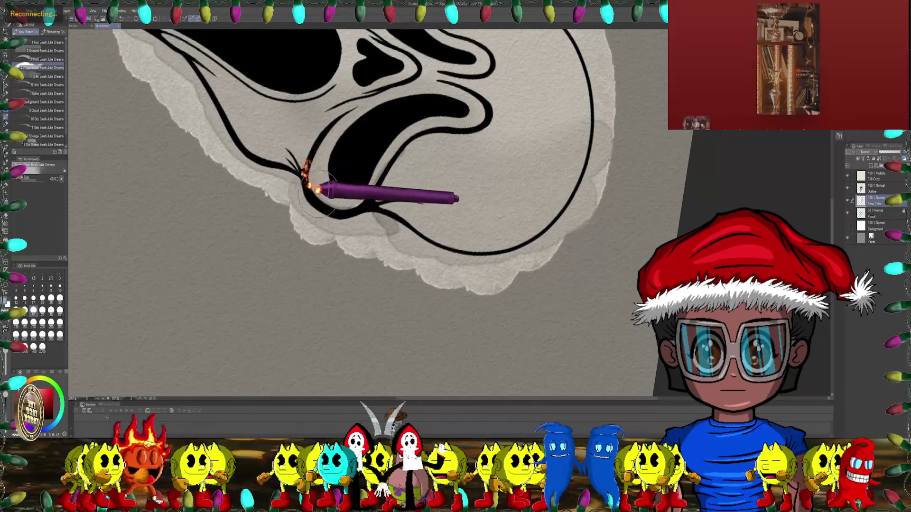
{"action": "left_click_drag", "start_coordinate": [369, 170], "coordinate": [335, 167]}
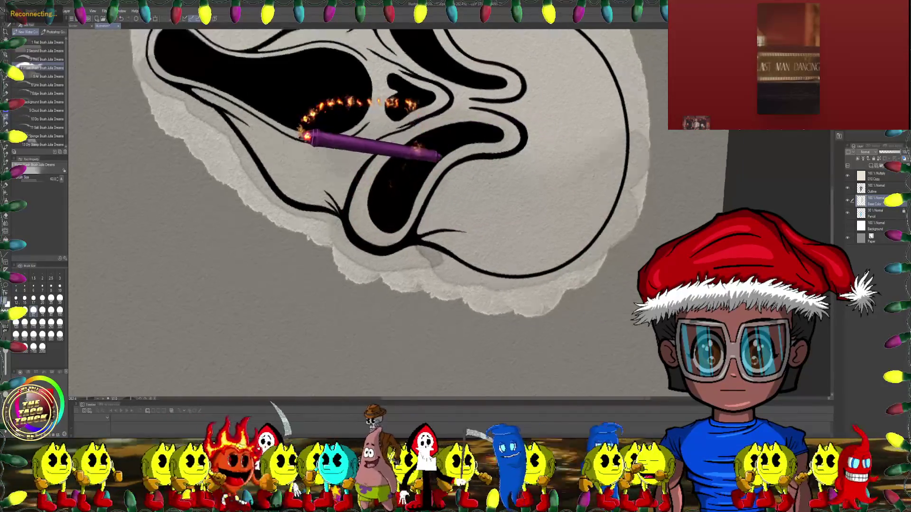
{"action": "left_click_drag", "start_coordinate": [244, 122], "coordinate": [209, 107]}
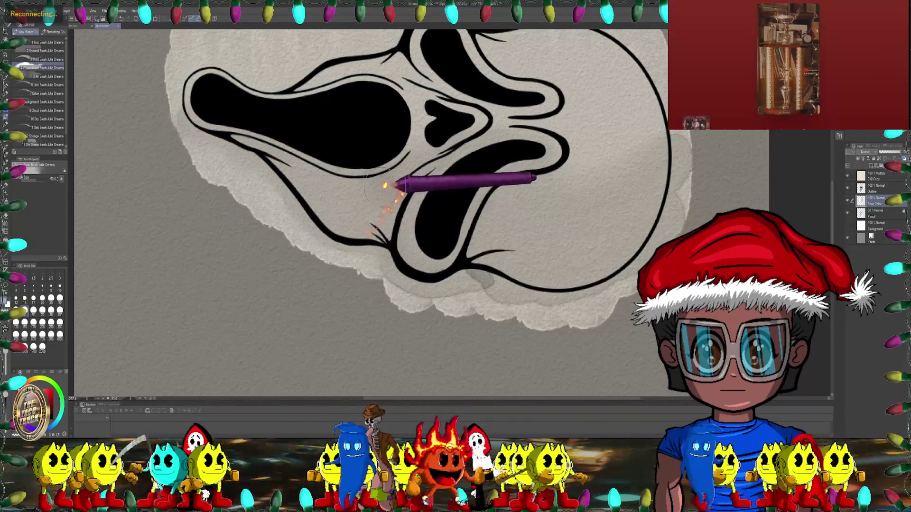
{"action": "left_click_drag", "start_coordinate": [394, 186], "coordinate": [343, 198]}
{"action": "left_click_drag", "start_coordinate": [272, 151], "coordinate": [230, 127]}
{"action": "scroll", "coordinate": [508, 143], "scroll_direction": "down", "scroll_amount": 3}
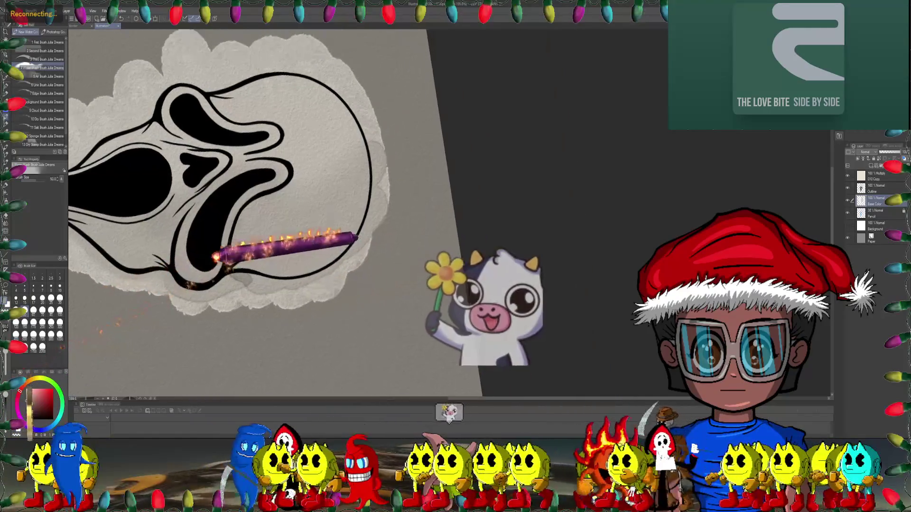
- Try the Third Brush at size 60, then halve it to 30
{"action": "left_click", "coordinate": [47, 60]}
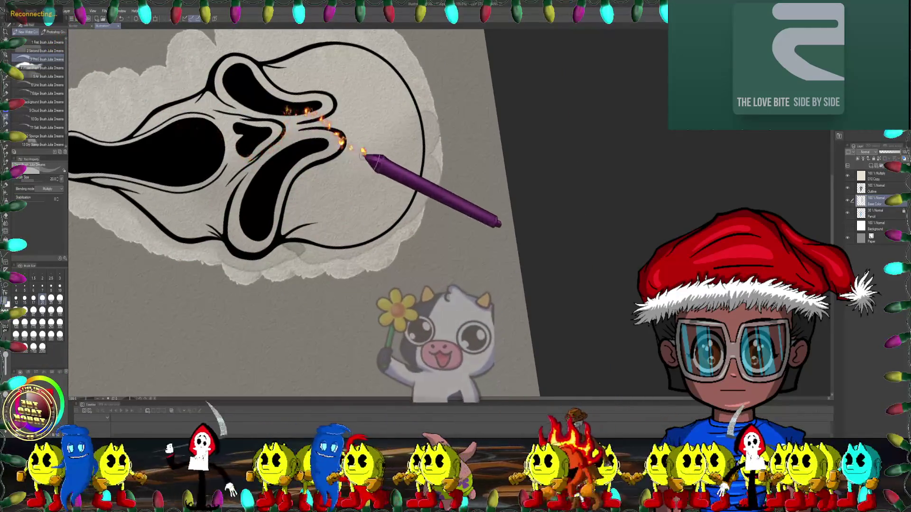
{"action": "left_click", "coordinate": [33, 310]}
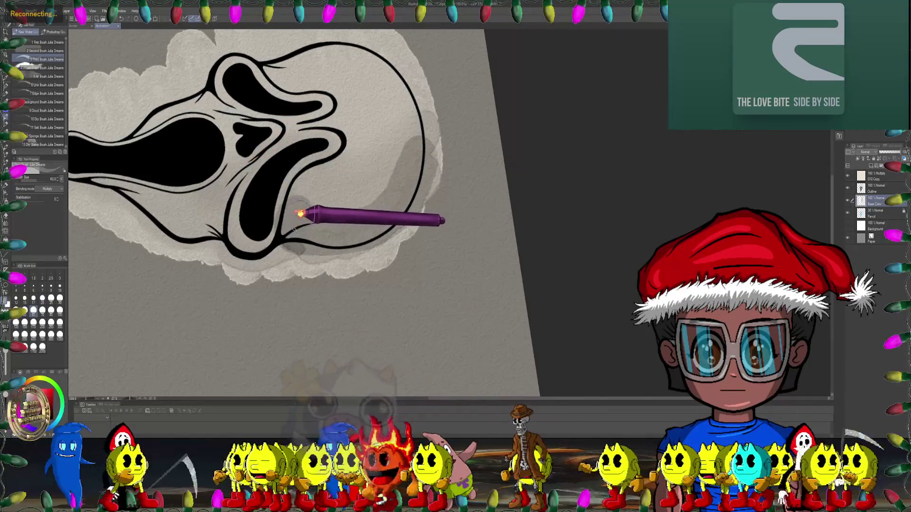
{"action": "scroll", "coordinate": [361, 185], "scroll_direction": "up", "scroll_amount": 1}
{"action": "scroll", "coordinate": [363, 176], "scroll_direction": "up", "scroll_amount": 1}
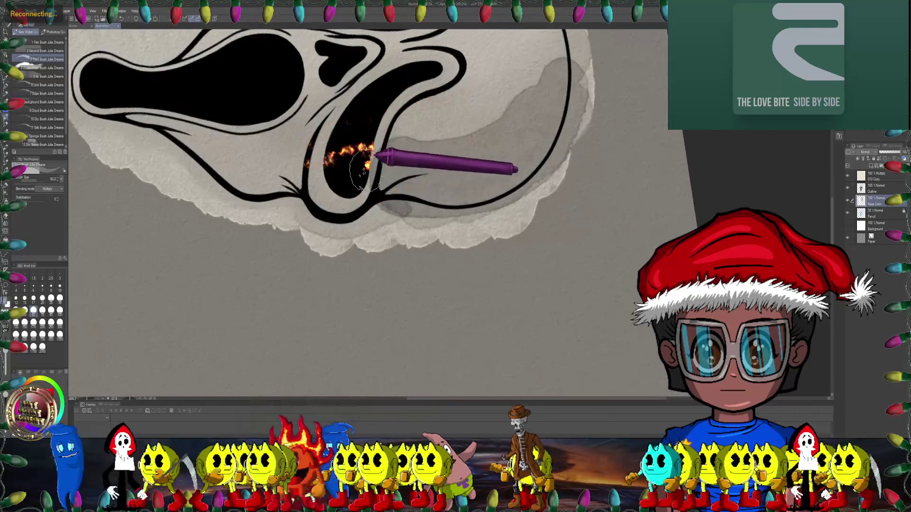
{"action": "key", "text": "bracketleft"}
{"action": "key", "text": "bracketleft"}
{"action": "key", "text": "bracketleft"}
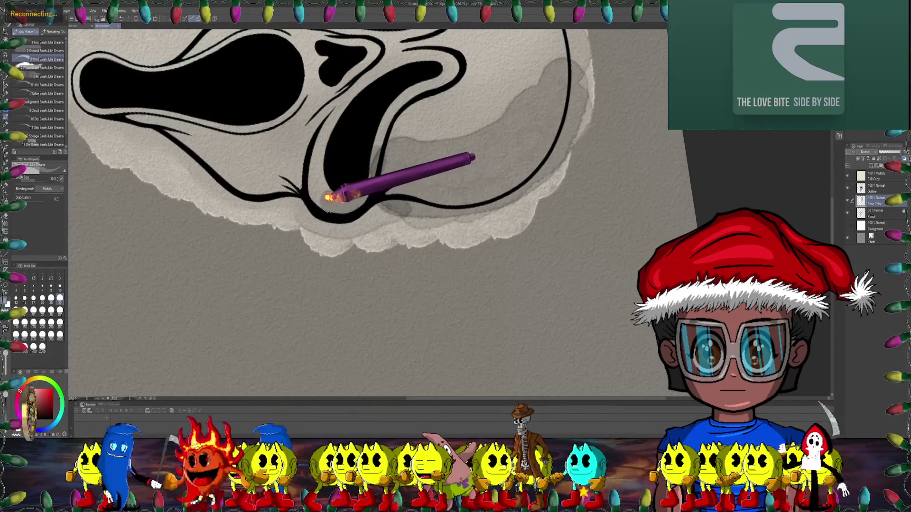
{"action": "left_click_drag", "start_coordinate": [325, 146], "coordinate": [382, 180]}
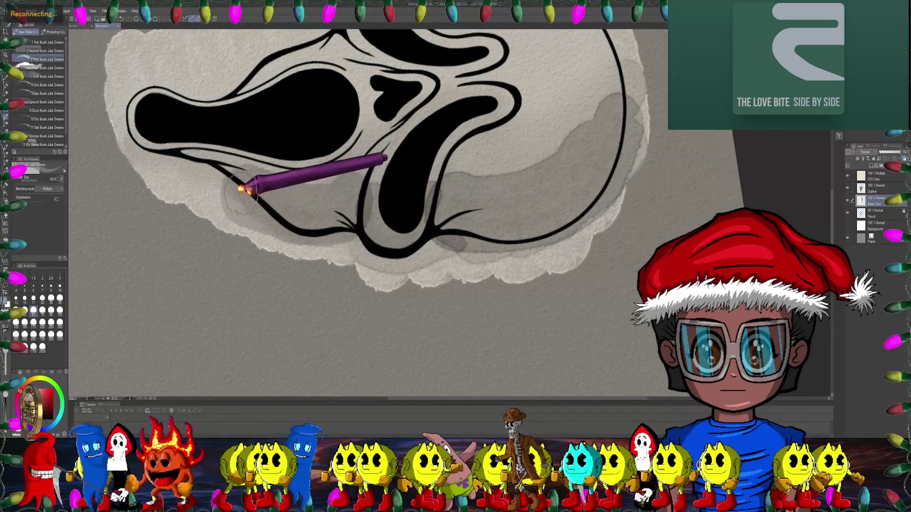
{"action": "left_click_drag", "start_coordinate": [153, 196], "coordinate": [128, 205]}
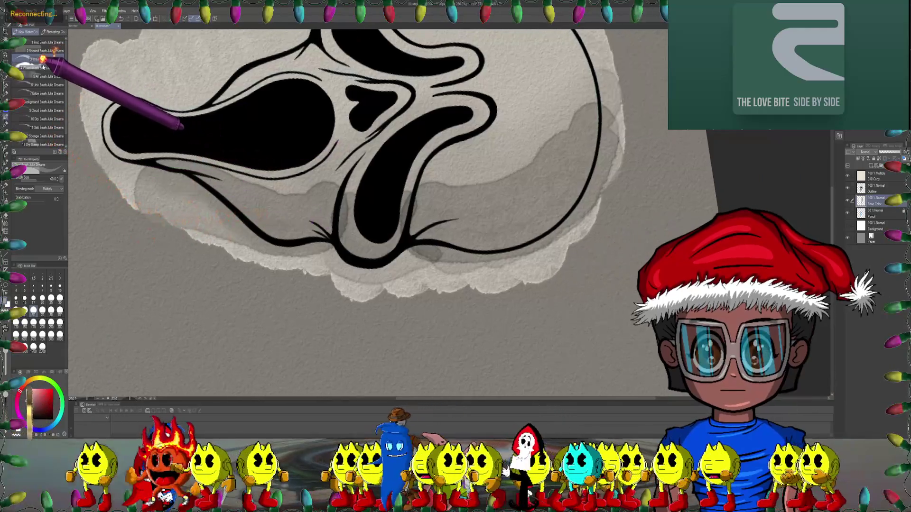
- Go back to the Water Wash brush, sized 70 then 50, panning across the mask
{"action": "left_click", "coordinate": [43, 68]}
{"action": "mouse_move", "coordinate": [406, 146]}
{"action": "left_mouse_down"}
{"action": "mouse_move", "coordinate": [406, 203]}
{"action": "mouse_move", "coordinate": [463, 187]}
{"action": "left_mouse_up"}
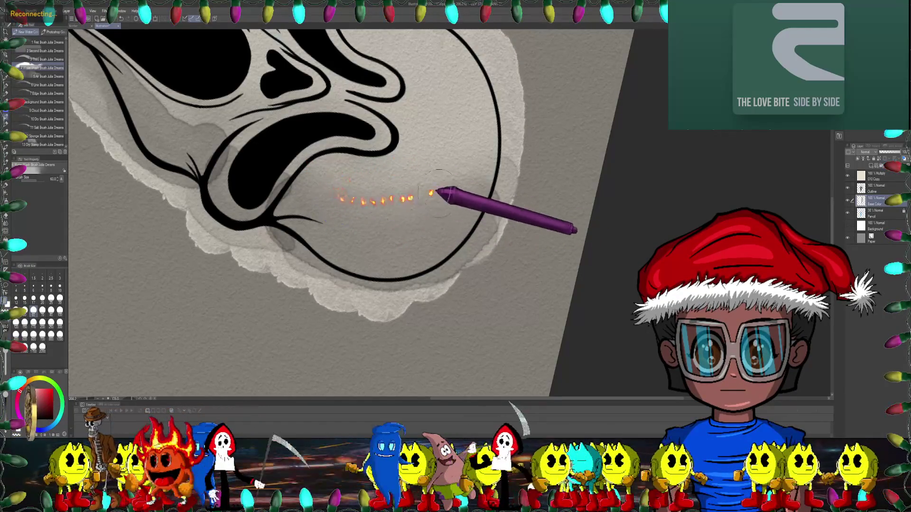
{"action": "key", "text": "bracketright"}
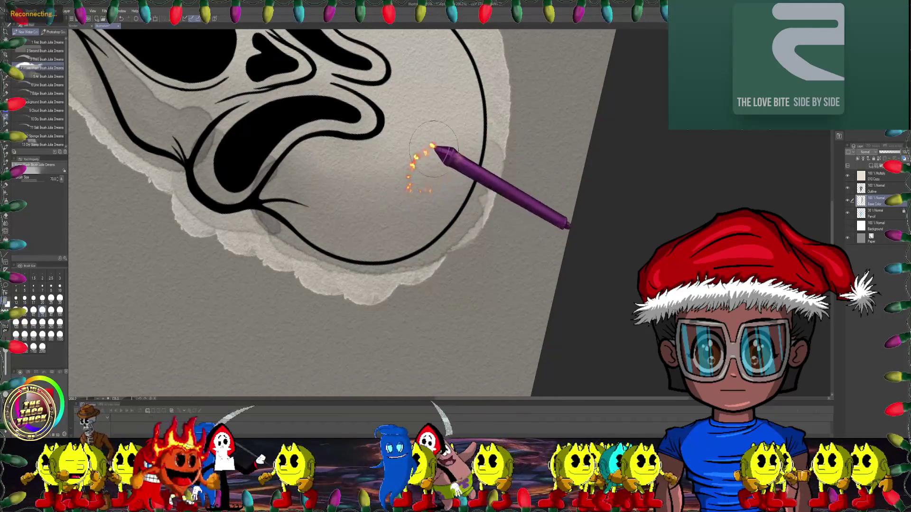
{"action": "key", "text": "bracketleft"}
{"action": "key", "text": "bracketleft"}
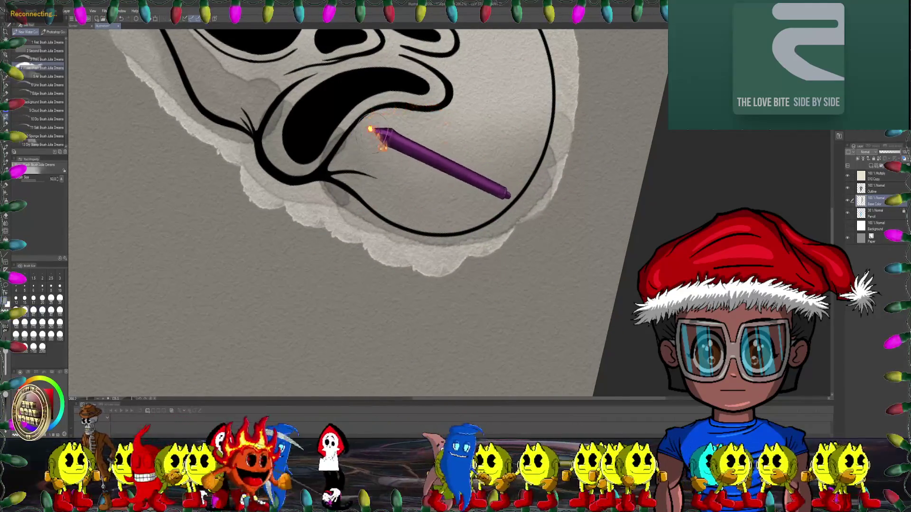
{"action": "left_click_drag", "start_coordinate": [329, 142], "coordinate": [363, 187]}
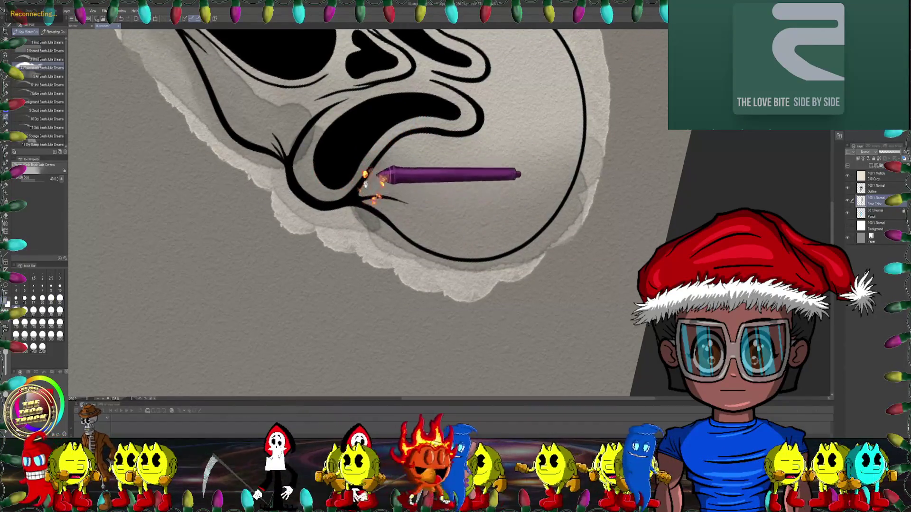
{"action": "left_click_drag", "start_coordinate": [366, 185], "coordinate": [333, 154]}
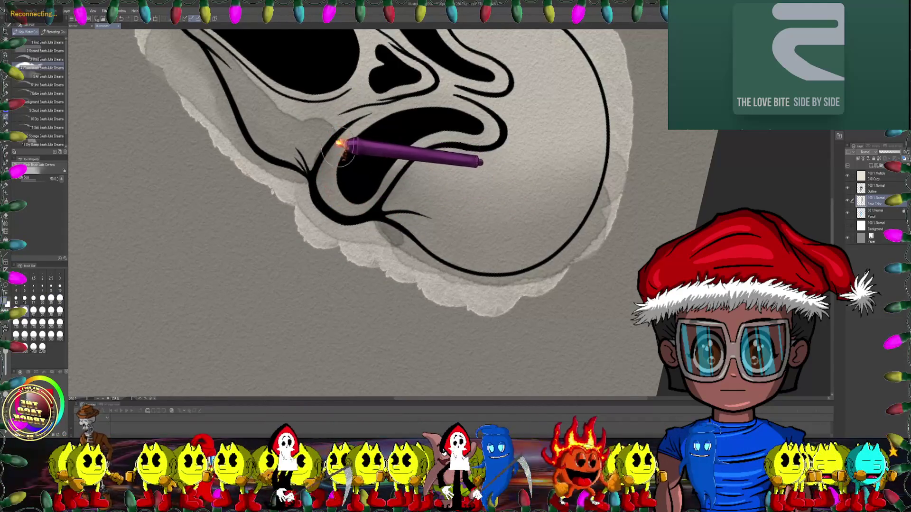
{"action": "left_click_drag", "start_coordinate": [339, 145], "coordinate": [384, 189]}
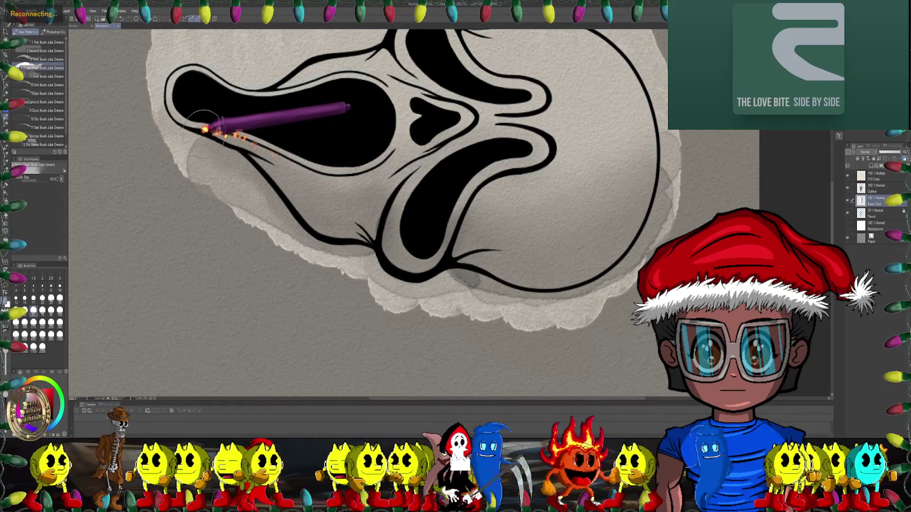
{"action": "left_click_drag", "start_coordinate": [276, 151], "coordinate": [285, 182]}
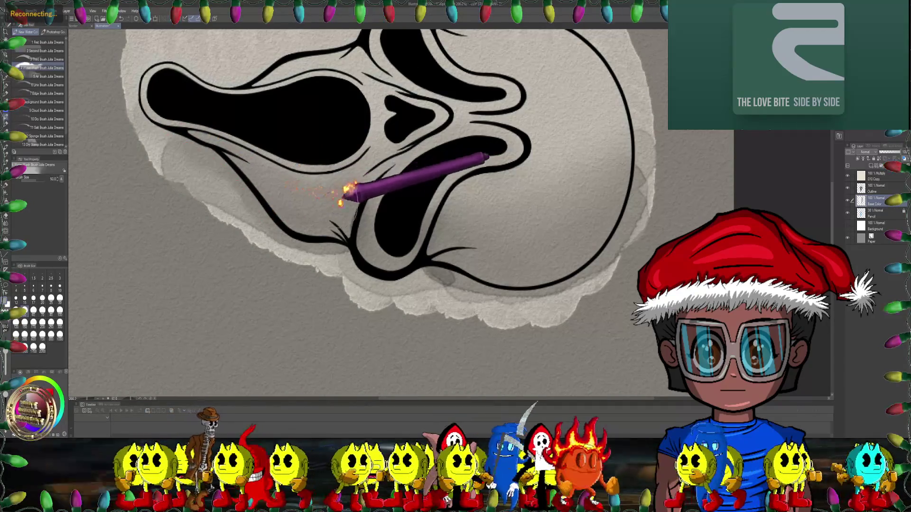
{"action": "left_click_drag", "start_coordinate": [349, 209], "coordinate": [328, 189]}
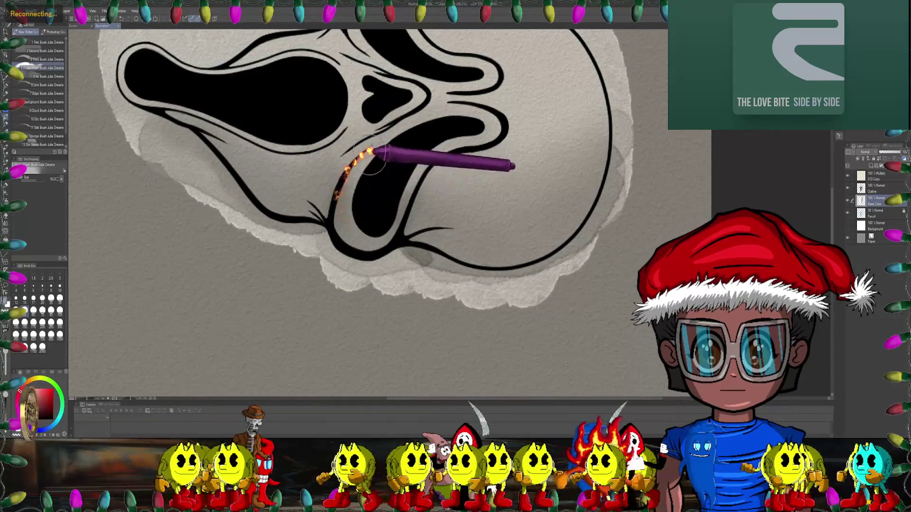
{"action": "scroll", "coordinate": [394, 186], "scroll_direction": "down", "scroll_amount": 3}
- Pick the Third Brush for multiply shading and turn the canvas to reach the jaw line
{"action": "scroll", "coordinate": [457, 189], "scroll_direction": "down", "scroll_amount": 2}
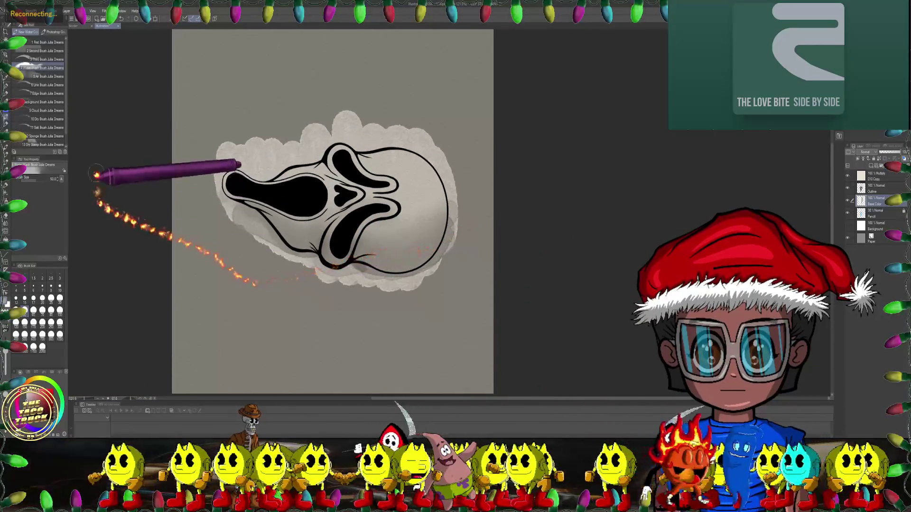
{"action": "left_click", "coordinate": [42, 51]}
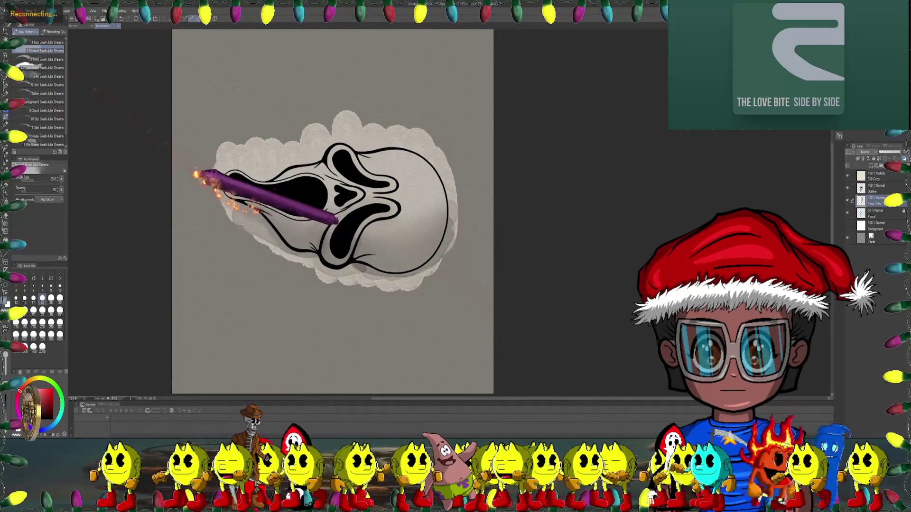
{"action": "left_click_drag", "start_coordinate": [204, 182], "coordinate": [157, 161]}
{"action": "left_click", "coordinate": [40, 59]}
{"action": "scroll", "coordinate": [142, 138], "scroll_direction": "up", "scroll_amount": 2}
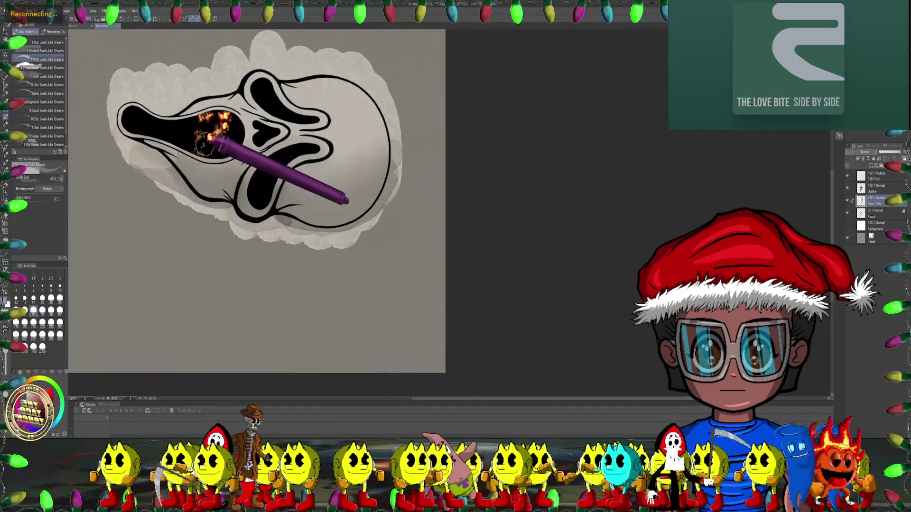
{"action": "scroll", "coordinate": [214, 126], "scroll_direction": "up", "scroll_amount": 2}
{"action": "scroll", "coordinate": [264, 179], "scroll_direction": "up", "scroll_amount": 2}
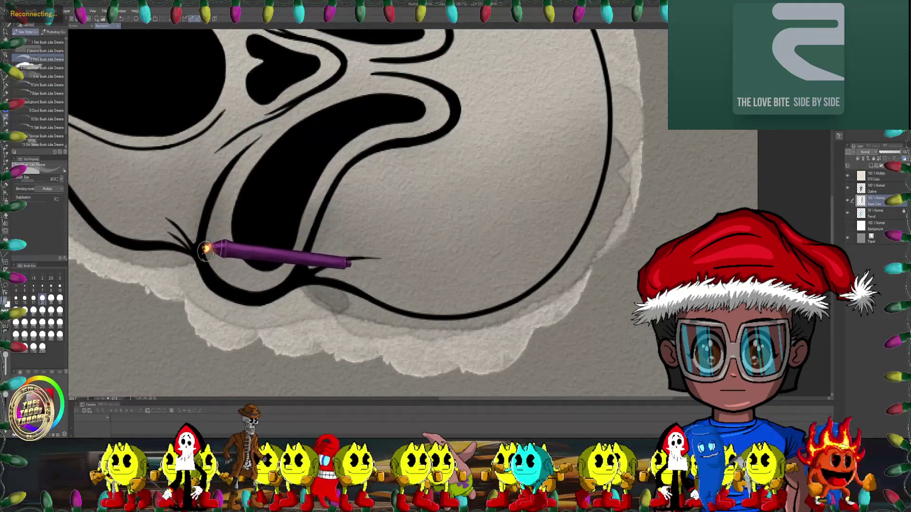
{"action": "mouse_move", "coordinate": [227, 258]}
{"action": "left_mouse_down"}
{"action": "mouse_move", "coordinate": [345, 227]}
{"action": "mouse_move", "coordinate": [235, 213]}
{"action": "left_mouse_up"}
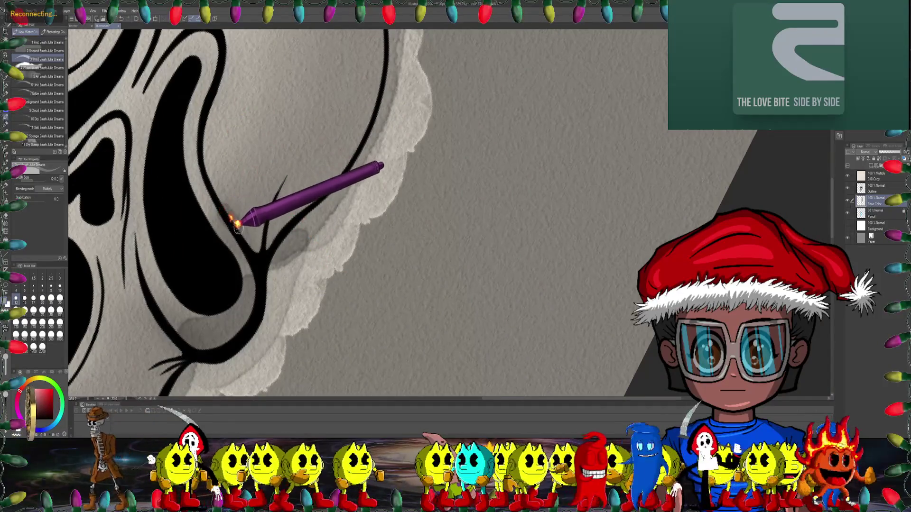
{"action": "left_click_drag", "start_coordinate": [287, 227], "coordinate": [221, 210]}
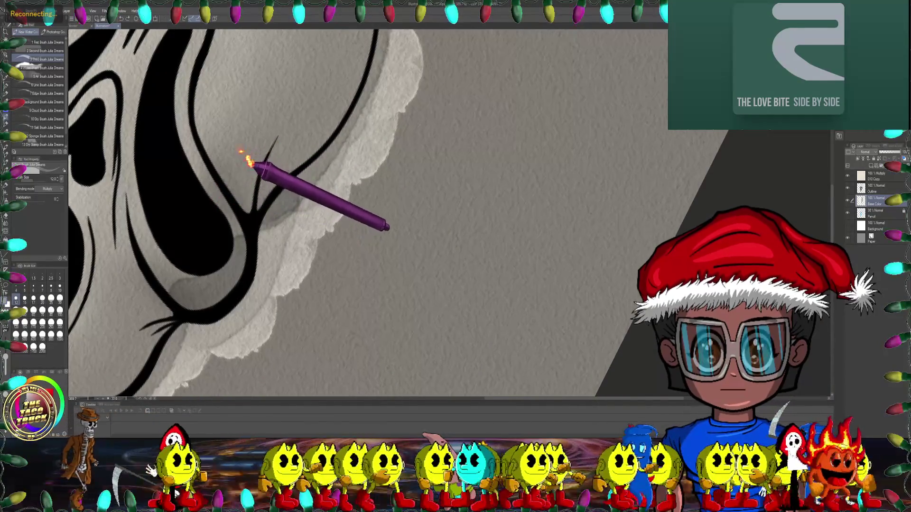
{"action": "left_click_drag", "start_coordinate": [248, 156], "coordinate": [221, 237]}
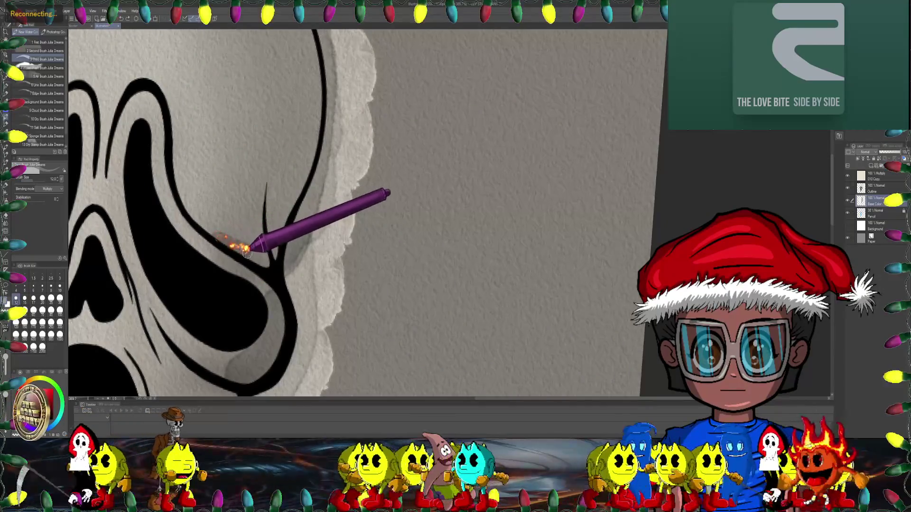
{"action": "mouse_move", "coordinate": [304, 224]}
{"action": "left_mouse_down"}
{"action": "mouse_move", "coordinate": [317, 120]}
{"action": "mouse_move", "coordinate": [497, 122]}
{"action": "left_mouse_up"}
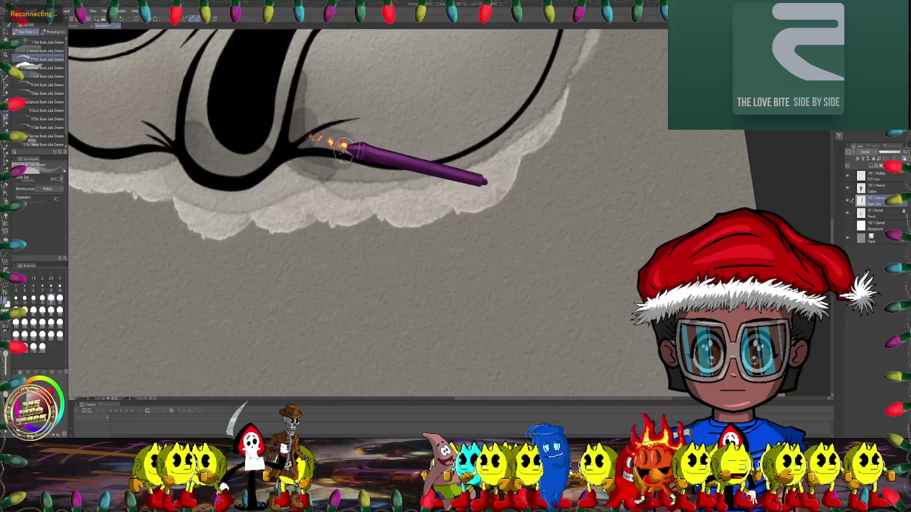
{"action": "left_click_drag", "start_coordinate": [504, 71], "coordinate": [470, 170]}
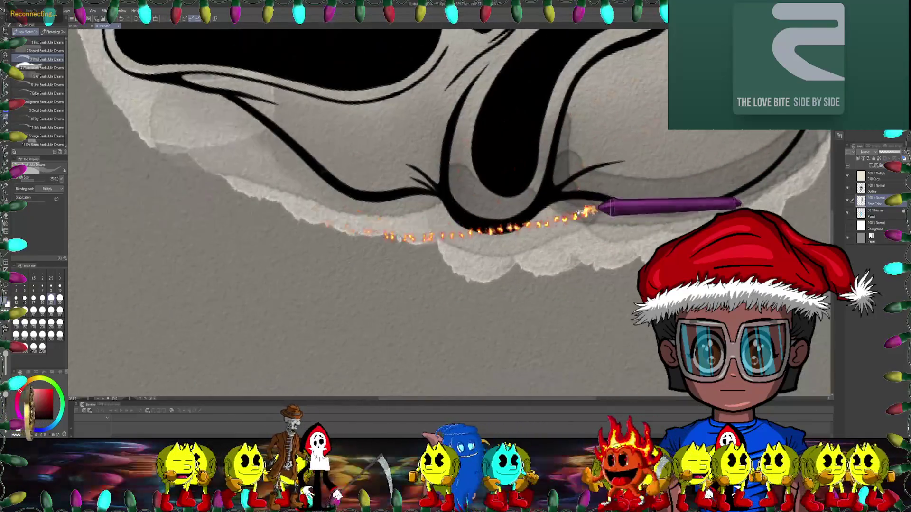
{"action": "scroll", "coordinate": [470, 169], "scroll_direction": "down", "scroll_amount": 5}
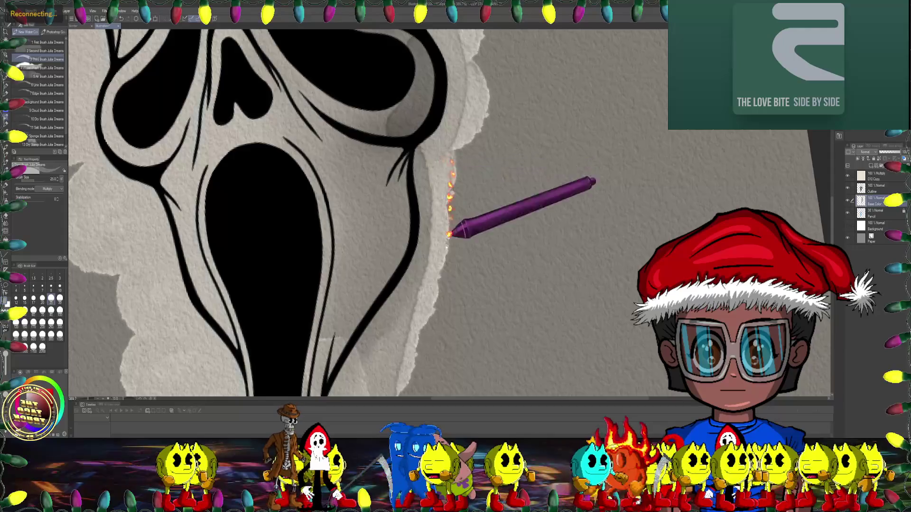
{"action": "scroll", "coordinate": [376, 159], "scroll_direction": "up", "scroll_amount": 5}
- Tilt the face sideways for shading the mouth outline, enlarging the brush to size 17
{"action": "left_click_drag", "start_coordinate": [293, 244], "coordinate": [385, 252]}
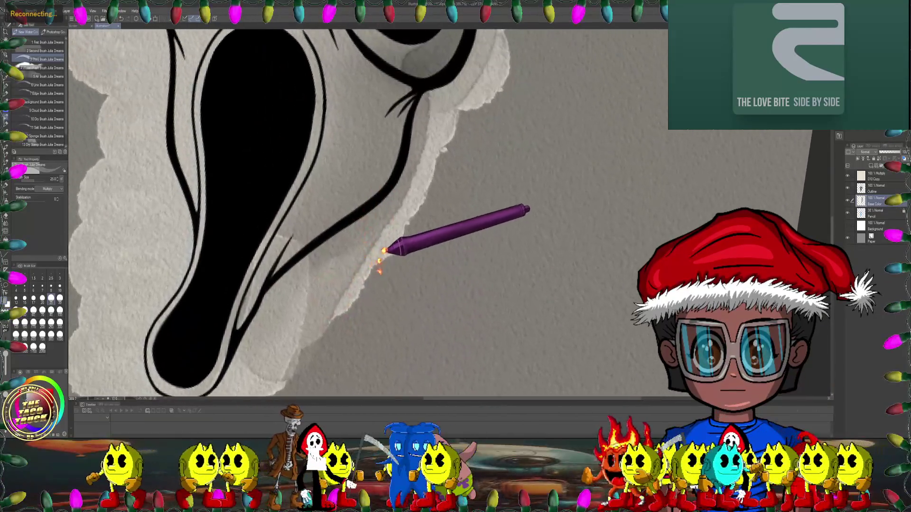
{"action": "scroll", "coordinate": [384, 250], "scroll_direction": "down", "scroll_amount": 3}
{"action": "mouse_move", "coordinate": [367, 211]}
{"action": "left_mouse_down"}
{"action": "mouse_move", "coordinate": [371, 180]}
{"action": "mouse_move", "coordinate": [334, 223]}
{"action": "left_mouse_up"}
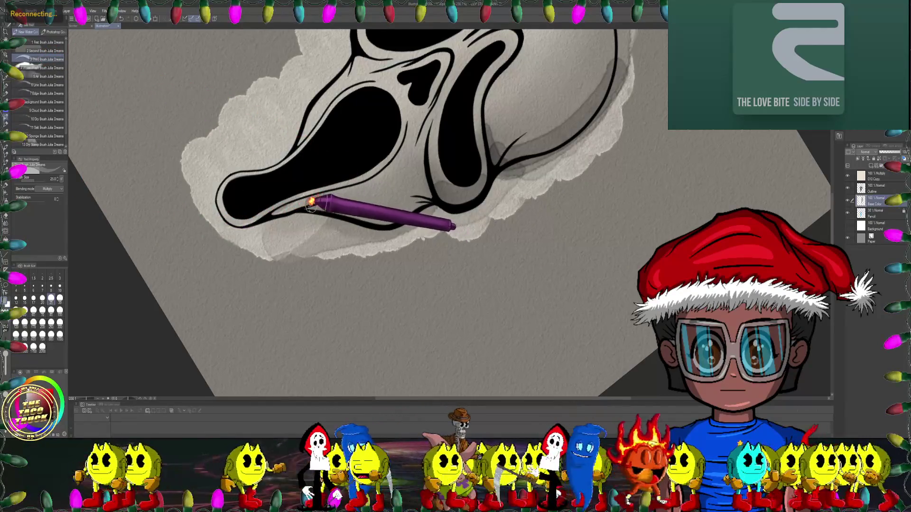
{"action": "scroll", "coordinate": [285, 208], "scroll_direction": "up", "scroll_amount": 2}
{"action": "scroll", "coordinate": [232, 206], "scroll_direction": "up", "scroll_amount": 1}
{"action": "scroll", "coordinate": [306, 157], "scroll_direction": "up", "scroll_amount": 2}
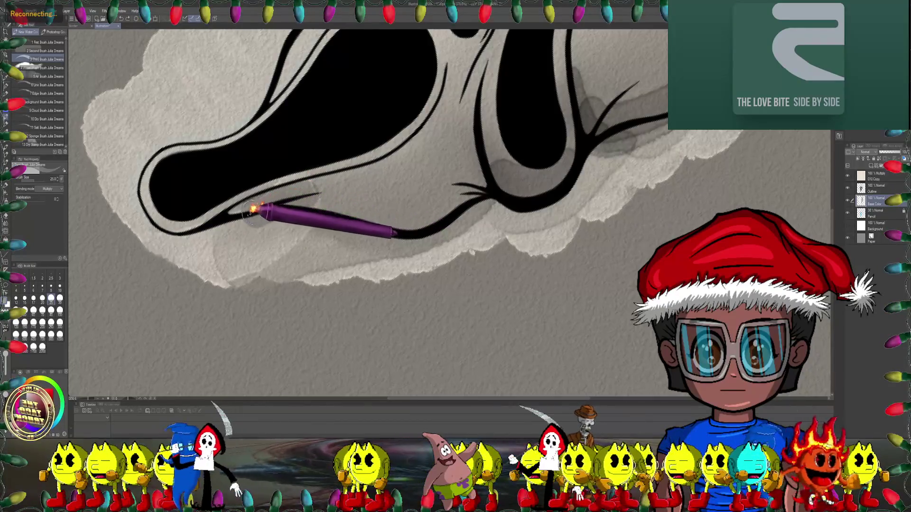
{"action": "scroll", "coordinate": [314, 186], "scroll_direction": "down", "scroll_amount": 2}
{"action": "scroll", "coordinate": [325, 207], "scroll_direction": "down", "scroll_amount": 1}
{"action": "scroll", "coordinate": [325, 200], "scroll_direction": "down", "scroll_amount": 2}
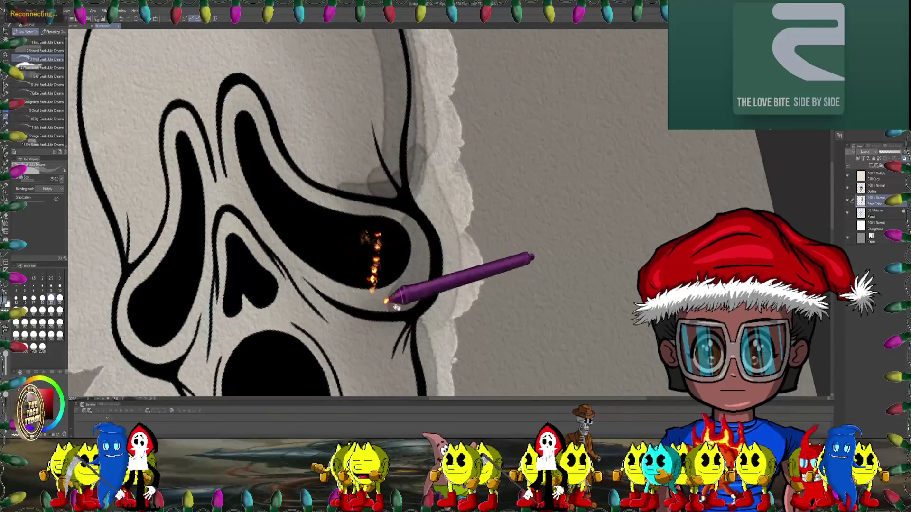
{"action": "left_click_drag", "start_coordinate": [348, 245], "coordinate": [368, 216]}
{"action": "scroll", "coordinate": [386, 152], "scroll_direction": "down", "scroll_amount": 2}
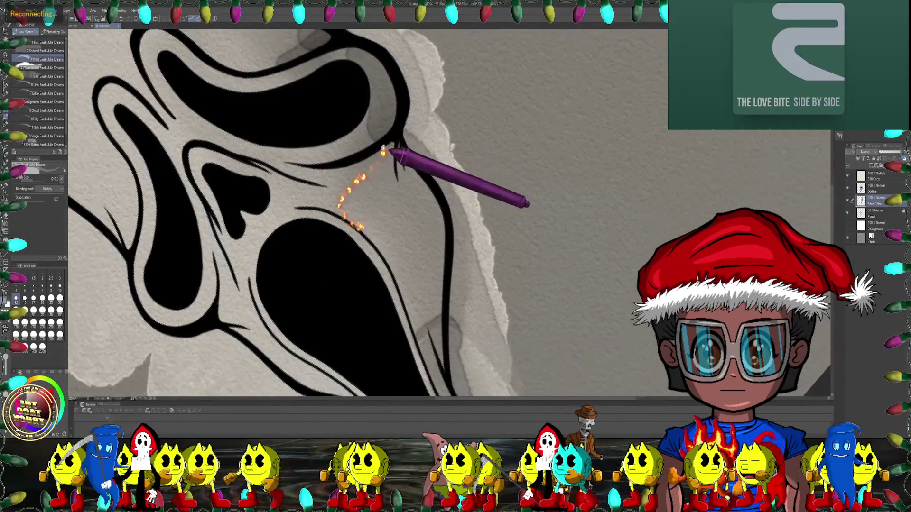
{"action": "scroll", "coordinate": [350, 172], "scroll_direction": "up", "scroll_amount": 2}
{"action": "scroll", "coordinate": [345, 194], "scroll_direction": "up", "scroll_amount": 2}
{"action": "mouse_move", "coordinate": [401, 179]}
{"action": "left_mouse_down"}
{"action": "mouse_move", "coordinate": [348, 192]}
{"action": "mouse_move", "coordinate": [450, 201]}
{"action": "left_mouse_up"}
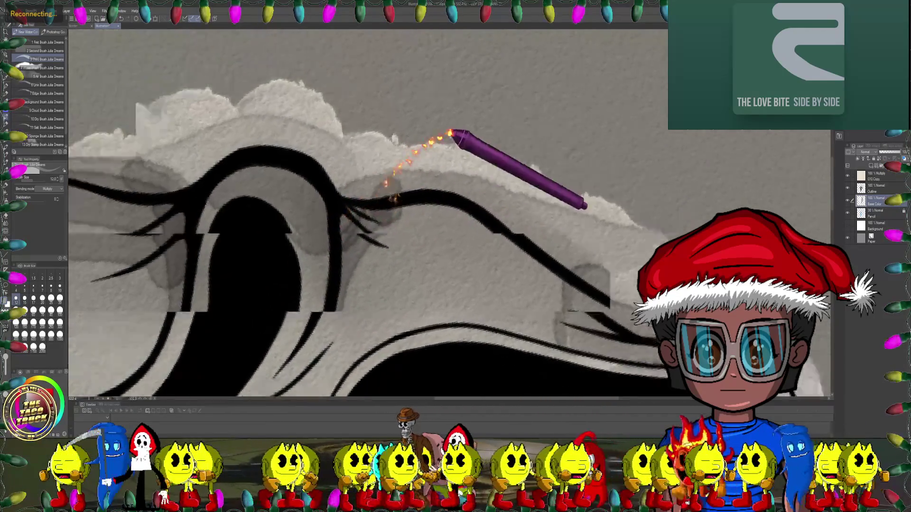
{"action": "key", "text": "bracketright"}
{"action": "key", "text": "bracketright"}
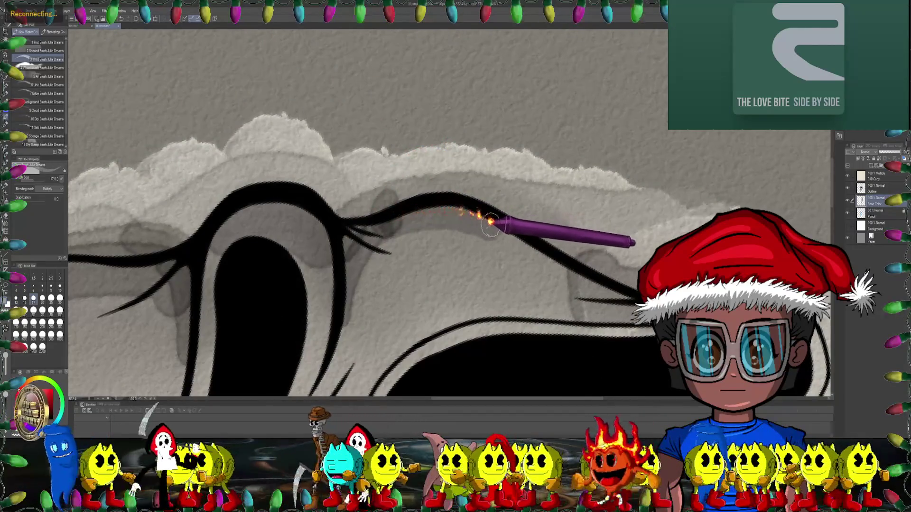
{"action": "left_click_drag", "start_coordinate": [590, 269], "coordinate": [366, 223]}
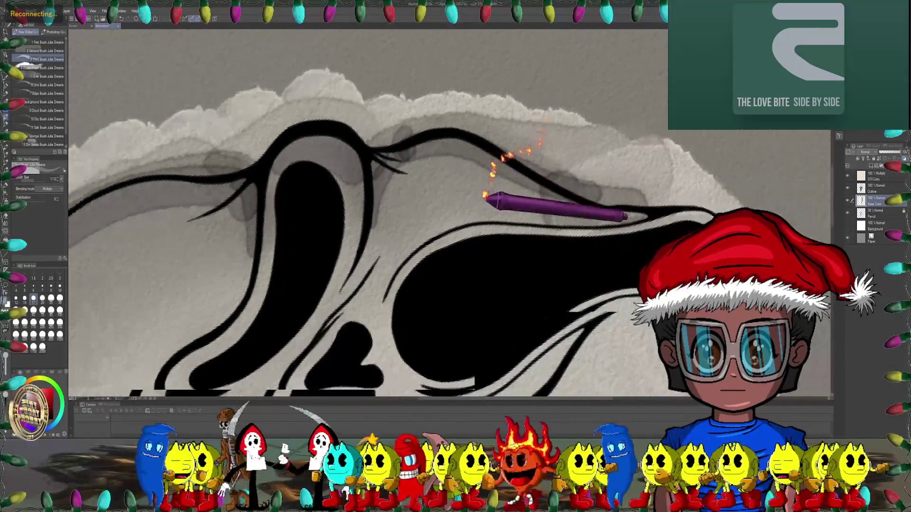
- Switch to the Water Wash brush and resize it through 25 and 40 to 50
{"action": "left_click", "coordinate": [43, 68]}
{"action": "mouse_move", "coordinate": [244, 203]}
{"action": "left_mouse_down"}
{"action": "mouse_move", "coordinate": [199, 100]}
{"action": "mouse_move", "coordinate": [183, 158]}
{"action": "left_mouse_up"}
{"action": "key", "text": "bracketleft"}
{"action": "key", "text": "bracketleft"}
{"action": "key", "text": "bracketleft"}
{"action": "key", "text": "bracketright"}
{"action": "key", "text": "bracketright"}
{"action": "mouse_move", "coordinate": [264, 121]}
{"action": "left_mouse_down"}
{"action": "mouse_move", "coordinate": [246, 111]}
{"action": "mouse_move", "coordinate": [203, 183]}
{"action": "left_mouse_up"}
{"action": "mouse_move", "coordinate": [305, 179]}
{"action": "left_mouse_down"}
{"action": "mouse_move", "coordinate": [280, 162]}
{"action": "mouse_move", "coordinate": [309, 264]}
{"action": "mouse_move", "coordinate": [296, 139]}
{"action": "left_mouse_up"}
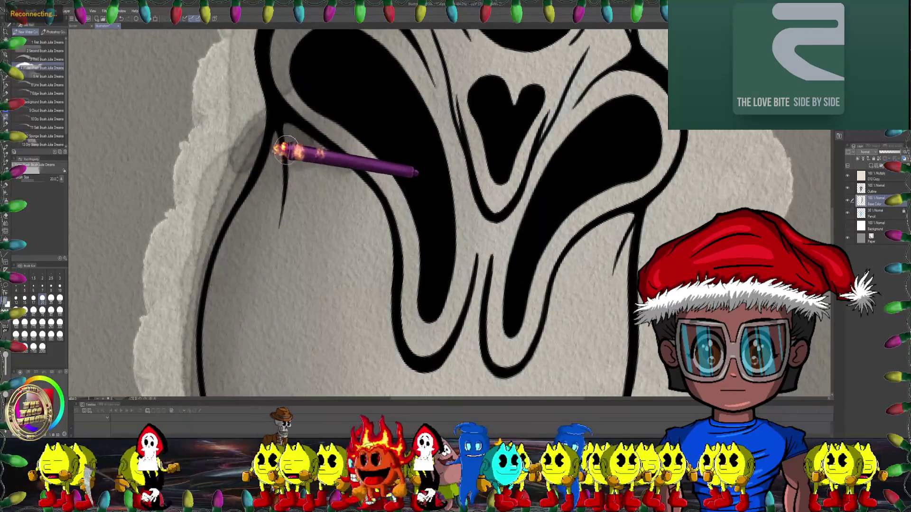
{"action": "key", "text": "bracketright"}
{"action": "key", "text": "bracketright"}
{"action": "key", "text": "bracketright"}
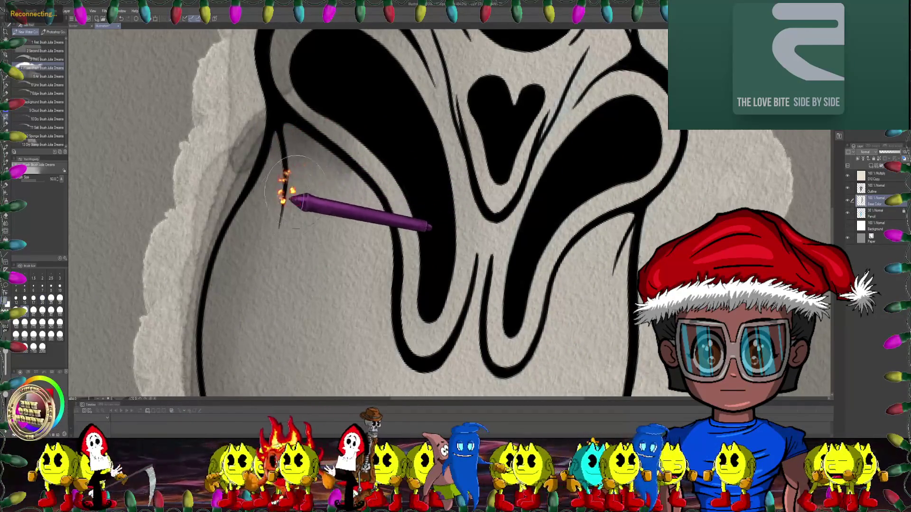
- Zoom in and work around the mouth, nose and eye area
{"action": "mouse_move", "coordinate": [313, 207]}
{"action": "left_mouse_down"}
{"action": "mouse_move", "coordinate": [387, 180]}
{"action": "mouse_move", "coordinate": [389, 161]}
{"action": "left_mouse_up"}
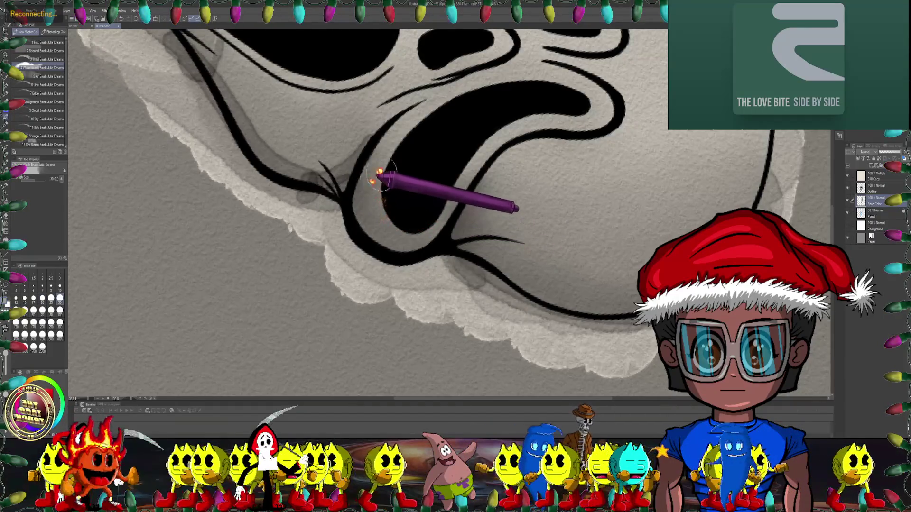
{"action": "left_click_drag", "start_coordinate": [379, 177], "coordinate": [482, 148]}
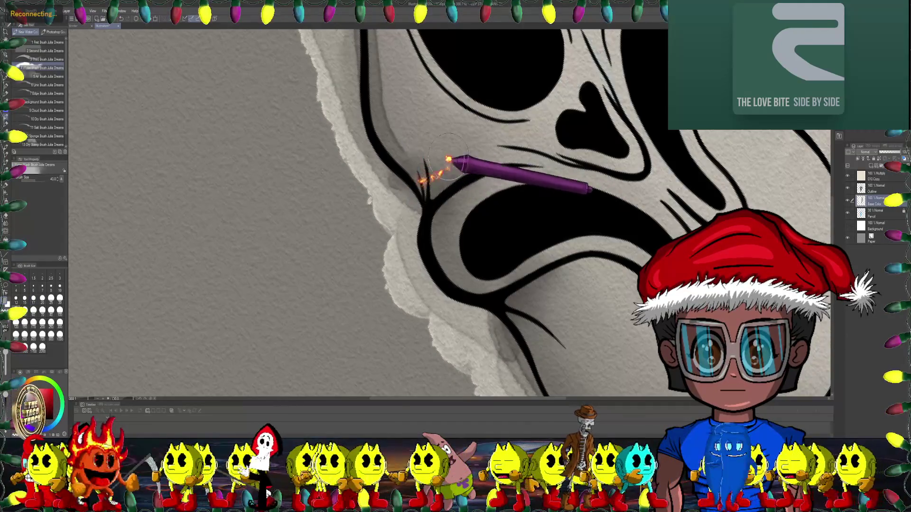
{"action": "left_click_drag", "start_coordinate": [429, 163], "coordinate": [441, 179]}
{"action": "left_click_drag", "start_coordinate": [496, 176], "coordinate": [346, 231]}
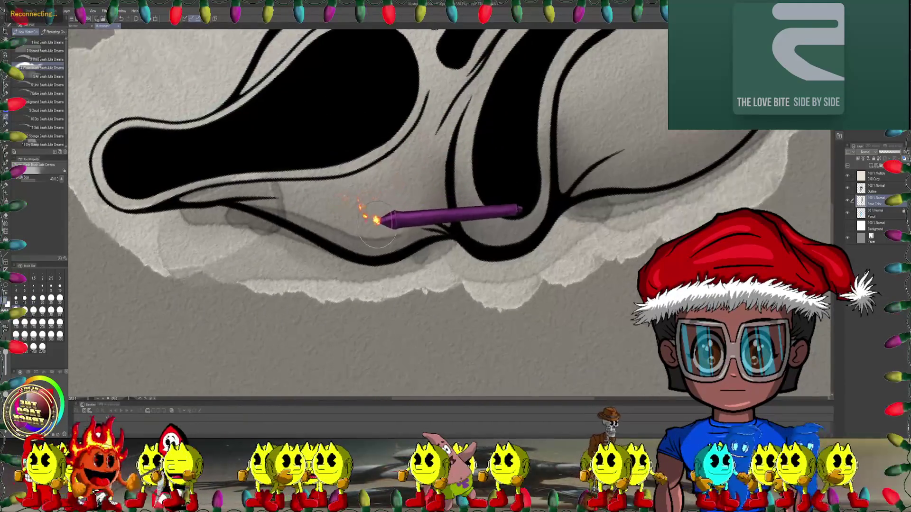
{"action": "left_click_drag", "start_coordinate": [296, 205], "coordinate": [328, 198]}
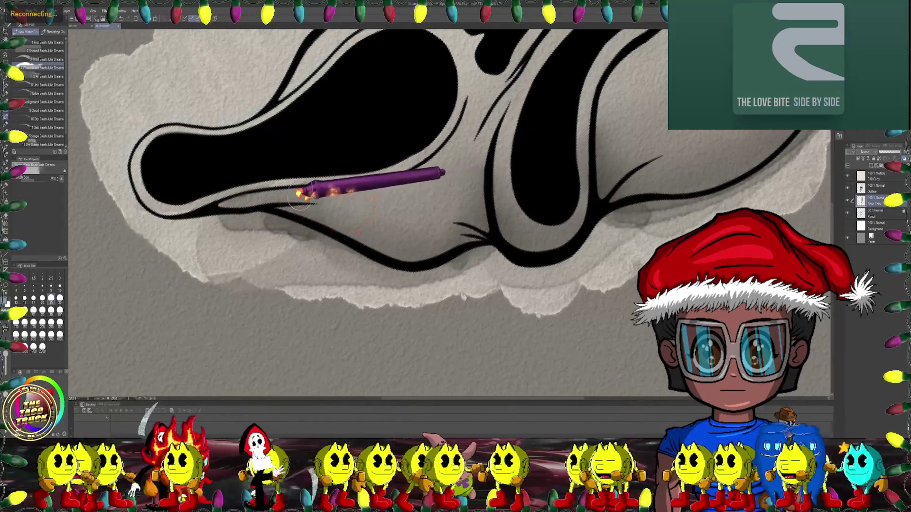
{"action": "left_click_drag", "start_coordinate": [268, 199], "coordinate": [272, 198]}
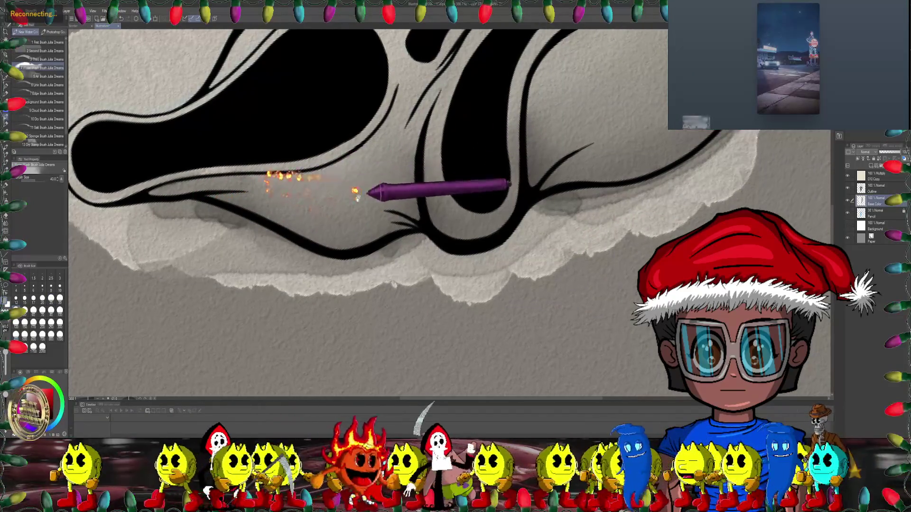
{"action": "left_click_drag", "start_coordinate": [366, 190], "coordinate": [334, 203]}
{"action": "left_click_drag", "start_coordinate": [402, 252], "coordinate": [417, 147]}
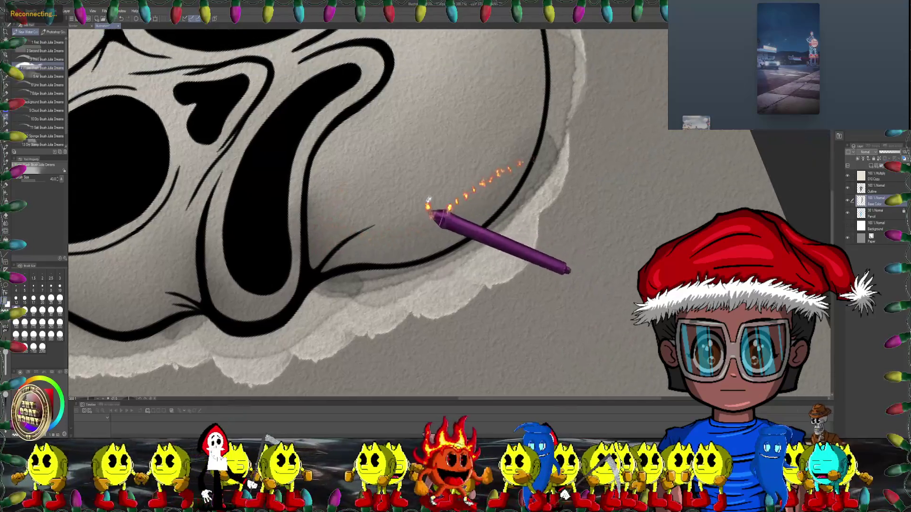
{"action": "left_click_drag", "start_coordinate": [433, 209], "coordinate": [460, 158]}
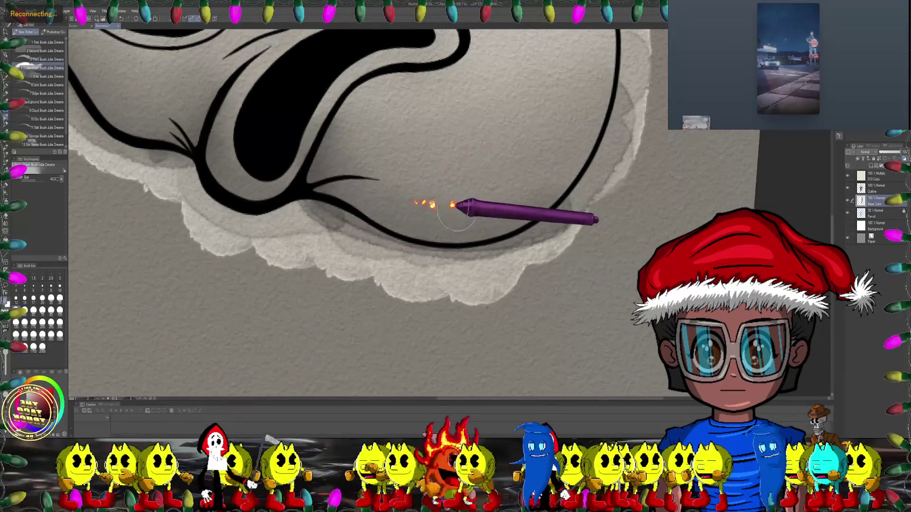
{"action": "left_click_drag", "start_coordinate": [366, 136], "coordinate": [399, 189]}
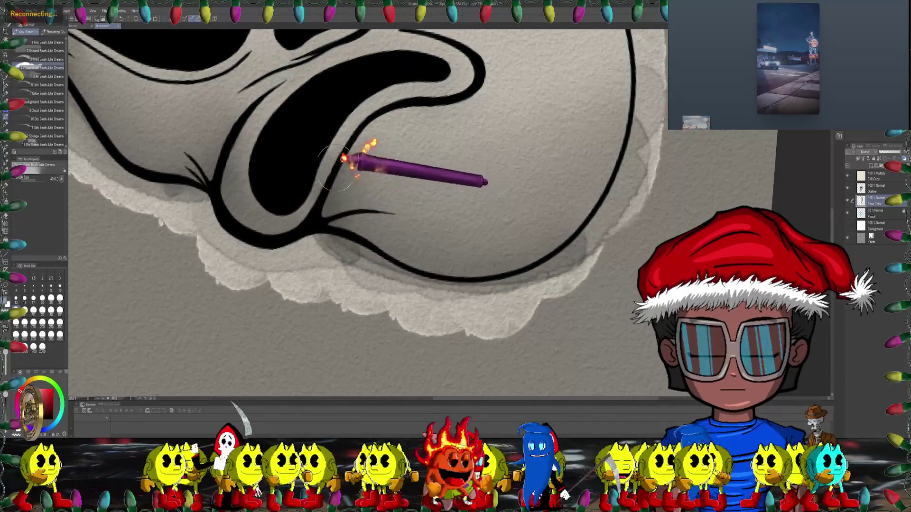
{"action": "left_click_drag", "start_coordinate": [413, 238], "coordinate": [528, 116]}
{"action": "scroll", "coordinate": [528, 116], "scroll_direction": "down", "scroll_amount": 10}
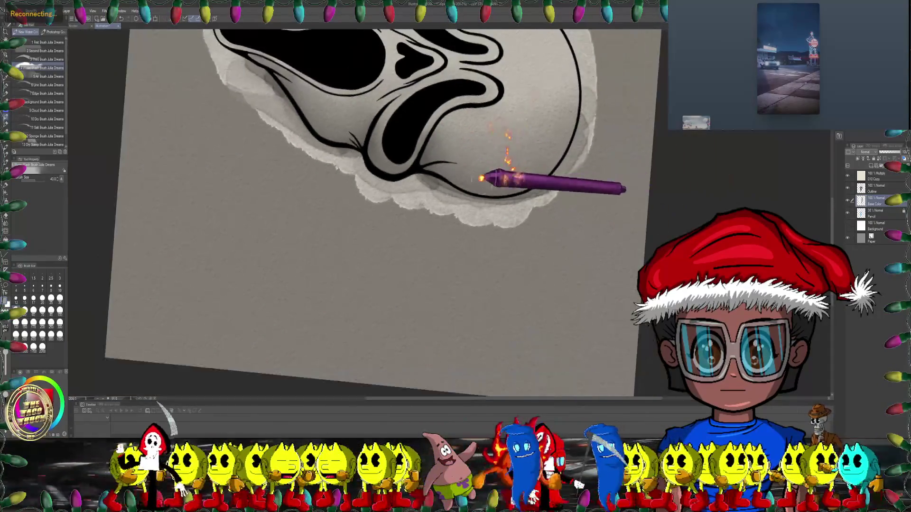
{"action": "left_click_drag", "start_coordinate": [431, 163], "coordinate": [137, 144]}
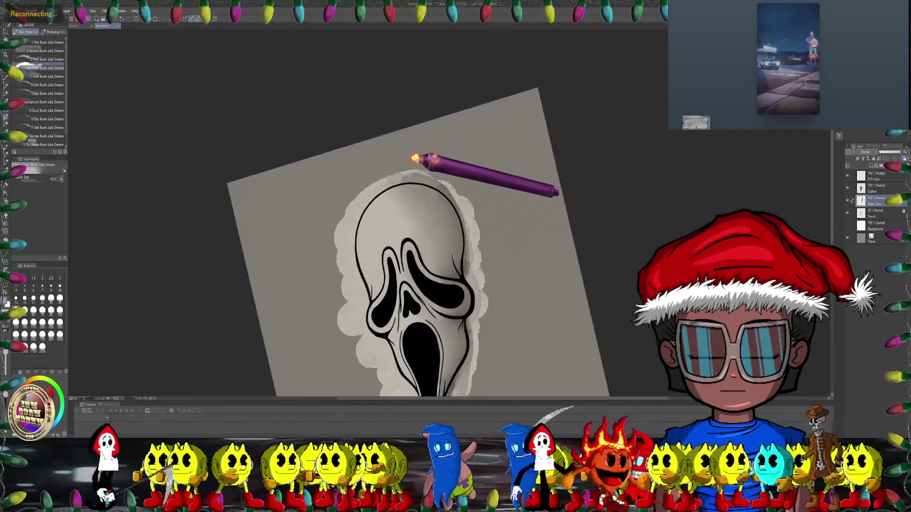
{"action": "scroll", "coordinate": [389, 171], "scroll_direction": "up", "scroll_amount": 5}
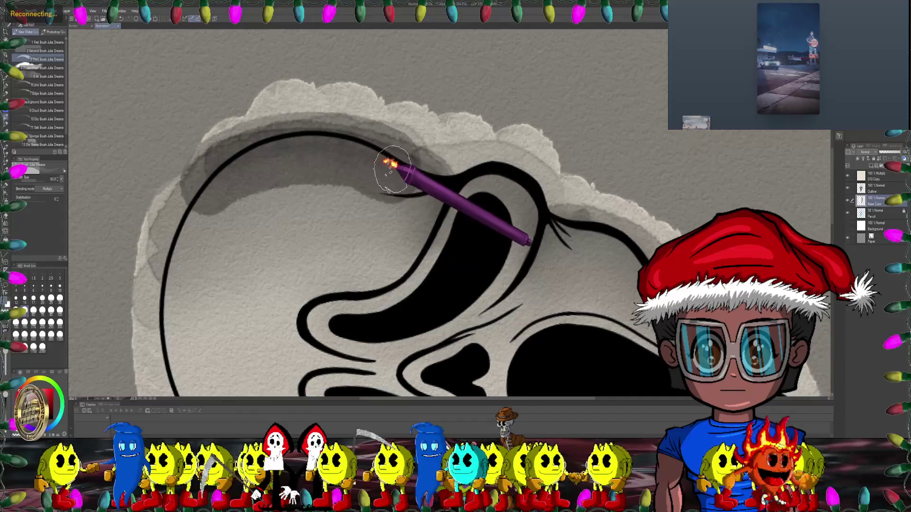
{"action": "left_click_drag", "start_coordinate": [441, 169], "coordinate": [626, 235]}
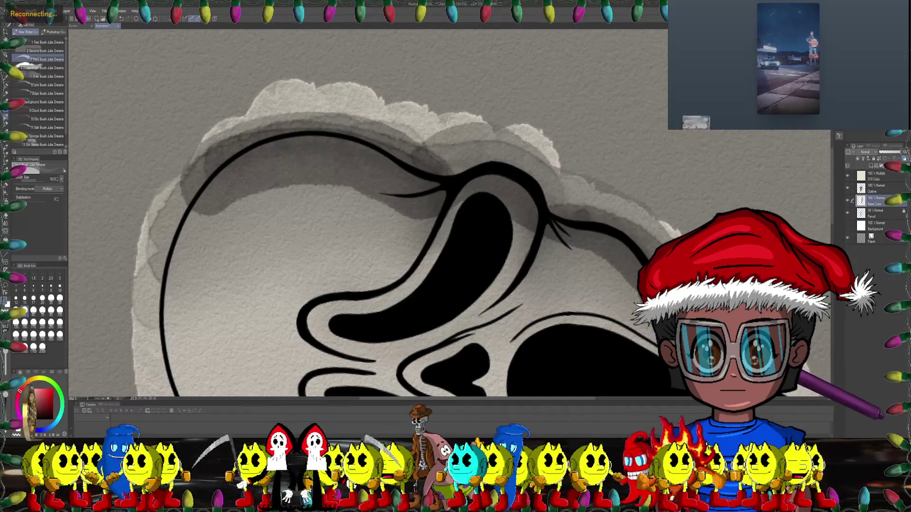
{"action": "scroll", "coordinate": [802, 375], "scroll_direction": "down", "scroll_amount": 5}
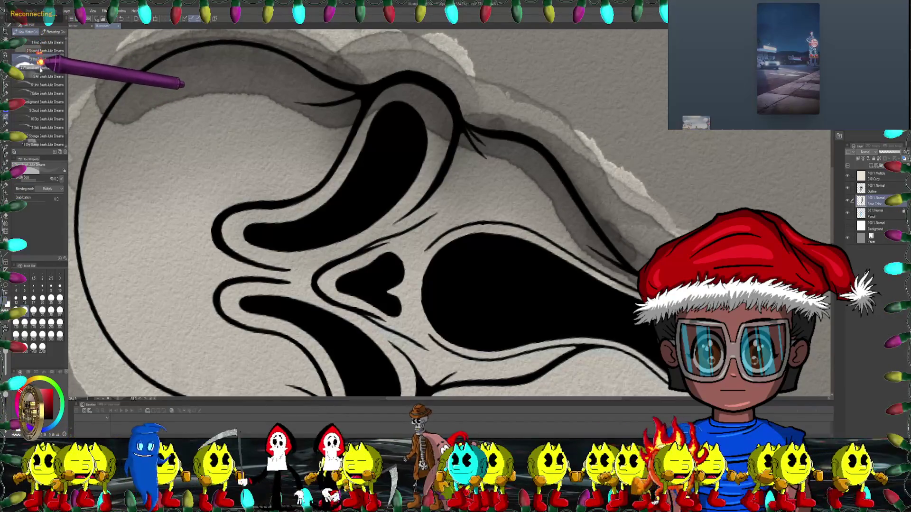
{"action": "left_click_drag", "start_coordinate": [147, 130], "coordinate": [233, 189]}
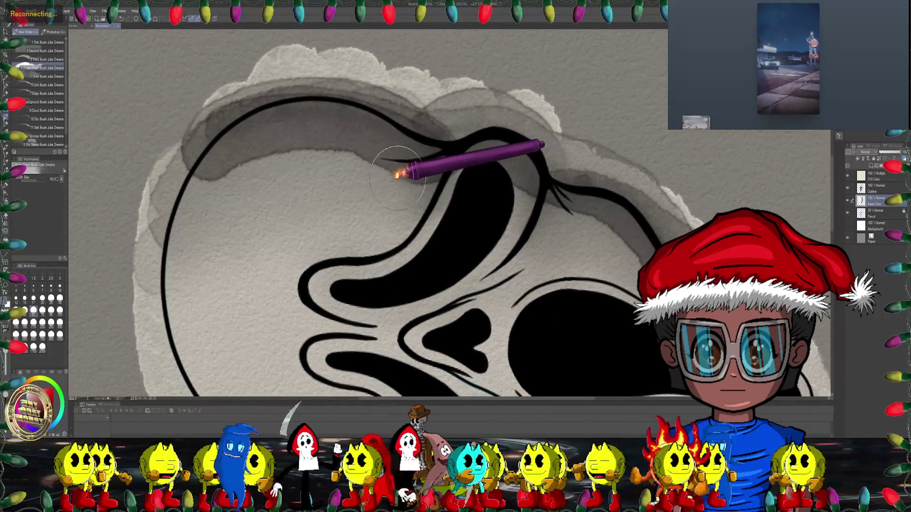
{"action": "key", "text": "bracketleft"}
{"action": "key", "text": "bracketleft"}
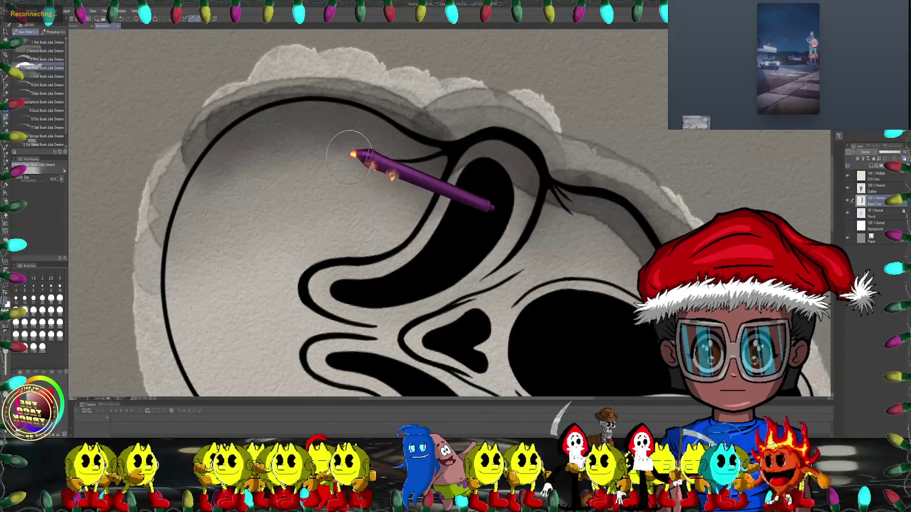
{"action": "key", "text": "bracketright"}
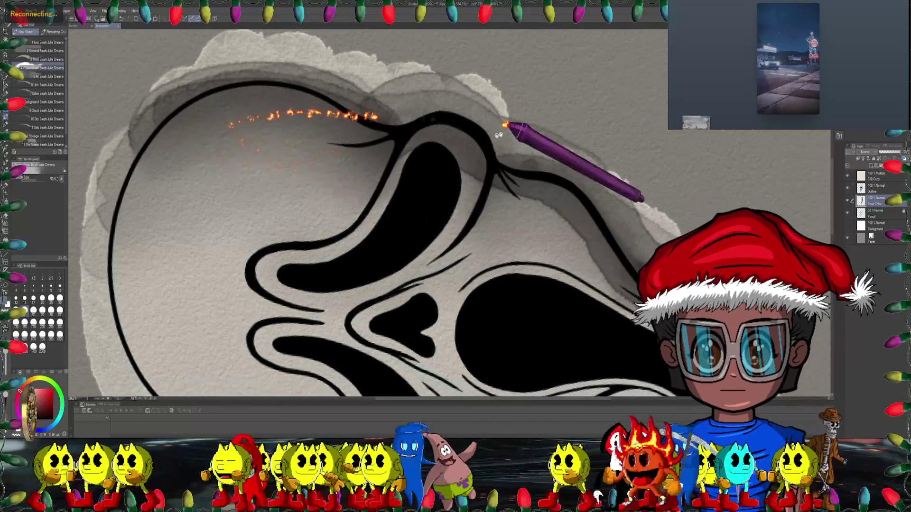
{"action": "left_click_drag", "start_coordinate": [222, 159], "coordinate": [387, 169]}
{"action": "key", "text": "bracketleft"}
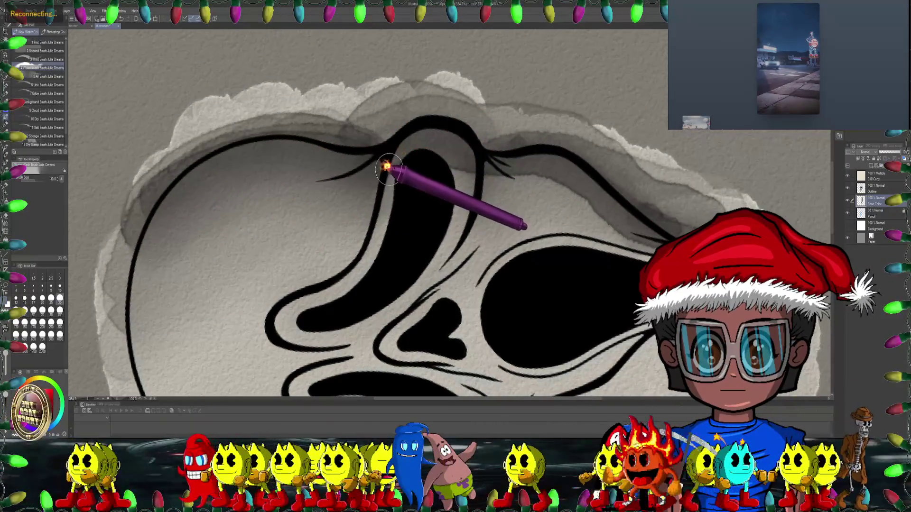
{"action": "key", "text": "bracketright"}
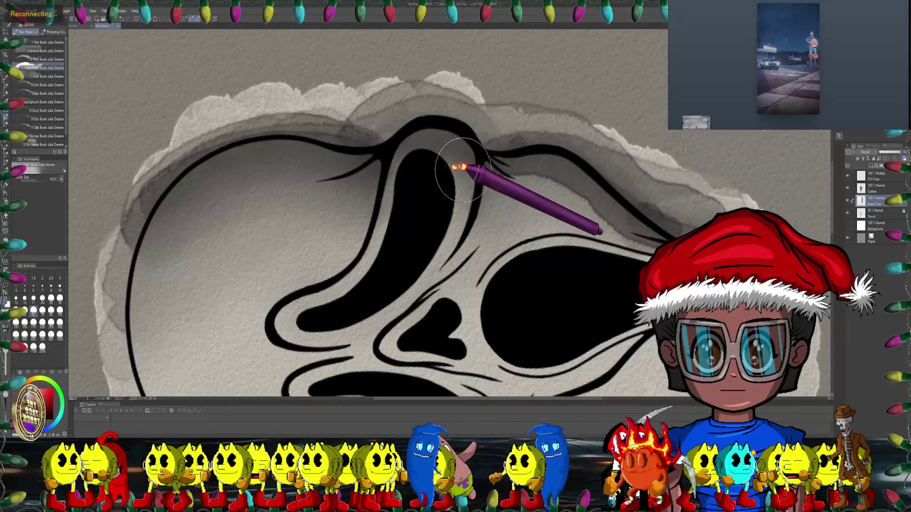
{"action": "left_click_drag", "start_coordinate": [463, 156], "coordinate": [434, 167]}
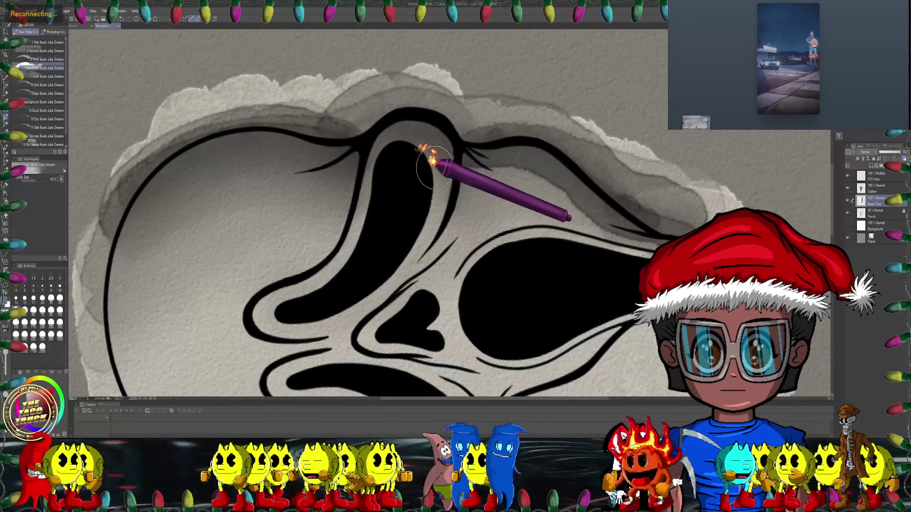
{"action": "left_click_drag", "start_coordinate": [377, 155], "coordinate": [463, 142]}
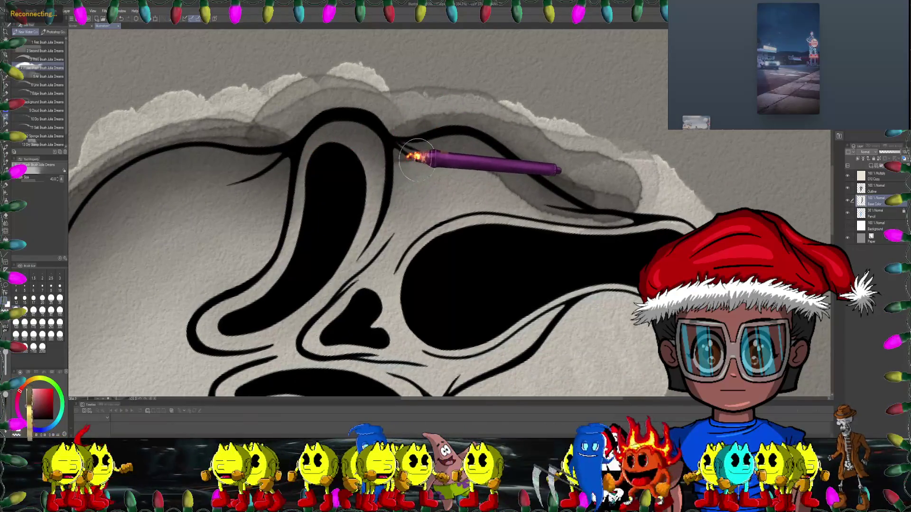
{"action": "key", "text": "bracketleft"}
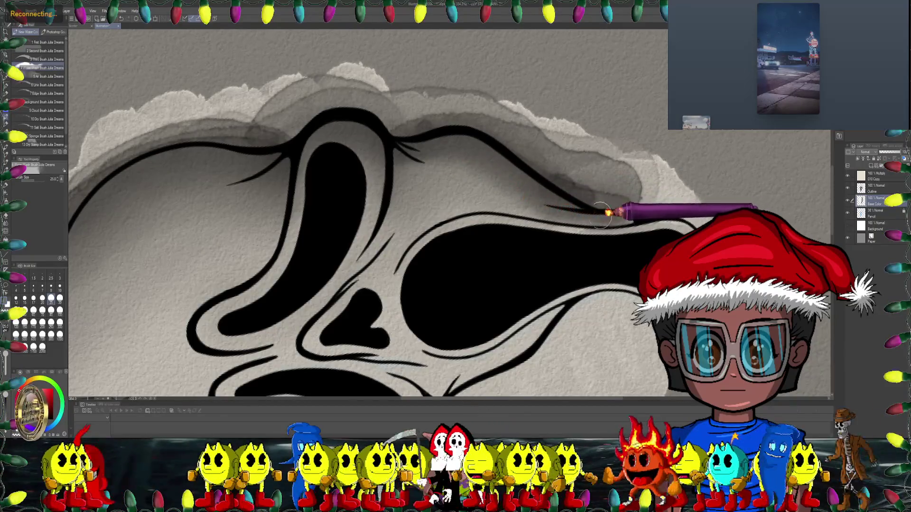
{"action": "key", "text": "bracketright"}
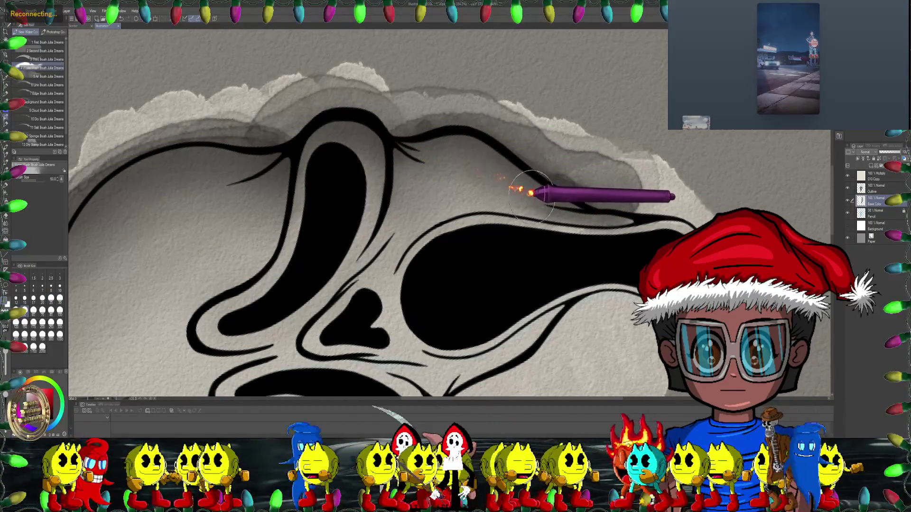
{"action": "key", "text": "bracketleft"}
{"action": "left_click_drag", "start_coordinate": [525, 191], "coordinate": [489, 173]}
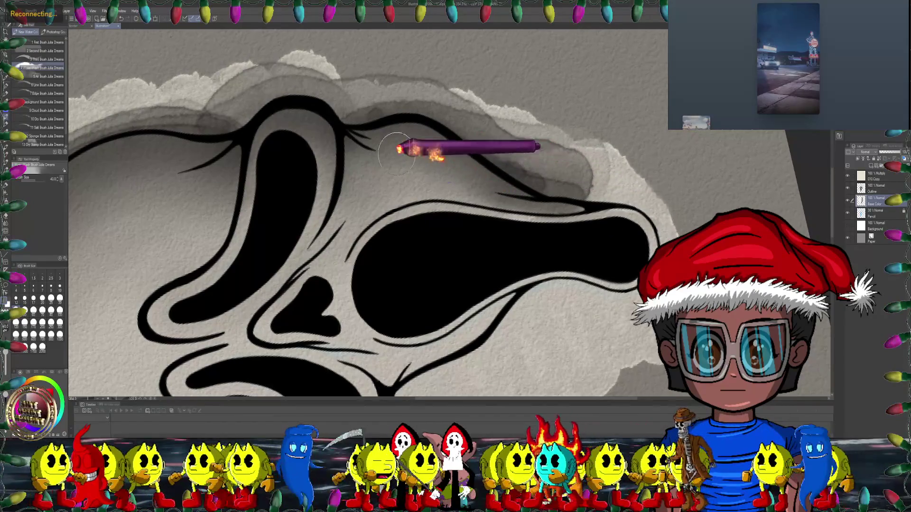
{"action": "mouse_move", "coordinate": [351, 147]}
{"action": "left_mouse_down"}
{"action": "mouse_move", "coordinate": [385, 155]}
{"action": "mouse_move", "coordinate": [437, 147]}
{"action": "left_mouse_up"}
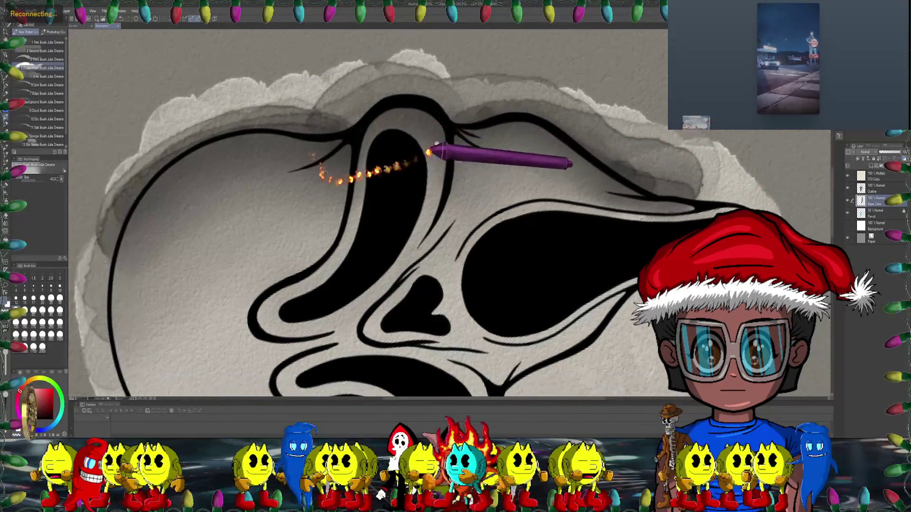
{"action": "key", "text": "bracketright"}
{"action": "key", "text": "bracketright"}
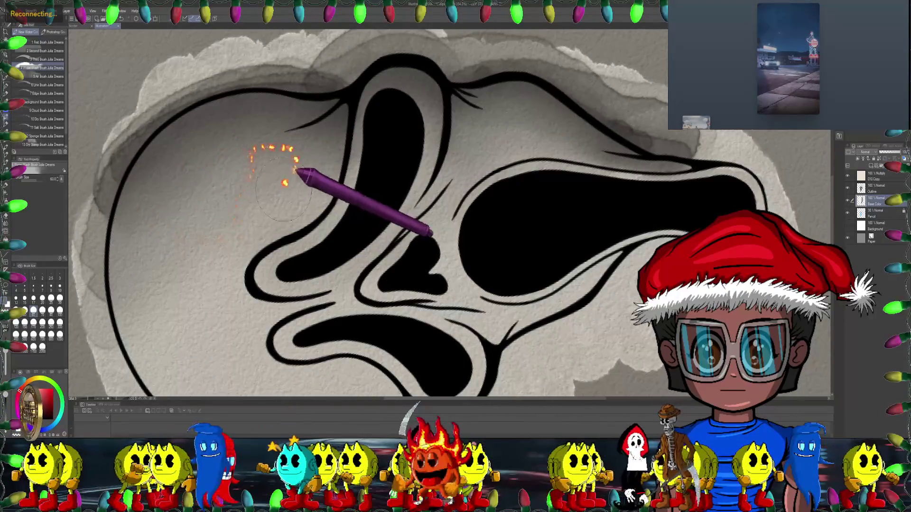
{"action": "mouse_move", "coordinate": [170, 225]}
{"action": "left_mouse_down"}
{"action": "mouse_move", "coordinate": [408, 185]}
{"action": "mouse_move", "coordinate": [47, 85]}
{"action": "left_mouse_up"}
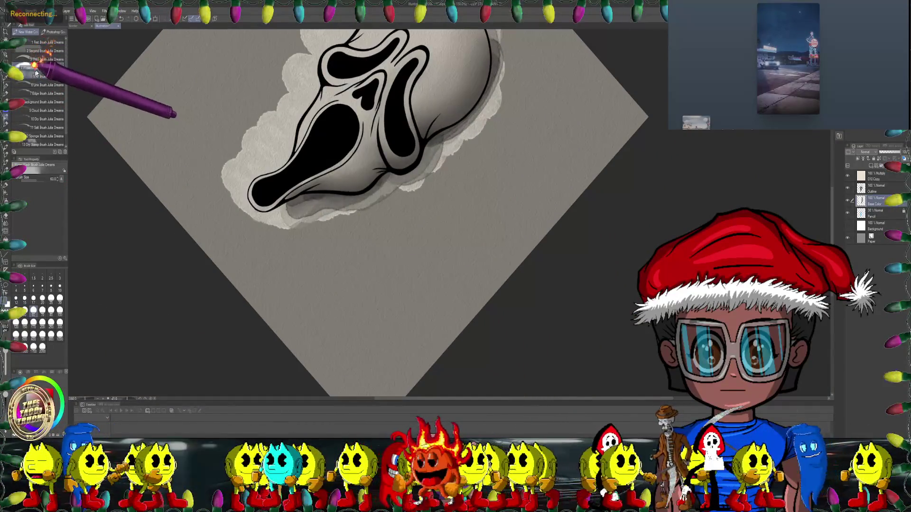
- Switch to the 3 Third Brush and ink an extension of the mask's lower cheek outline
{"action": "left_click", "coordinate": [42, 58]}
{"action": "left_click_drag", "start_coordinate": [301, 163], "coordinate": [188, 175]}
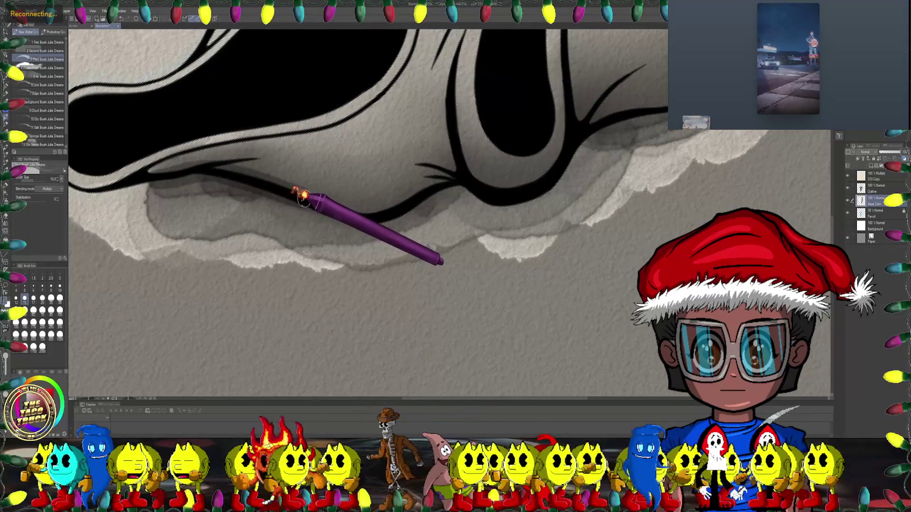
{"action": "mouse_move", "coordinate": [351, 215]}
{"action": "left_mouse_down"}
{"action": "mouse_move", "coordinate": [395, 207]}
{"action": "mouse_move", "coordinate": [447, 179]}
{"action": "left_mouse_up"}
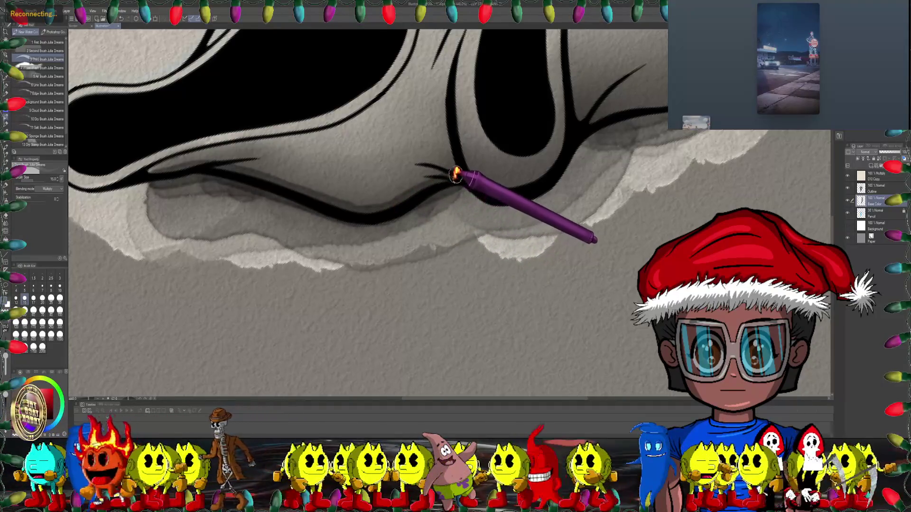
{"action": "scroll", "coordinate": [454, 174], "scroll_direction": "down", "scroll_amount": 2}
{"action": "scroll", "coordinate": [335, 118], "scroll_direction": "down", "scroll_amount": 2}
{"action": "scroll", "coordinate": [380, 161], "scroll_direction": "up", "scroll_amount": 3}
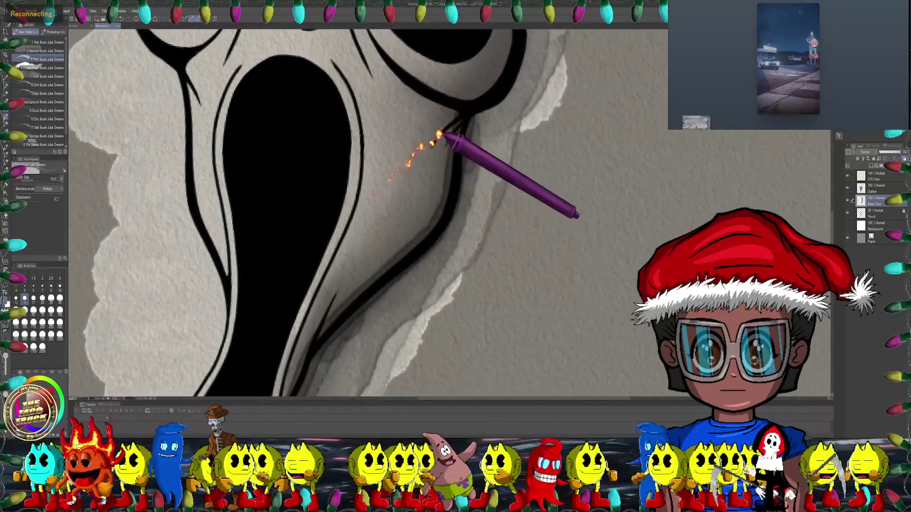
{"action": "scroll", "coordinate": [427, 132], "scroll_direction": "down", "scroll_amount": 1}
- Rotate the view along the cheek outline and shrink the brush for finer outline work
{"action": "left_click_drag", "start_coordinate": [421, 134], "coordinate": [484, 109]}
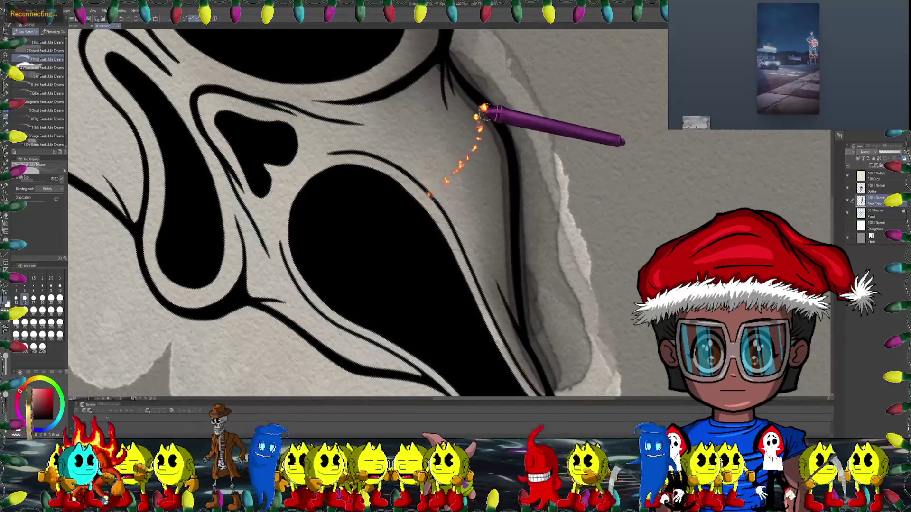
{"action": "scroll", "coordinate": [494, 107], "scroll_direction": "down", "scroll_amount": 2}
{"action": "scroll", "coordinate": [456, 95], "scroll_direction": "up", "scroll_amount": 2}
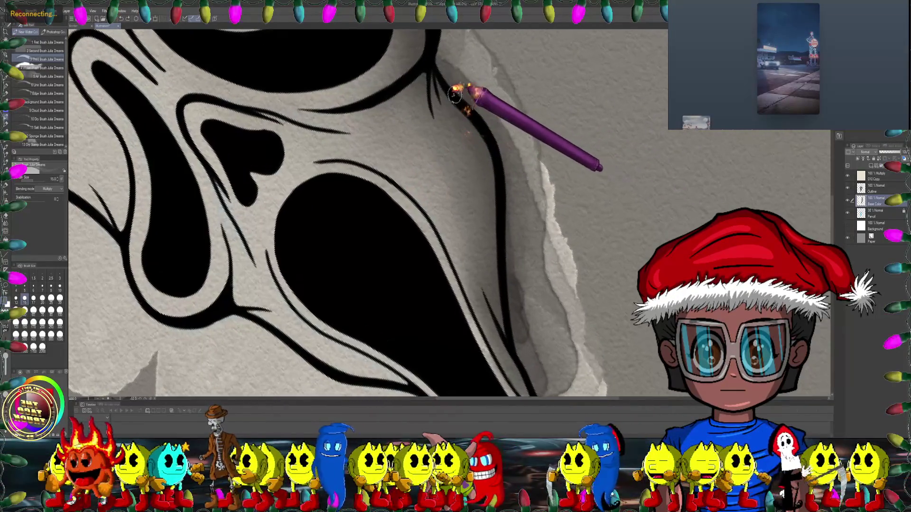
{"action": "scroll", "coordinate": [386, 112], "scroll_direction": "up", "scroll_amount": 2}
{"action": "scroll", "coordinate": [448, 107], "scroll_direction": "up", "scroll_amount": 1}
{"action": "mouse_move", "coordinate": [448, 104]}
{"action": "left_mouse_down"}
{"action": "mouse_move", "coordinate": [527, 131]}
{"action": "mouse_move", "coordinate": [665, 142]}
{"action": "left_mouse_up"}
{"action": "key", "text": "bracketleft"}
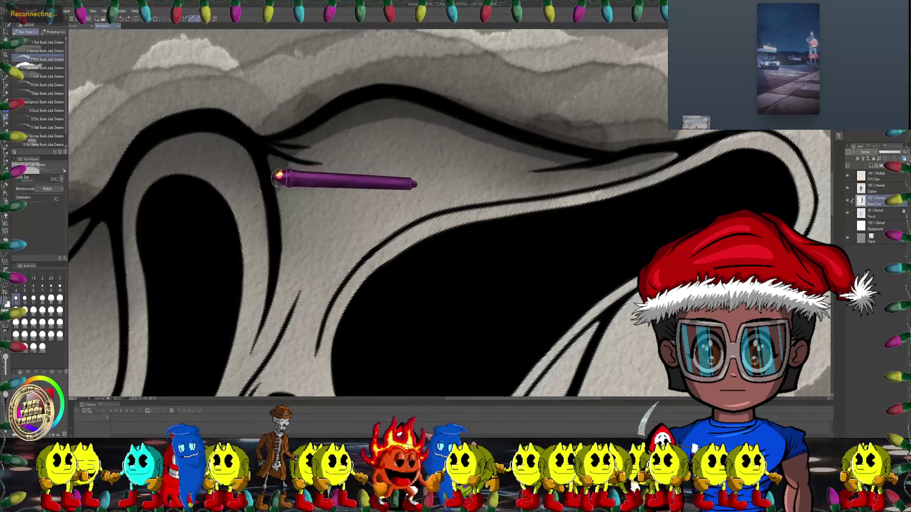
- Rotate and zoom the view around the mask's upper edge, eye, cheek and lower half
{"action": "left_click_drag", "start_coordinate": [277, 177], "coordinate": [321, 135]}
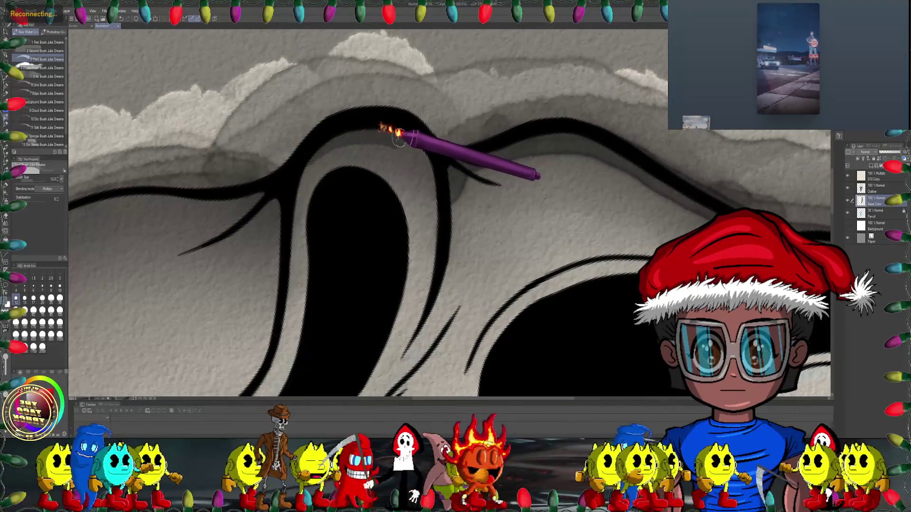
{"action": "scroll", "coordinate": [365, 192], "scroll_direction": "down", "scroll_amount": 2}
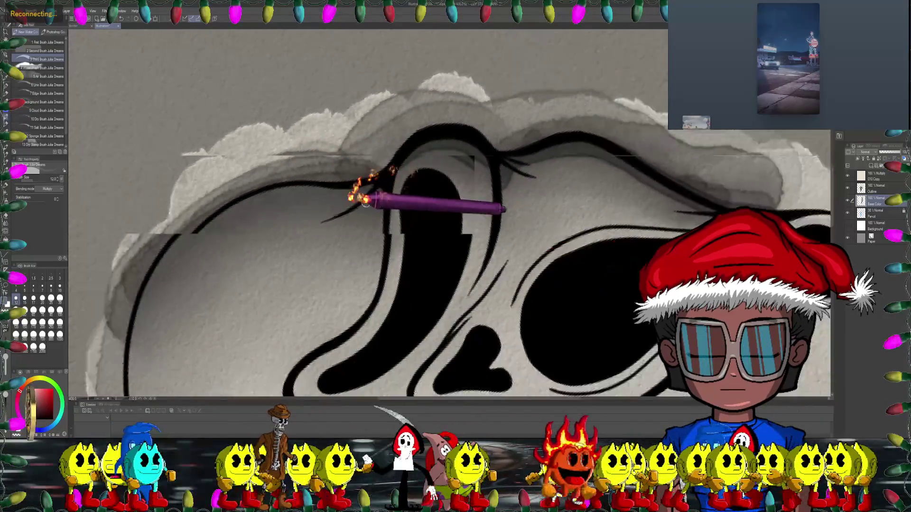
{"action": "scroll", "coordinate": [394, 199], "scroll_direction": "down", "scroll_amount": 2}
{"action": "scroll", "coordinate": [395, 176], "scroll_direction": "down", "scroll_amount": 2}
{"action": "mouse_move", "coordinate": [395, 176]}
{"action": "left_mouse_down"}
{"action": "mouse_move", "coordinate": [647, 173]}
{"action": "mouse_move", "coordinate": [545, 199]}
{"action": "mouse_move", "coordinate": [570, 180]}
{"action": "mouse_move", "coordinate": [481, 188]}
{"action": "left_mouse_up"}
{"action": "scroll", "coordinate": [376, 156], "scroll_direction": "up", "scroll_amount": 2}
{"action": "scroll", "coordinate": [278, 162], "scroll_direction": "up", "scroll_amount": 2}
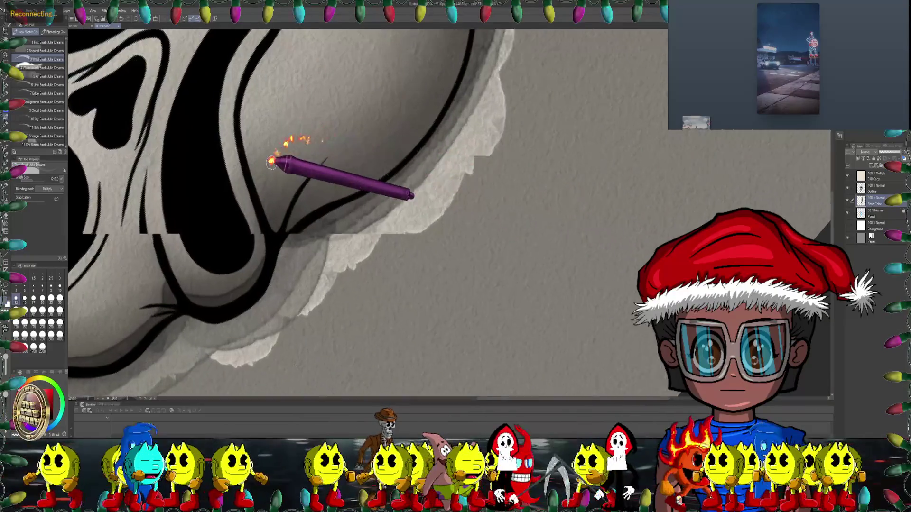
{"action": "scroll", "coordinate": [255, 201], "scroll_direction": "up", "scroll_amount": 2}
{"action": "scroll", "coordinate": [366, 240], "scroll_direction": "down", "scroll_amount": 1}
{"action": "scroll", "coordinate": [346, 179], "scroll_direction": "down", "scroll_amount": 1}
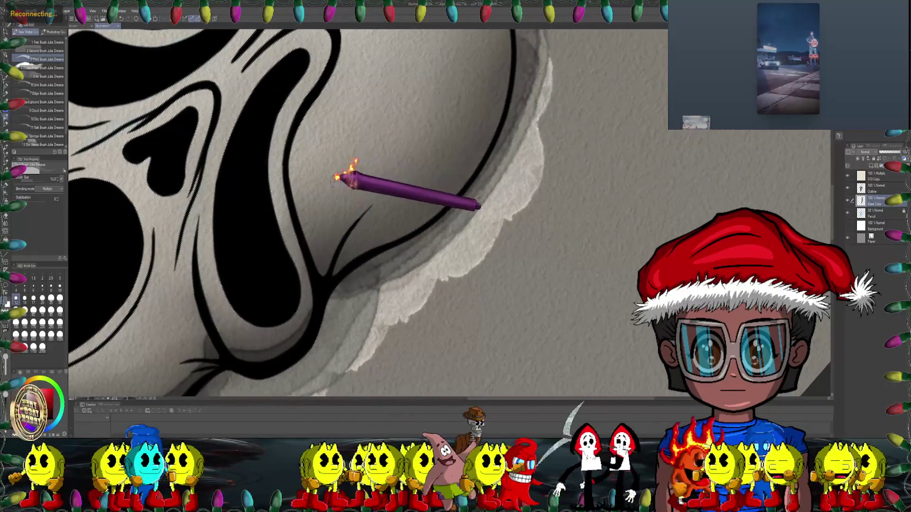
{"action": "scroll", "coordinate": [309, 162], "scroll_direction": "down", "scroll_amount": 1}
{"action": "left_click_drag", "start_coordinate": [373, 146], "coordinate": [240, 198]}
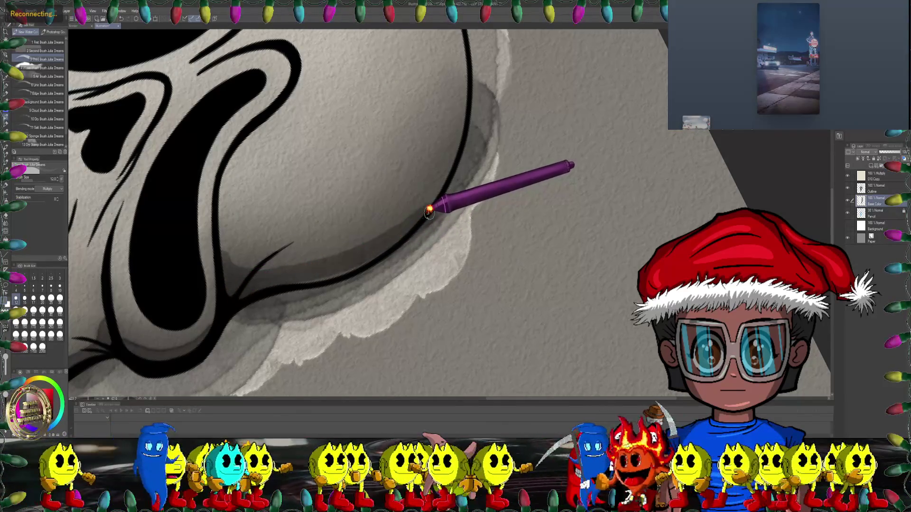
{"action": "scroll", "coordinate": [283, 283], "scroll_direction": "down", "scroll_amount": 3}
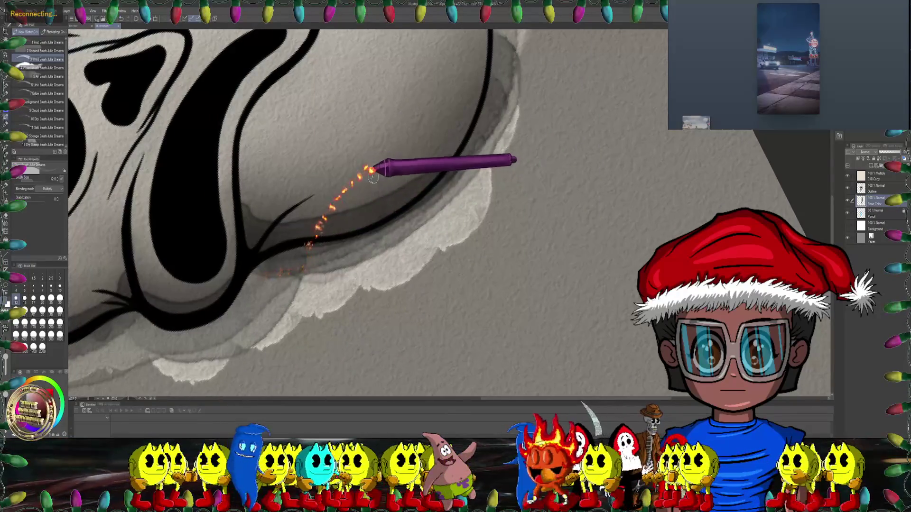
{"action": "scroll", "coordinate": [377, 173], "scroll_direction": "down", "scroll_amount": 3}
{"action": "scroll", "coordinate": [406, 220], "scroll_direction": "down", "scroll_amount": 3}
{"action": "scroll", "coordinate": [393, 228], "scroll_direction": "down", "scroll_amount": 2}
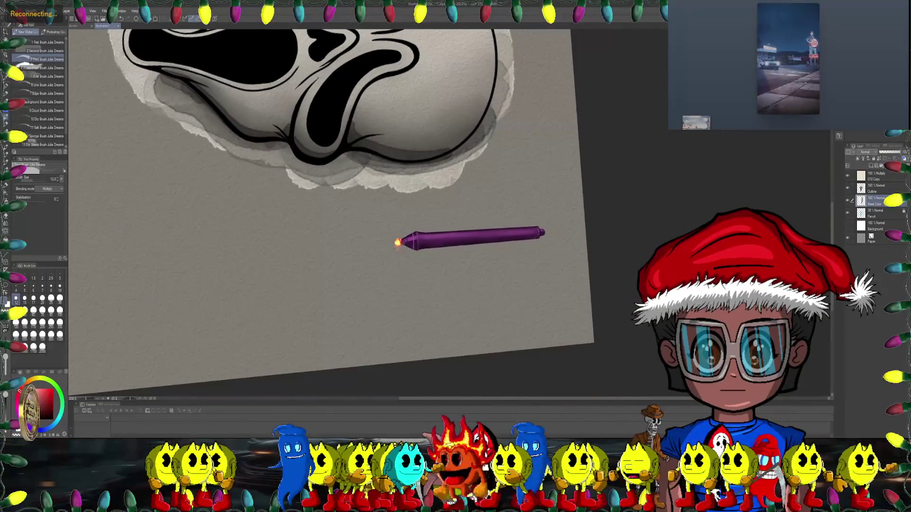
{"action": "mouse_move", "coordinate": [400, 218]}
{"action": "left_mouse_down"}
{"action": "mouse_move", "coordinate": [372, 305]}
{"action": "mouse_move", "coordinate": [377, 259]}
{"action": "mouse_move", "coordinate": [407, 245]}
{"action": "mouse_move", "coordinate": [301, 199]}
{"action": "left_mouse_up"}
{"action": "scroll", "coordinate": [375, 281], "scroll_direction": "up", "scroll_amount": 3}
{"action": "scroll", "coordinate": [372, 350], "scroll_direction": "down", "scroll_amount": 2}
{"action": "scroll", "coordinate": [407, 159], "scroll_direction": "up", "scroll_amount": 2}
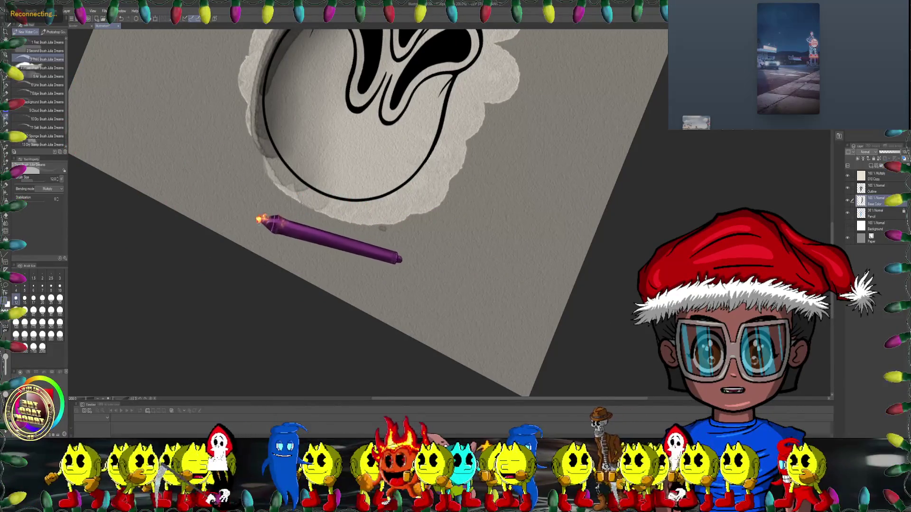
- Switch to the Eraser and erase the light paper under the mask's lower arc to grey
{"action": "key", "text": "e"}
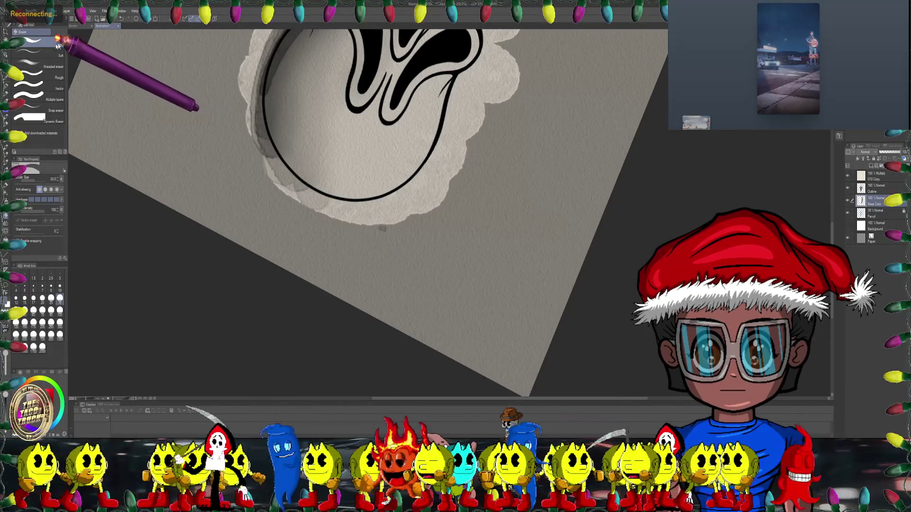
{"action": "scroll", "coordinate": [274, 162], "scroll_direction": "up", "scroll_amount": 2}
{"action": "scroll", "coordinate": [264, 209], "scroll_direction": "up", "scroll_amount": 2}
{"action": "scroll", "coordinate": [280, 220], "scroll_direction": "up", "scroll_amount": 1}
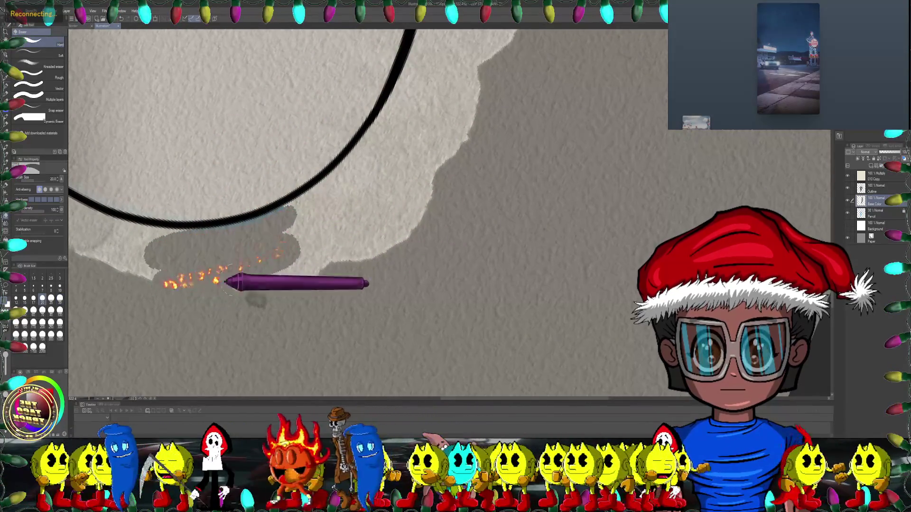
{"action": "left_click_drag", "start_coordinate": [248, 305], "coordinate": [372, 197]}
{"action": "scroll", "coordinate": [400, 202], "scroll_direction": "down", "scroll_amount": 2}
{"action": "scroll", "coordinate": [400, 201], "scroll_direction": "up", "scroll_amount": 2}
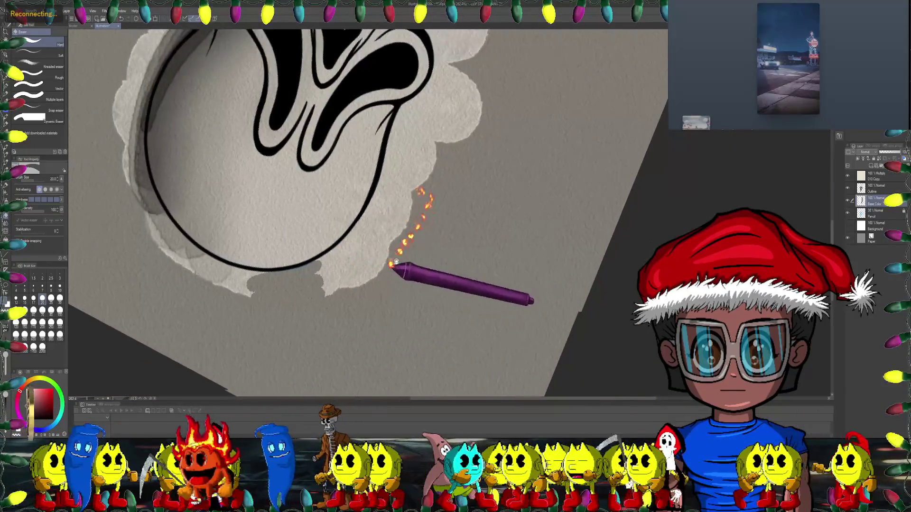
{"action": "scroll", "coordinate": [375, 157], "scroll_direction": "up", "scroll_amount": 2}
{"action": "scroll", "coordinate": [313, 169], "scroll_direction": "up", "scroll_amount": 2}
{"action": "scroll", "coordinate": [295, 170], "scroll_direction": "up", "scroll_amount": 1}
{"action": "left_click_drag", "start_coordinate": [295, 169], "coordinate": [396, 174]}
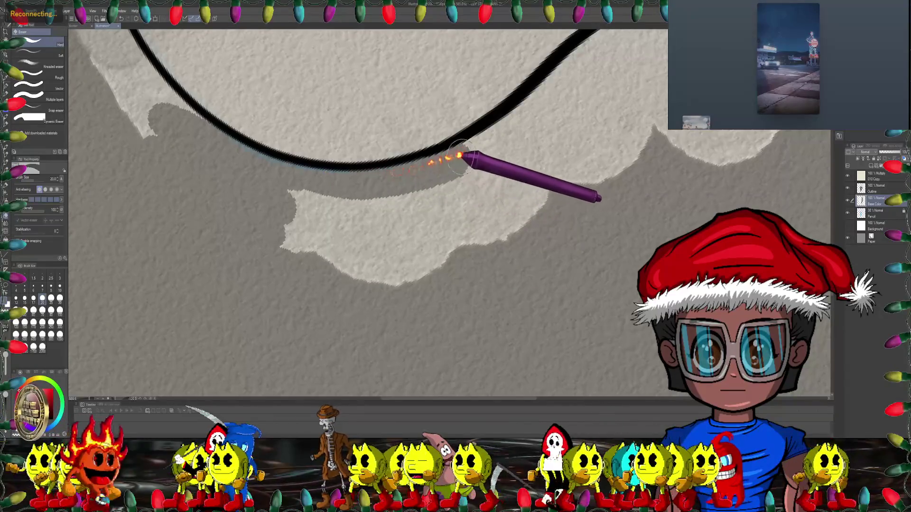
{"action": "mouse_move", "coordinate": [325, 183]}
{"action": "left_mouse_down"}
{"action": "mouse_move", "coordinate": [269, 220]}
{"action": "mouse_move", "coordinate": [348, 247]}
{"action": "mouse_move", "coordinate": [419, 164]}
{"action": "mouse_move", "coordinate": [382, 161]}
{"action": "mouse_move", "coordinate": [461, 129]}
{"action": "mouse_move", "coordinate": [254, 189]}
{"action": "mouse_move", "coordinate": [264, 234]}
{"action": "mouse_move", "coordinate": [238, 250]}
{"action": "mouse_move", "coordinate": [475, 174]}
{"action": "mouse_move", "coordinate": [421, 177]}
{"action": "mouse_move", "coordinate": [329, 107]}
{"action": "mouse_move", "coordinate": [392, 112]}
{"action": "left_mouse_up"}
{"action": "mouse_move", "coordinate": [339, 158]}
{"action": "left_mouse_down"}
{"action": "mouse_move", "coordinate": [305, 148]}
{"action": "mouse_move", "coordinate": [342, 195]}
{"action": "mouse_move", "coordinate": [223, 205]}
{"action": "mouse_move", "coordinate": [380, 202]}
{"action": "mouse_move", "coordinate": [280, 161]}
{"action": "left_mouse_up"}
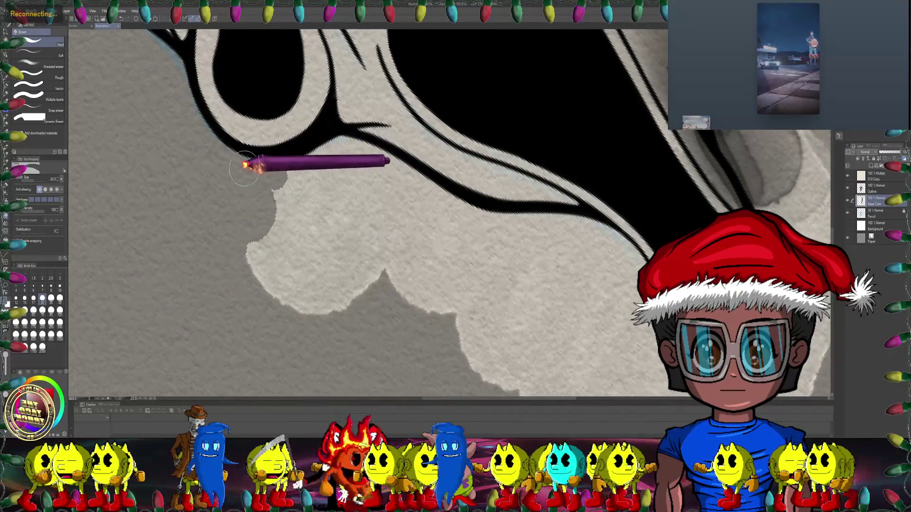
- Level the eye outline in view and erase the beige fill beneath it
{"action": "mouse_move", "coordinate": [335, 147]}
{"action": "left_mouse_down"}
{"action": "mouse_move", "coordinate": [355, 138]}
{"action": "mouse_move", "coordinate": [333, 185]}
{"action": "left_mouse_up"}
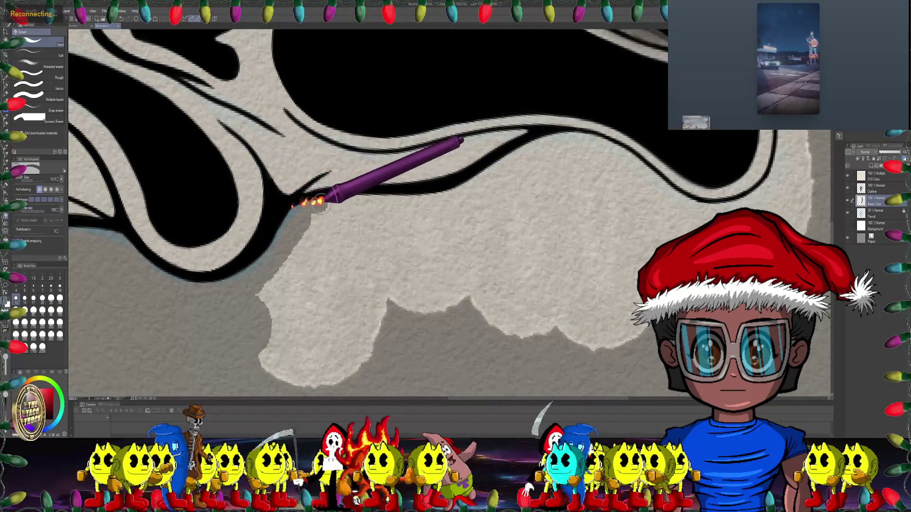
{"action": "left_click_drag", "start_coordinate": [407, 198], "coordinate": [336, 173]}
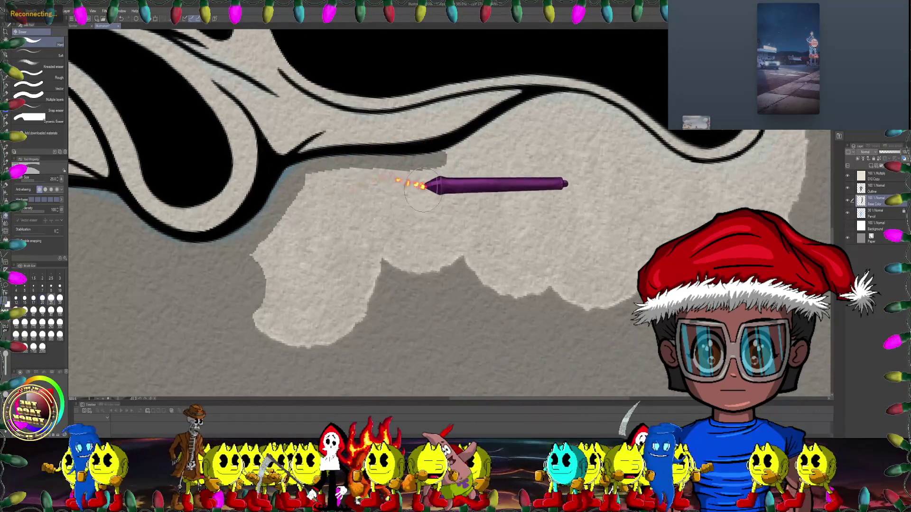
{"action": "left_click_drag", "start_coordinate": [423, 189], "coordinate": [369, 185]}
{"action": "mouse_move", "coordinate": [309, 199]}
{"action": "left_mouse_down"}
{"action": "mouse_move", "coordinate": [269, 228]}
{"action": "mouse_move", "coordinate": [264, 269]}
{"action": "mouse_move", "coordinate": [240, 305]}
{"action": "mouse_move", "coordinate": [258, 326]}
{"action": "left_mouse_up"}
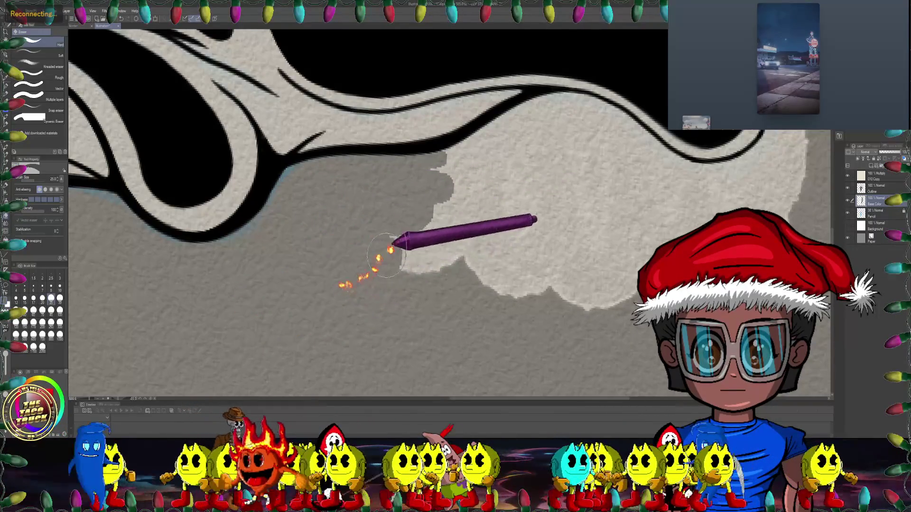
{"action": "left_click_drag", "start_coordinate": [346, 295], "coordinate": [346, 180]}
{"action": "left_click_drag", "start_coordinate": [285, 203], "coordinate": [339, 153]}
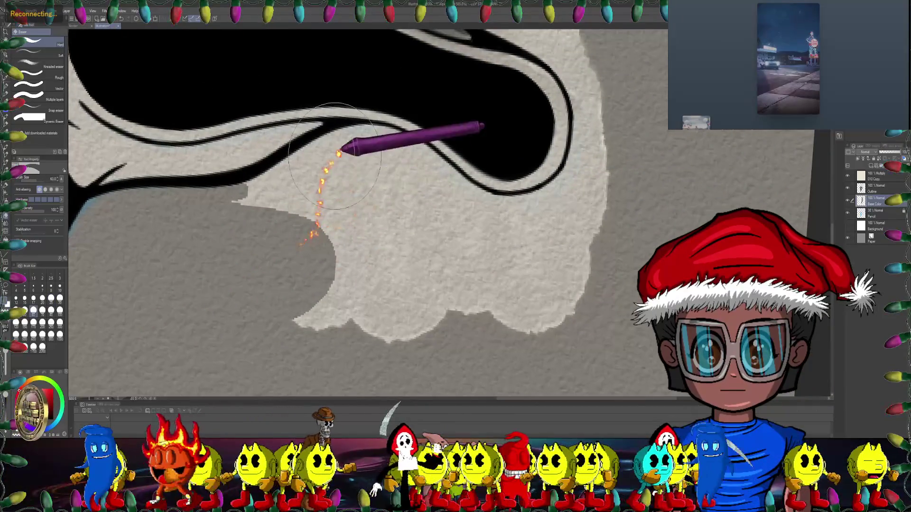
- Resize the eraser slightly and pan the zoomed view along the eye outline
{"action": "key", "text": "bracketleft"}
{"action": "left_click_drag", "start_coordinate": [280, 176], "coordinate": [167, 205]}
{"action": "key", "text": "bracketleft"}
{"action": "key", "text": "bracketleft"}
{"action": "scroll", "coordinate": [199, 181], "scroll_direction": "up", "scroll_amount": 2}
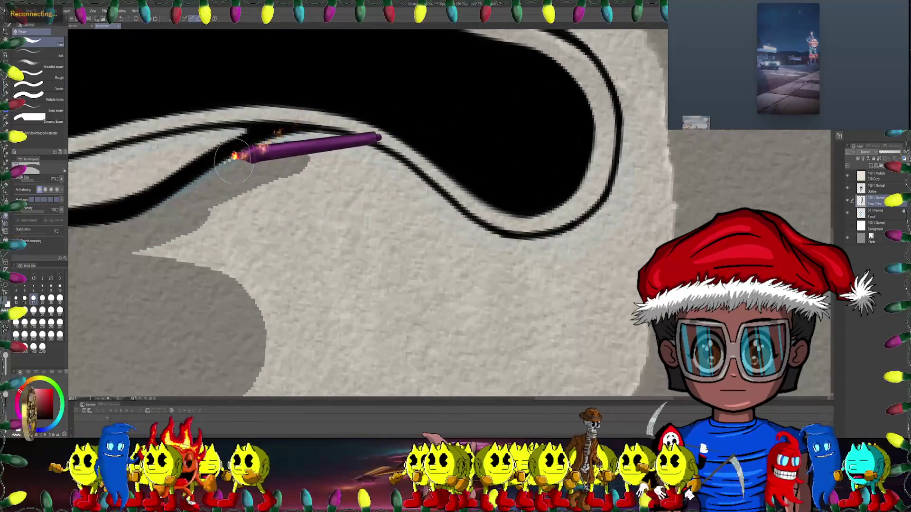
{"action": "left_click_drag", "start_coordinate": [295, 142], "coordinate": [294, 163]}
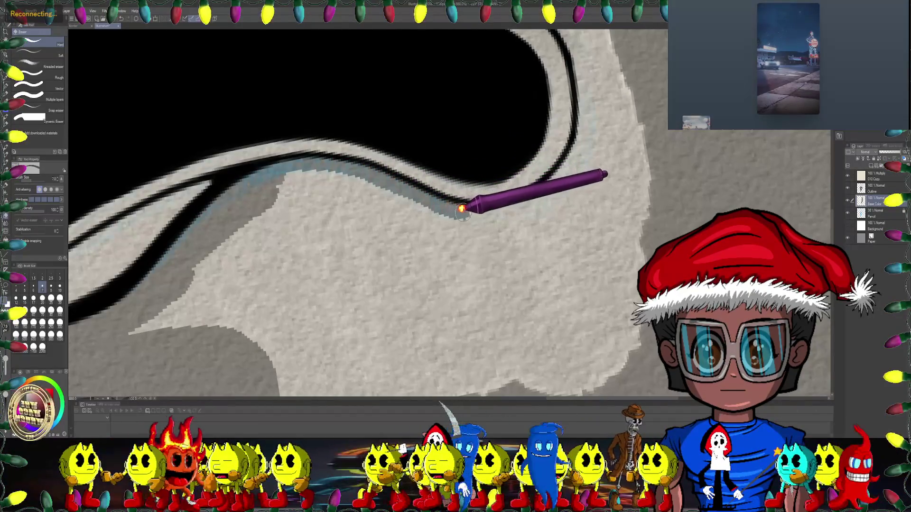
{"action": "left_click_drag", "start_coordinate": [479, 207], "coordinate": [427, 116]}
{"action": "key", "text": "bracketright"}
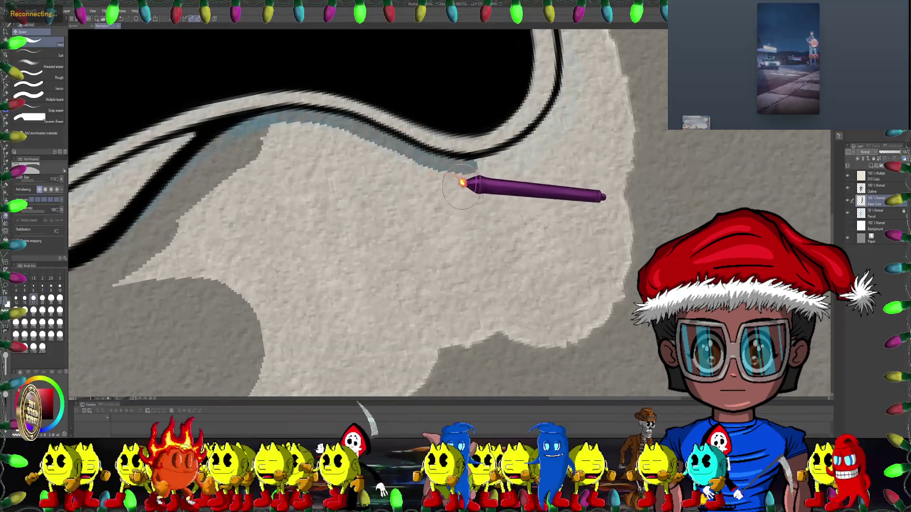
- Erase base colour along the outline's lower edge, then most remaining light area with a much larger eraser
{"action": "left_click_drag", "start_coordinate": [467, 187], "coordinate": [231, 163]}
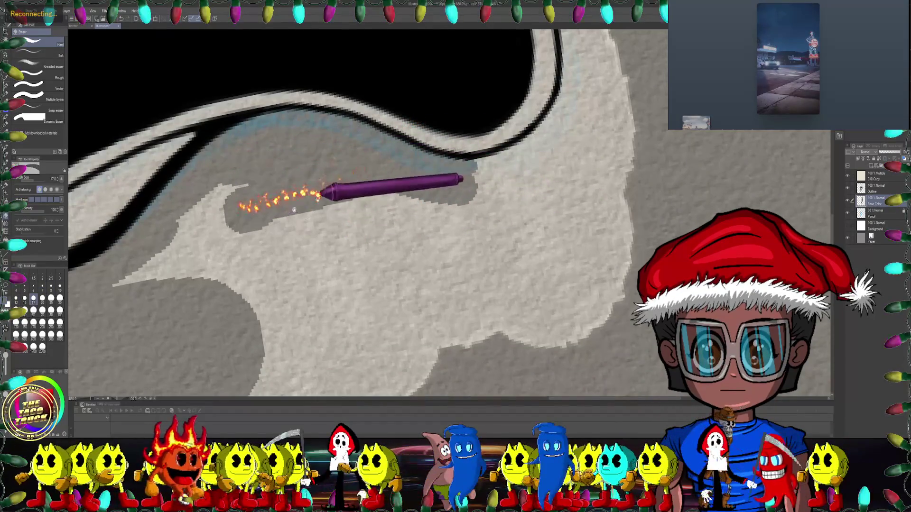
{"action": "left_click_drag", "start_coordinate": [240, 203], "coordinate": [281, 153]}
{"action": "left_click_drag", "start_coordinate": [241, 193], "coordinate": [161, 245]}
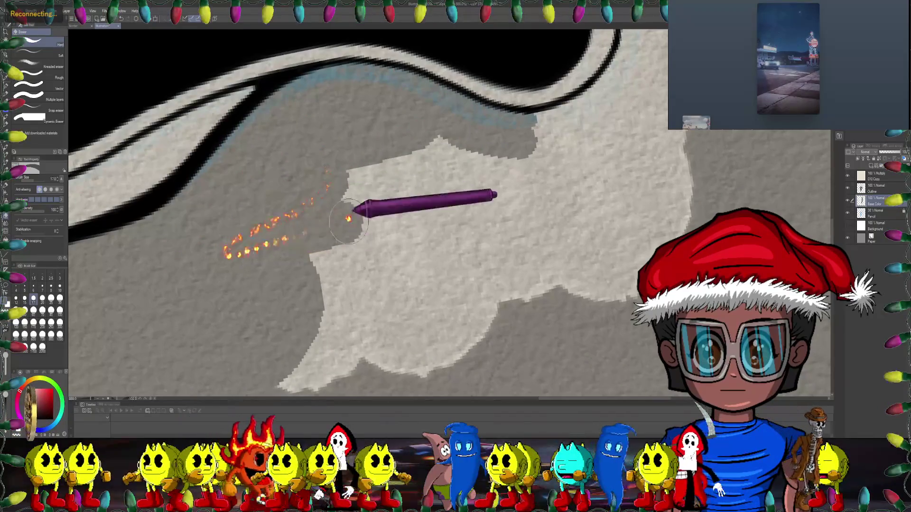
{"action": "left_click_drag", "start_coordinate": [356, 207], "coordinate": [326, 143]}
{"action": "key", "text": "bracketright"}
{"action": "key", "text": "bracketright"}
{"action": "key", "text": "bracketright"}
{"action": "left_click", "coordinate": [472, 254]}
{"action": "mouse_move", "coordinate": [485, 260]}
{"action": "left_mouse_down"}
{"action": "mouse_move", "coordinate": [367, 153]}
{"action": "mouse_move", "coordinate": [224, 197]}
{"action": "mouse_move", "coordinate": [362, 193]}
{"action": "mouse_move", "coordinate": [473, 260]}
{"action": "mouse_move", "coordinate": [356, 299]}
{"action": "mouse_move", "coordinate": [427, 163]}
{"action": "mouse_move", "coordinate": [452, 204]}
{"action": "mouse_move", "coordinate": [438, 166]}
{"action": "left_mouse_up"}
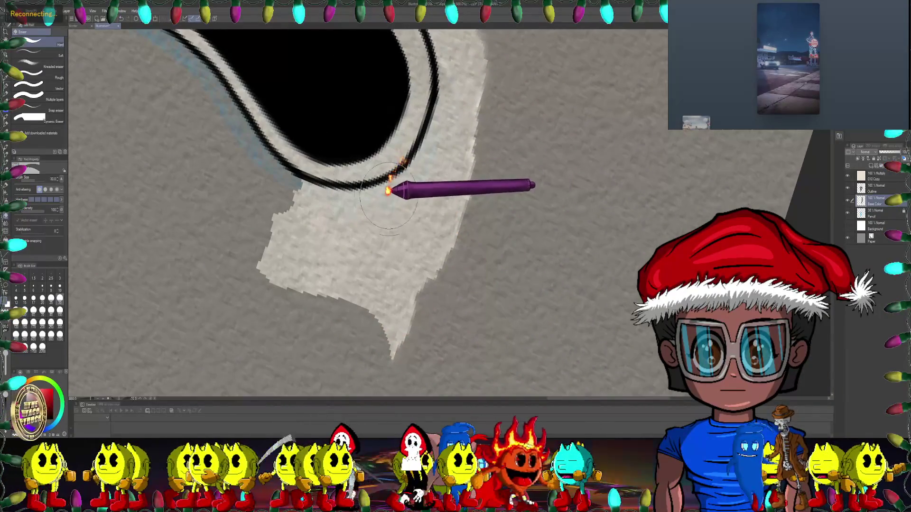
- Drop the eraser to size 10 and erase the lower-left of the light patch beneath the eye outline
{"action": "key", "text": "bracketleft"}
{"action": "key", "text": "bracketleft"}
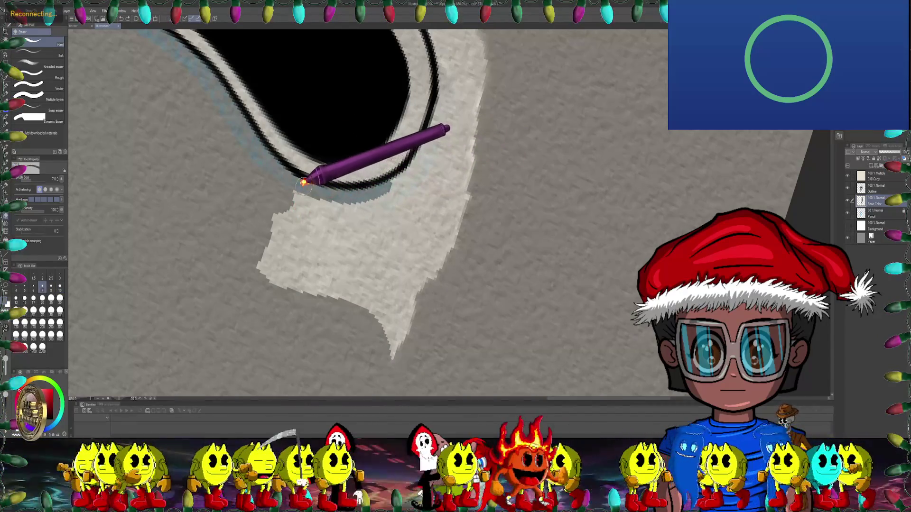
{"action": "left_click_drag", "start_coordinate": [302, 181], "coordinate": [288, 155]}
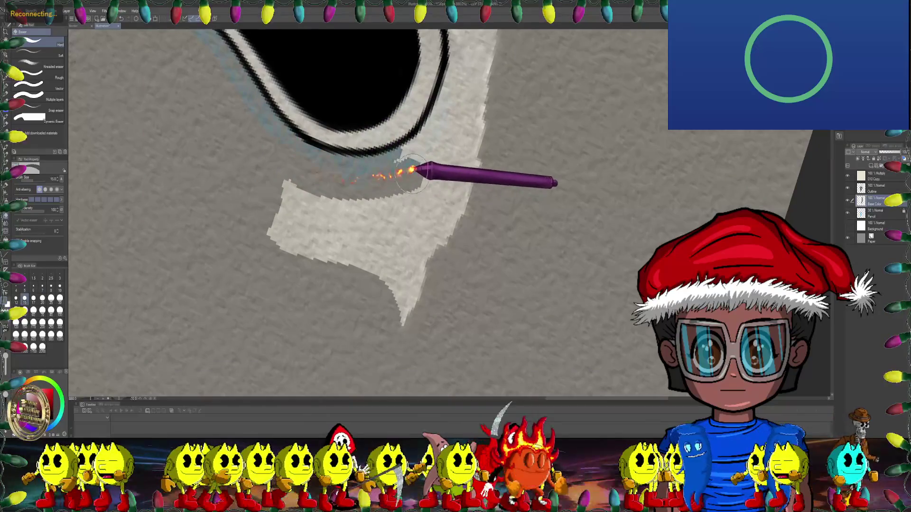
{"action": "mouse_move", "coordinate": [263, 182]}
{"action": "left_mouse_down"}
{"action": "mouse_move", "coordinate": [508, 244]}
{"action": "mouse_move", "coordinate": [369, 168]}
{"action": "left_mouse_up"}
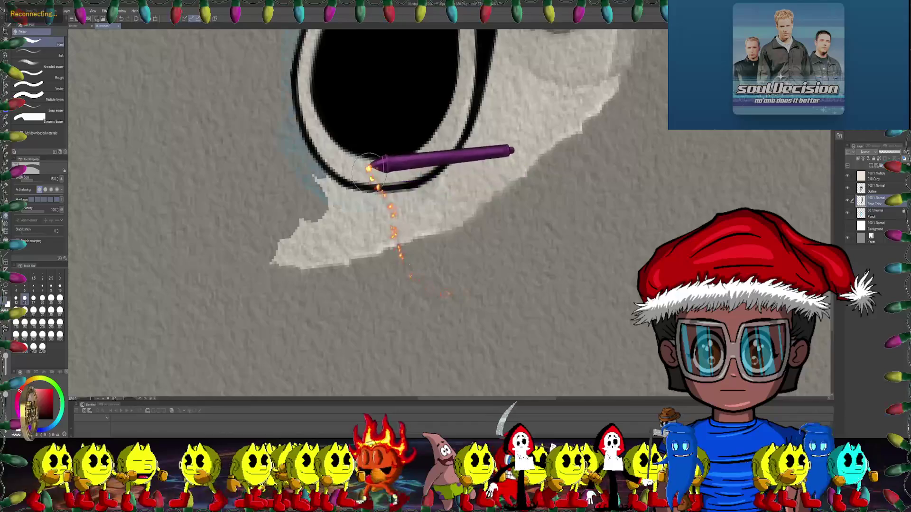
{"action": "mouse_move", "coordinate": [364, 191]}
{"action": "left_mouse_down"}
{"action": "mouse_move", "coordinate": [304, 201]}
{"action": "mouse_move", "coordinate": [288, 192]}
{"action": "left_mouse_up"}
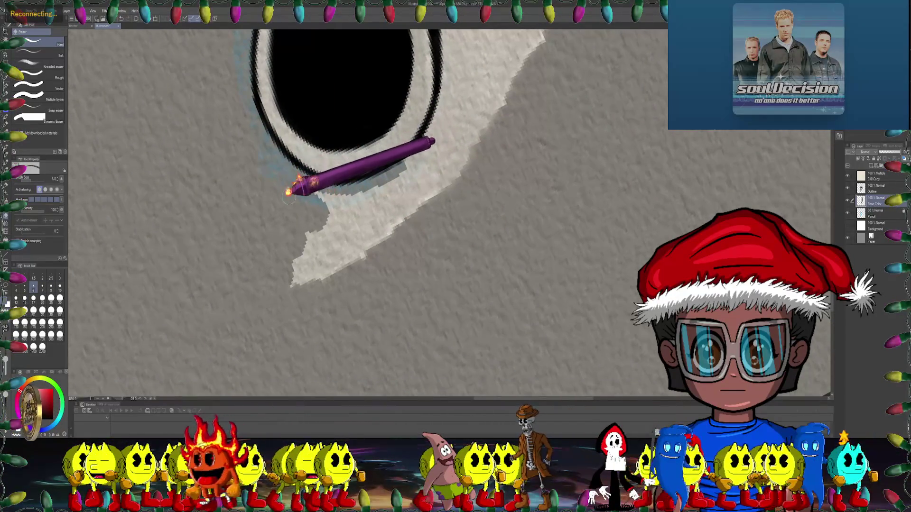
{"action": "mouse_move", "coordinate": [304, 237]}
{"action": "left_mouse_down"}
{"action": "mouse_move", "coordinate": [372, 246]}
{"action": "mouse_move", "coordinate": [427, 278]}
{"action": "mouse_move", "coordinate": [422, 163]}
{"action": "mouse_move", "coordinate": [394, 203]}
{"action": "mouse_move", "coordinate": [398, 152]}
{"action": "left_mouse_up"}
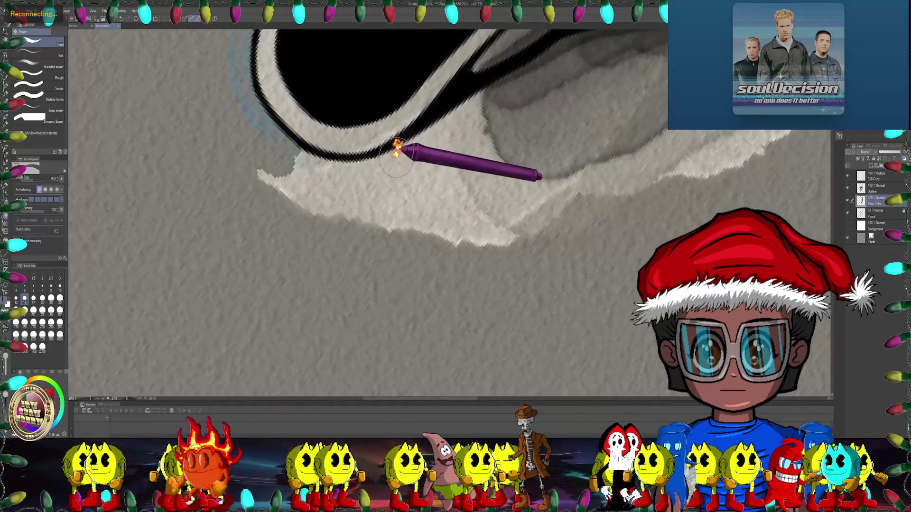
{"action": "mouse_move", "coordinate": [350, 172]}
{"action": "left_mouse_down"}
{"action": "mouse_move", "coordinate": [362, 189]}
{"action": "mouse_move", "coordinate": [372, 172]}
{"action": "mouse_move", "coordinate": [431, 187]}
{"action": "mouse_move", "coordinate": [525, 183]}
{"action": "mouse_move", "coordinate": [517, 168]}
{"action": "mouse_move", "coordinate": [518, 179]}
{"action": "mouse_move", "coordinate": [468, 167]}
{"action": "mouse_move", "coordinate": [488, 173]}
{"action": "mouse_move", "coordinate": [541, 102]}
{"action": "mouse_move", "coordinate": [554, 161]}
{"action": "mouse_move", "coordinate": [582, 161]}
{"action": "mouse_move", "coordinate": [569, 168]}
{"action": "left_mouse_up"}
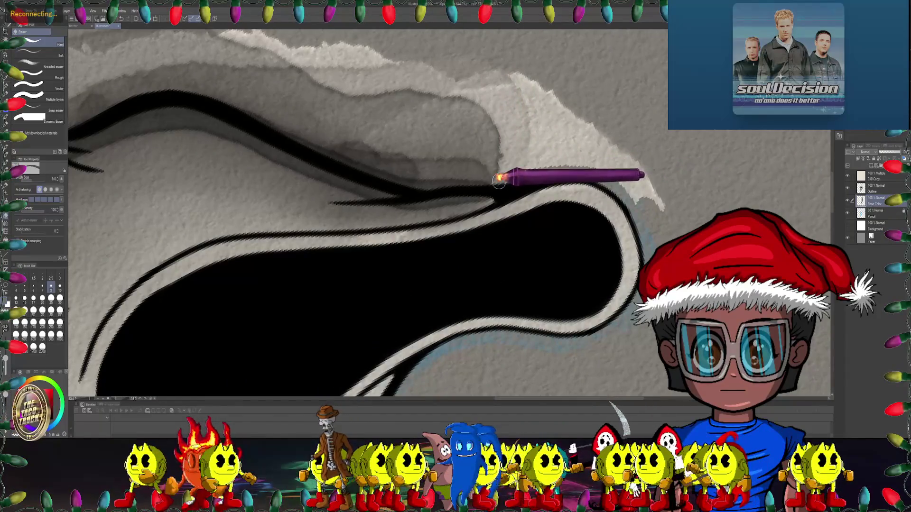
- Rotate and zoom the view onto the black curve of the mask's top edge and shrink the eraser
{"action": "mouse_move", "coordinate": [442, 184]}
{"action": "left_mouse_down"}
{"action": "mouse_move", "coordinate": [413, 172]}
{"action": "mouse_move", "coordinate": [464, 169]}
{"action": "left_mouse_up"}
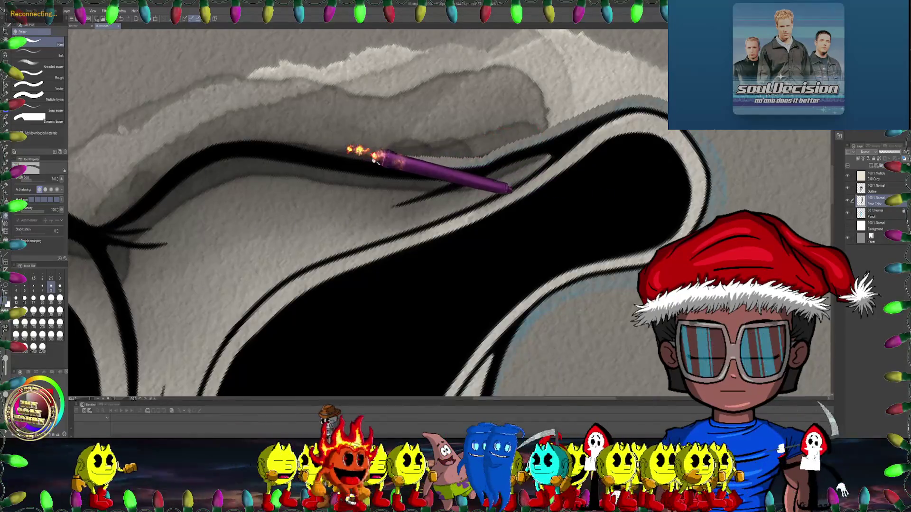
{"action": "left_click_drag", "start_coordinate": [356, 151], "coordinate": [496, 157]}
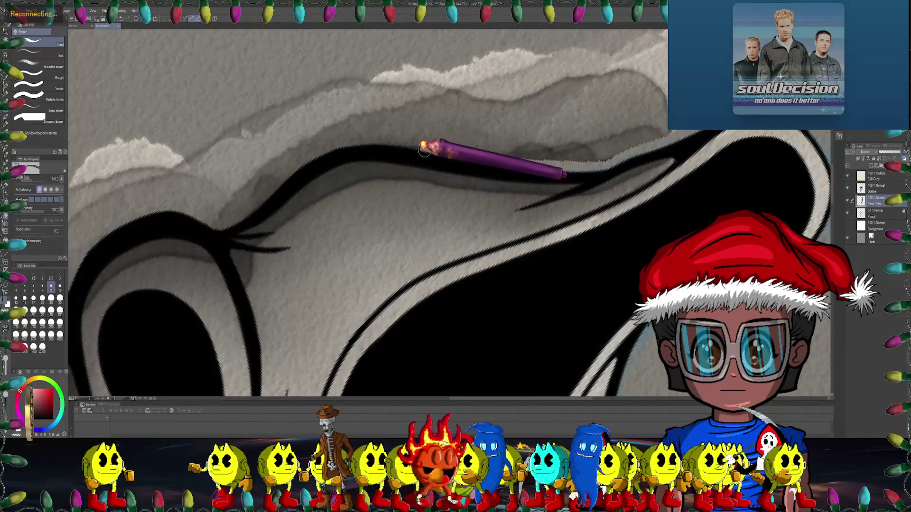
{"action": "mouse_move", "coordinate": [374, 141]}
{"action": "left_mouse_down"}
{"action": "mouse_move", "coordinate": [484, 126]}
{"action": "mouse_move", "coordinate": [420, 121]}
{"action": "left_mouse_up"}
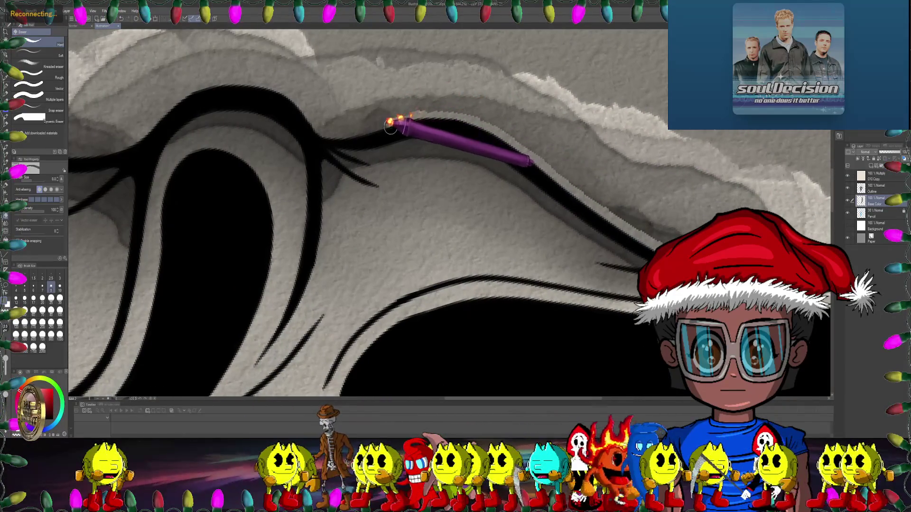
{"action": "mouse_move", "coordinate": [314, 116]}
{"action": "left_mouse_down"}
{"action": "mouse_move", "coordinate": [417, 78]}
{"action": "mouse_move", "coordinate": [356, 134]}
{"action": "mouse_move", "coordinate": [384, 141]}
{"action": "mouse_move", "coordinate": [433, 112]}
{"action": "mouse_move", "coordinate": [412, 97]}
{"action": "left_mouse_up"}
{"action": "mouse_move", "coordinate": [334, 122]}
{"action": "left_mouse_down"}
{"action": "mouse_move", "coordinate": [363, 119]}
{"action": "mouse_move", "coordinate": [430, 72]}
{"action": "mouse_move", "coordinate": [359, 128]}
{"action": "left_mouse_up"}
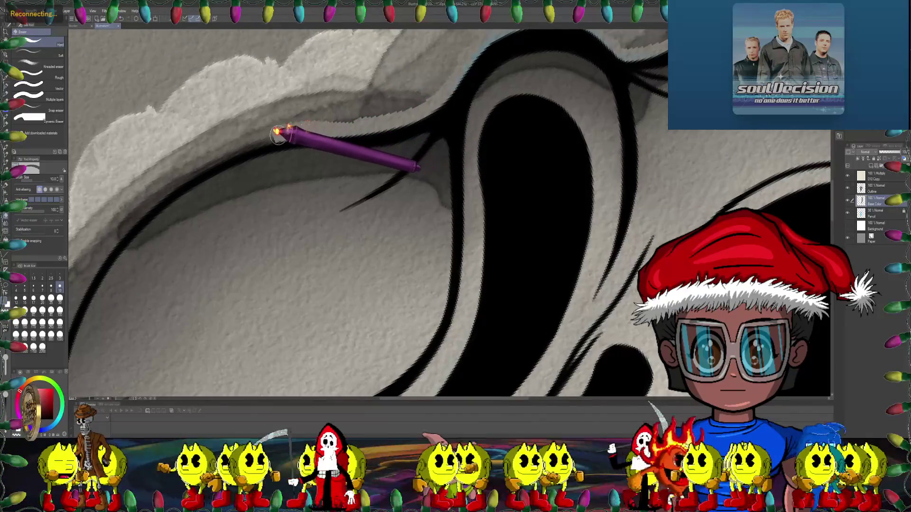
{"action": "left_click_drag", "start_coordinate": [334, 111], "coordinate": [443, 96]}
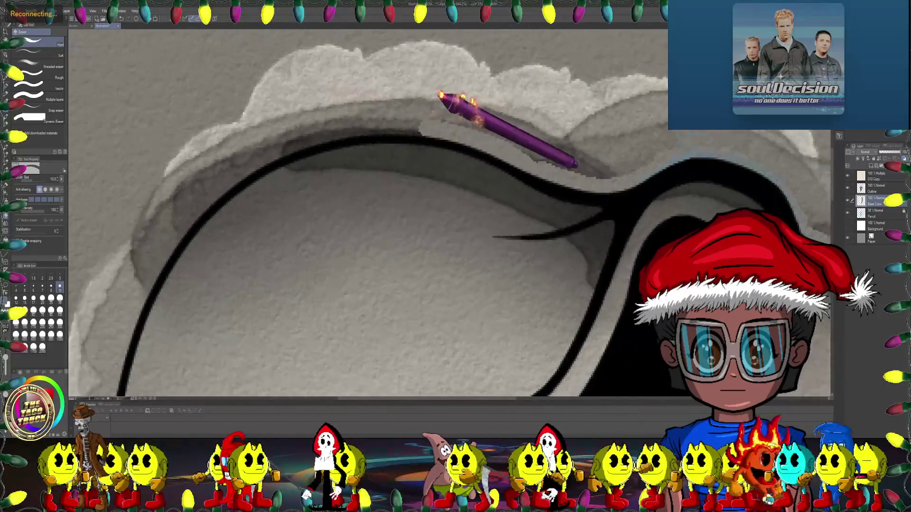
{"action": "left_click_drag", "start_coordinate": [347, 121], "coordinate": [400, 87]}
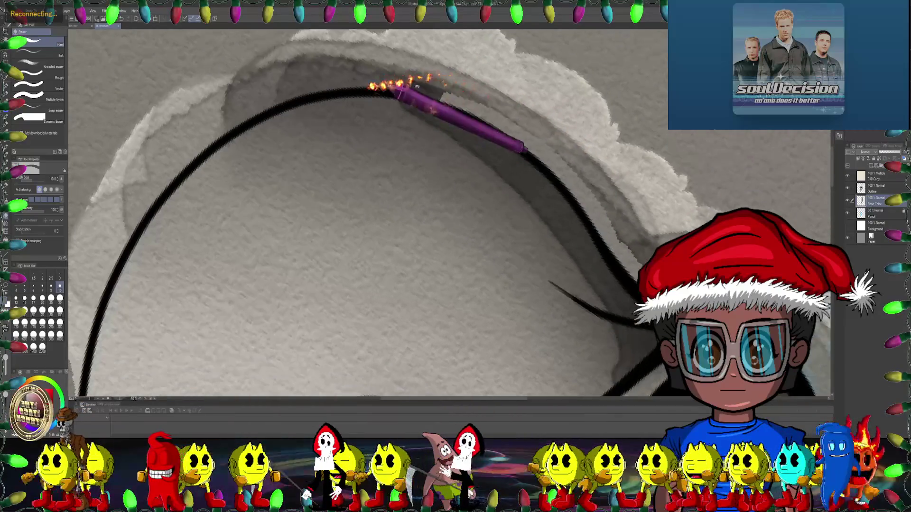
{"action": "left_click_drag", "start_coordinate": [335, 86], "coordinate": [516, 94]}
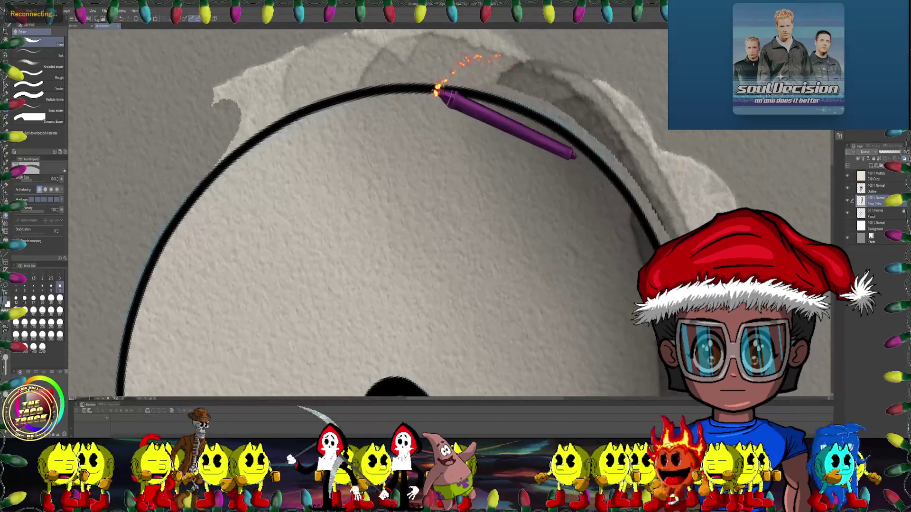
{"action": "mouse_move", "coordinate": [384, 103]}
{"action": "left_mouse_down"}
{"action": "mouse_move", "coordinate": [474, 83]}
{"action": "mouse_move", "coordinate": [446, 84]}
{"action": "left_mouse_up"}
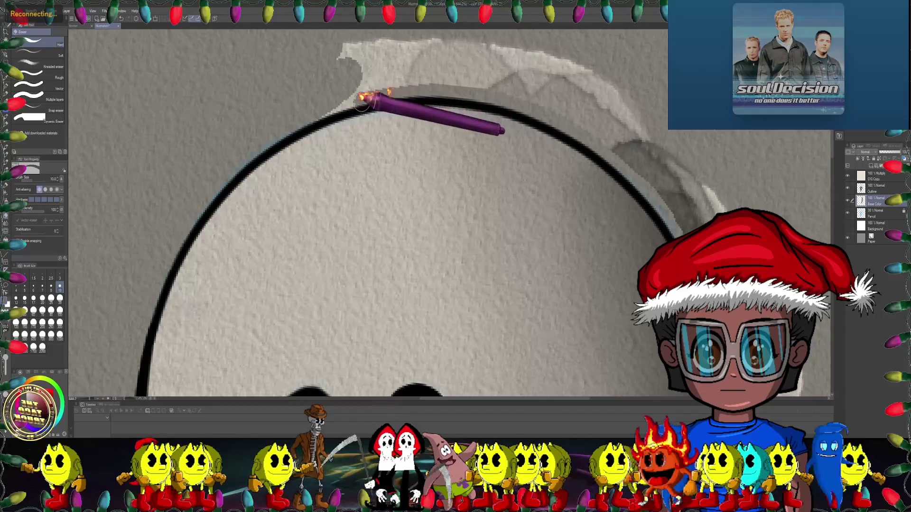
{"action": "left_click_drag", "start_coordinate": [311, 116], "coordinate": [315, 189]}
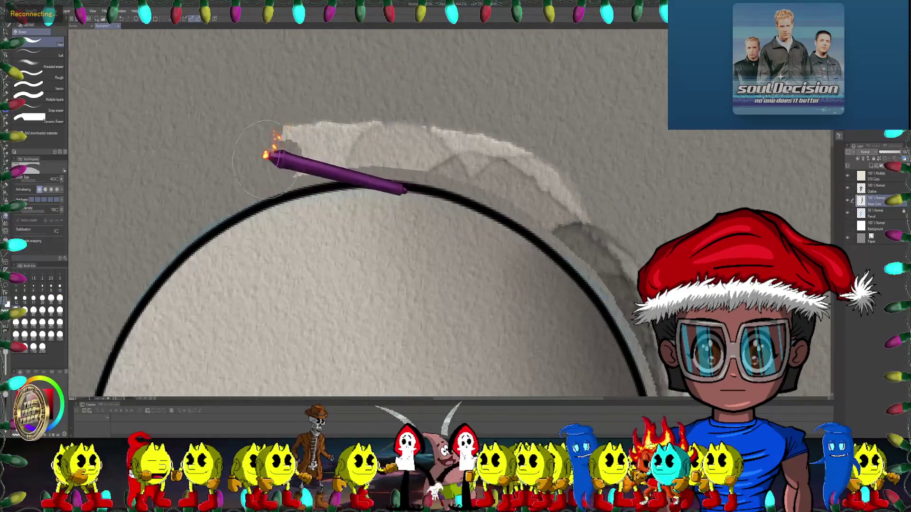
{"action": "left_click_drag", "start_coordinate": [393, 125], "coordinate": [301, 133]}
{"action": "key", "text": "bracketleft"}
{"action": "key", "text": "bracketleft"}
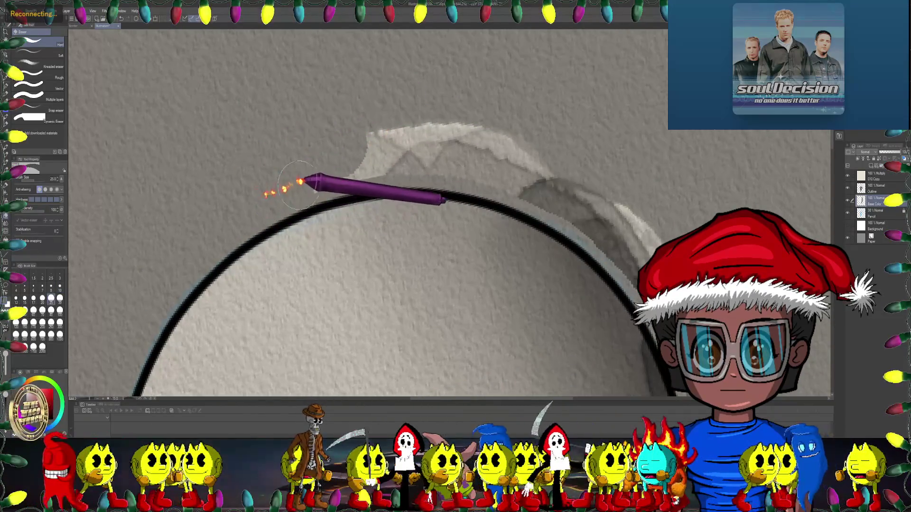
{"action": "left_click_drag", "start_coordinate": [432, 128], "coordinate": [290, 144]}
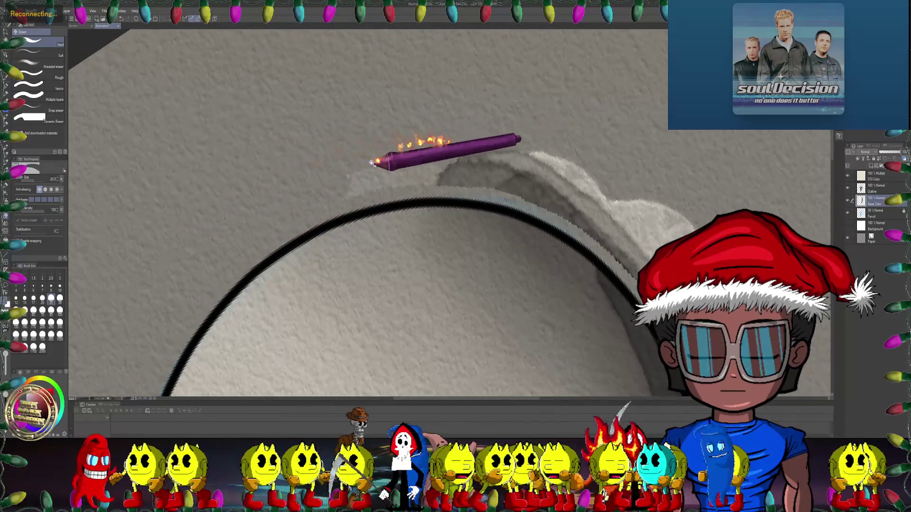
- Erase the stray pale smudges above and left of the mask's top outline with an ever smaller eraser
{"action": "left_click_drag", "start_coordinate": [375, 164], "coordinate": [331, 166]}
{"action": "left_click_drag", "start_coordinate": [493, 129], "coordinate": [444, 117]}
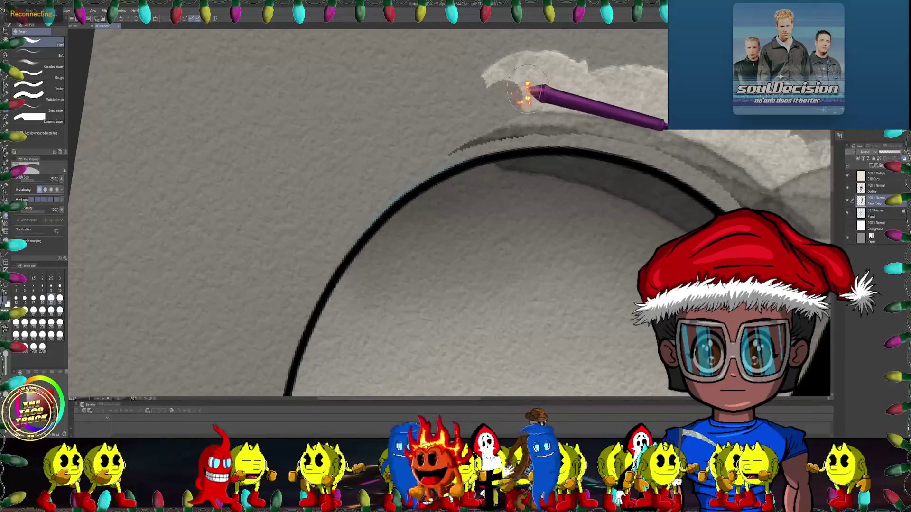
{"action": "left_click_drag", "start_coordinate": [525, 92], "coordinate": [234, 126]}
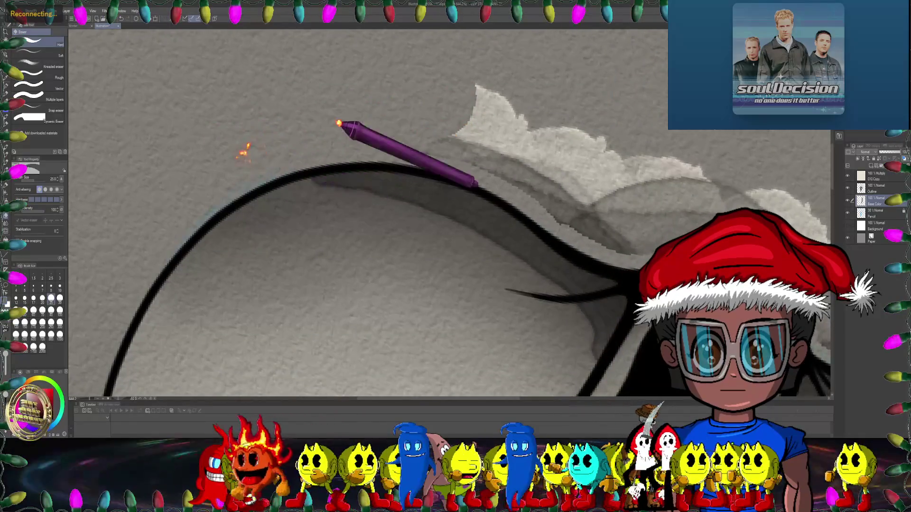
{"action": "left_click_drag", "start_coordinate": [339, 123], "coordinate": [398, 127]}
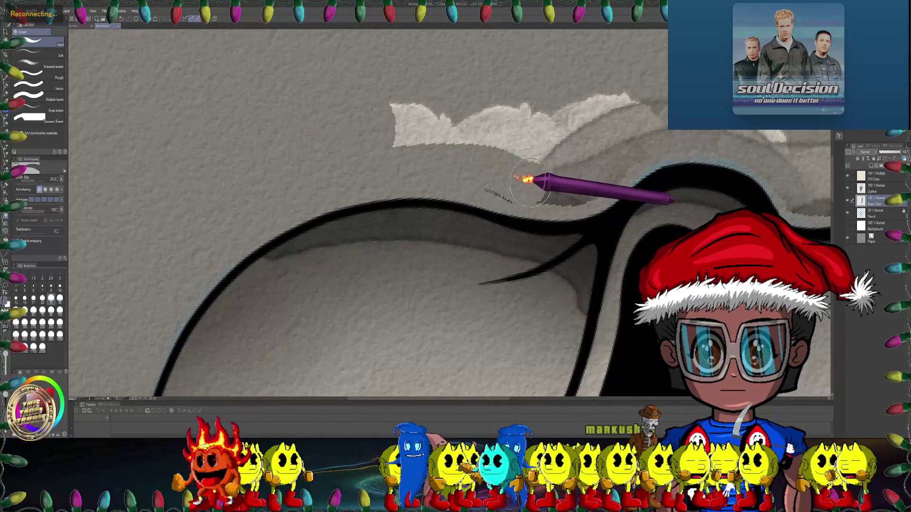
{"action": "left_click_drag", "start_coordinate": [590, 177], "coordinate": [385, 118]}
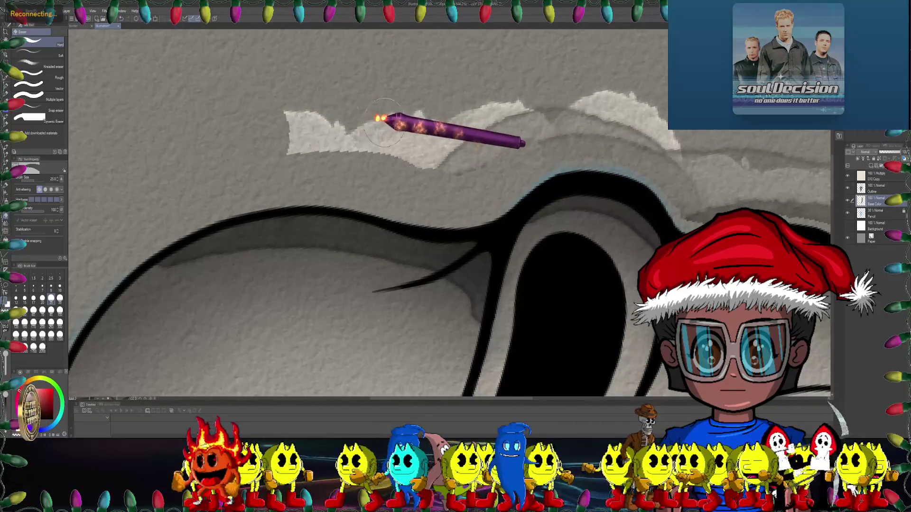
{"action": "mouse_move", "coordinate": [361, 132]}
{"action": "left_mouse_down"}
{"action": "mouse_move", "coordinate": [284, 133]}
{"action": "mouse_move", "coordinate": [498, 131]}
{"action": "mouse_move", "coordinate": [372, 135]}
{"action": "left_mouse_up"}
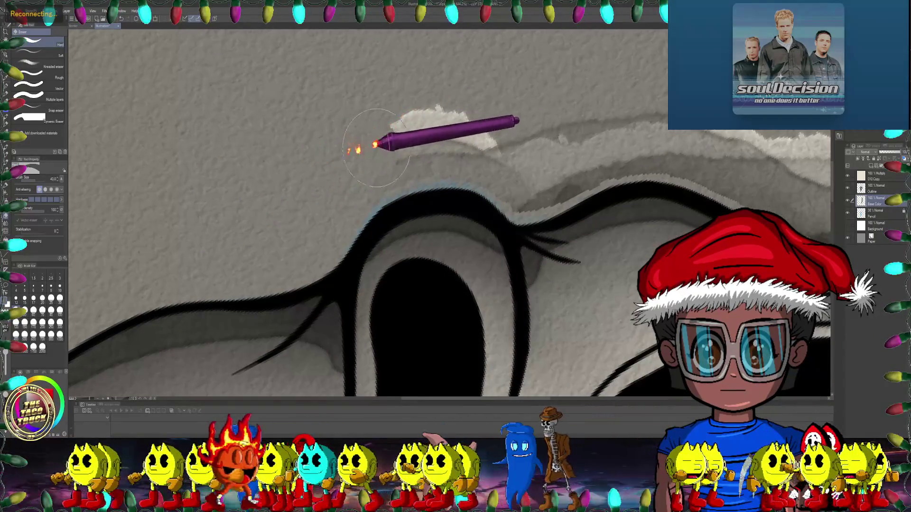
{"action": "key", "text": "bracketleft"}
{"action": "key", "text": "bracketleft"}
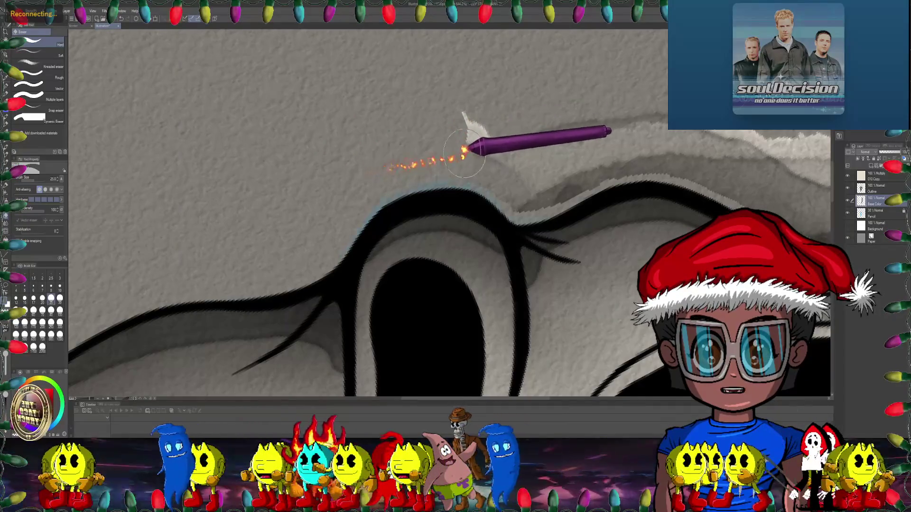
{"action": "left_click_drag", "start_coordinate": [464, 135], "coordinate": [423, 124]}
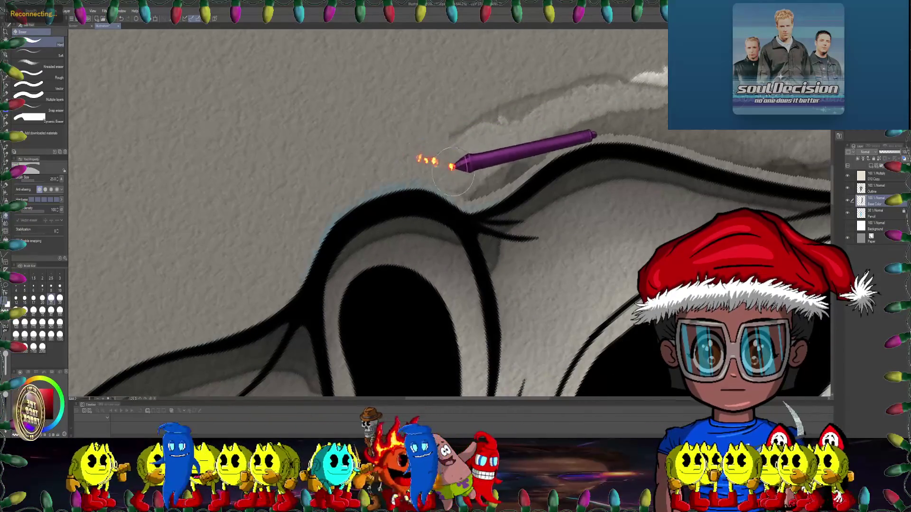
- Pan along the mask's top edge, rotating the canvas view 15 degrees and back
{"action": "left_click_drag", "start_coordinate": [473, 180], "coordinate": [467, 165]}
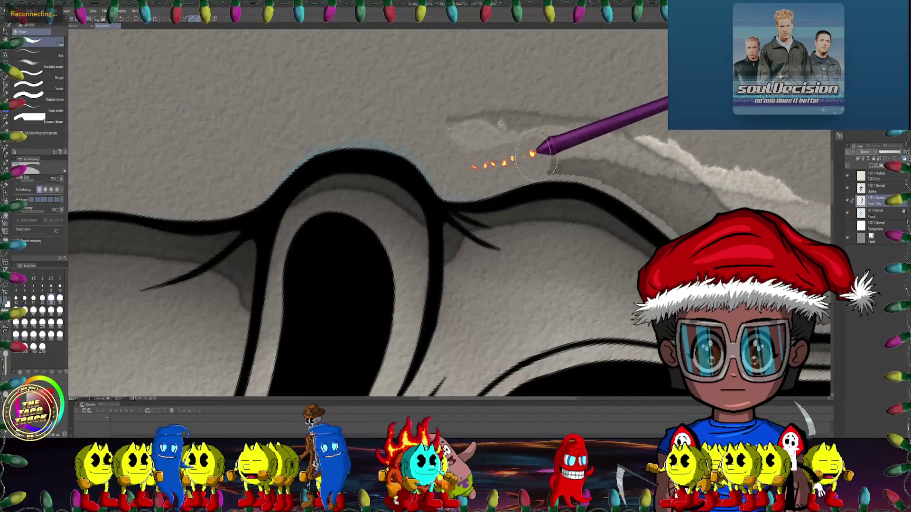
{"action": "left_click_drag", "start_coordinate": [545, 95], "coordinate": [309, 116]}
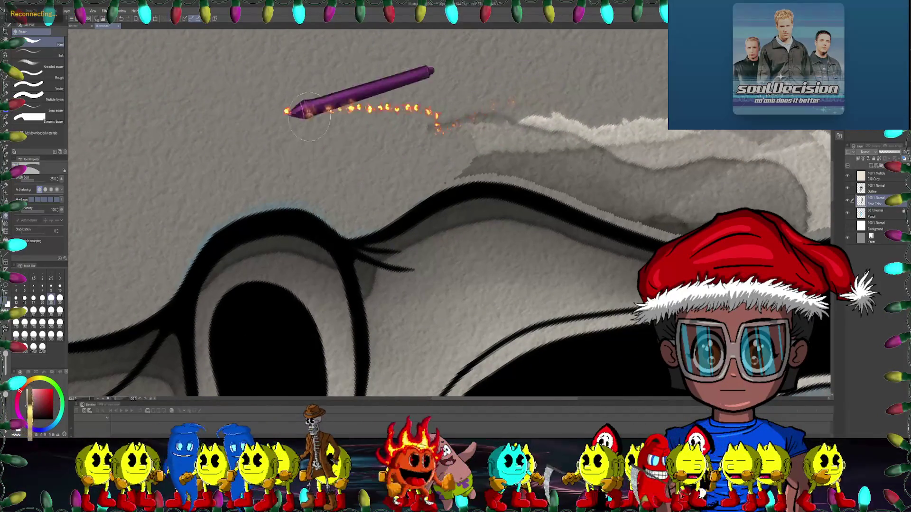
{"action": "left_click", "coordinate": [75, 25]}
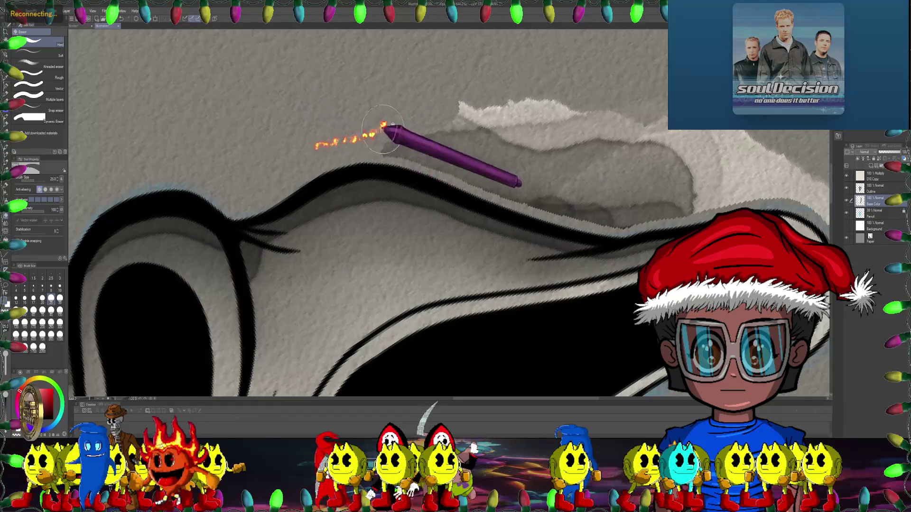
{"action": "key", "text": "minus"}
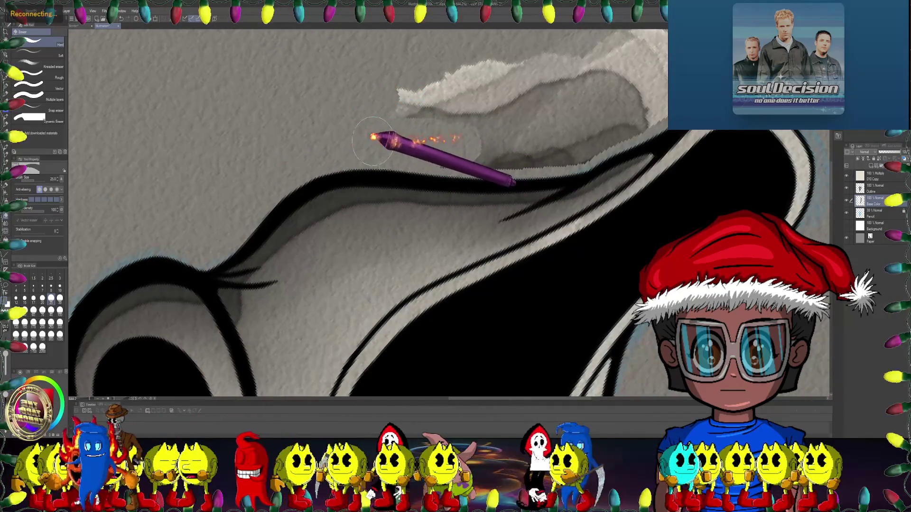
{"action": "left_click_drag", "start_coordinate": [433, 138], "coordinate": [366, 139]}
{"action": "key", "text": "asciicircum"}
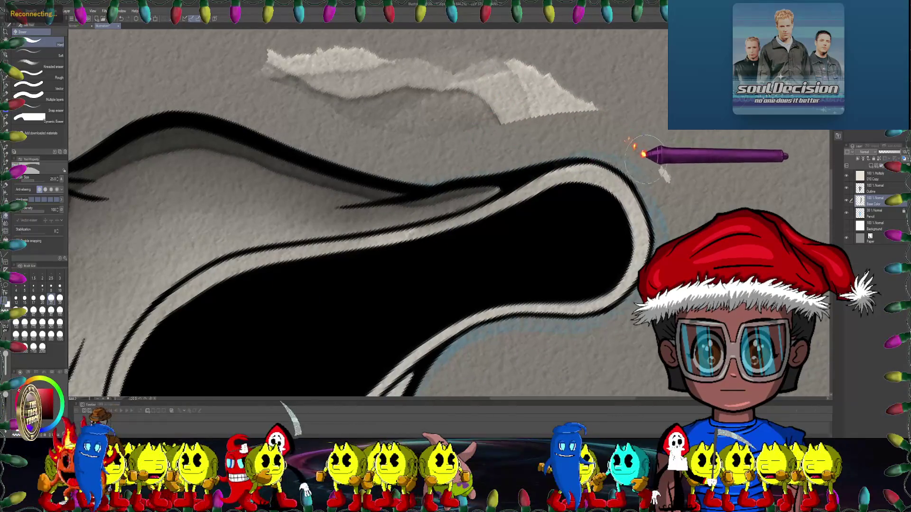
{"action": "mouse_move", "coordinate": [621, 126]}
{"action": "left_mouse_down"}
{"action": "mouse_move", "coordinate": [631, 181]}
{"action": "mouse_move", "coordinate": [261, 115]}
{"action": "left_mouse_up"}
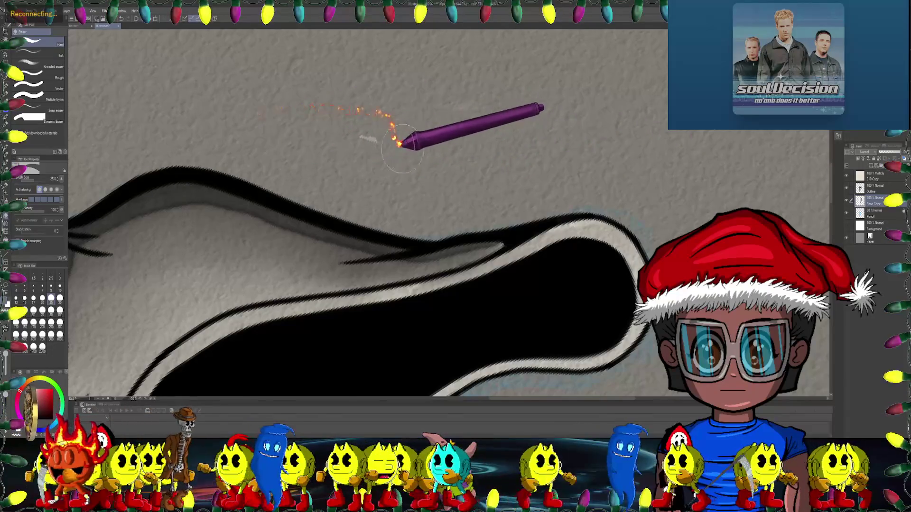
{"action": "mouse_move", "coordinate": [531, 95]}
{"action": "left_mouse_down"}
{"action": "mouse_move", "coordinate": [538, 183]}
{"action": "mouse_move", "coordinate": [572, 217]}
{"action": "left_mouse_up"}
{"action": "scroll", "coordinate": [538, 182], "scroll_direction": "down", "scroll_amount": 5}
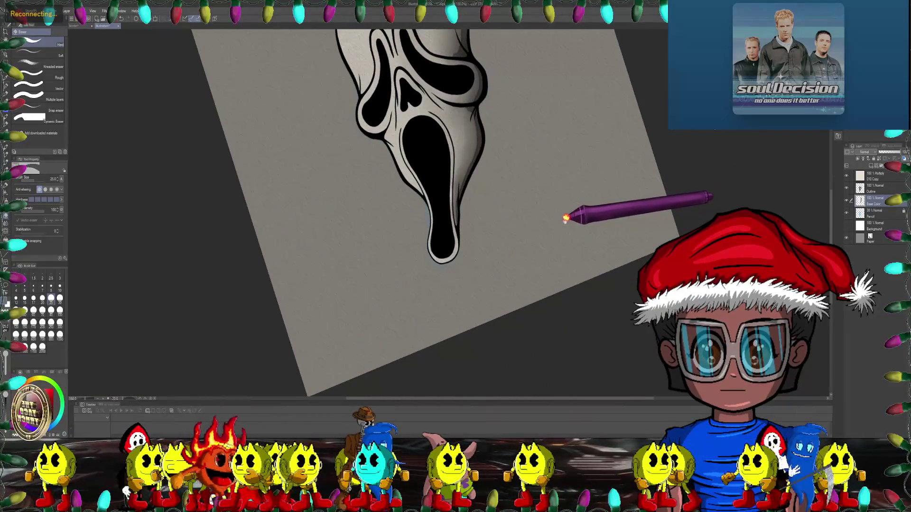
{"action": "key", "text": "ctrl+@"}
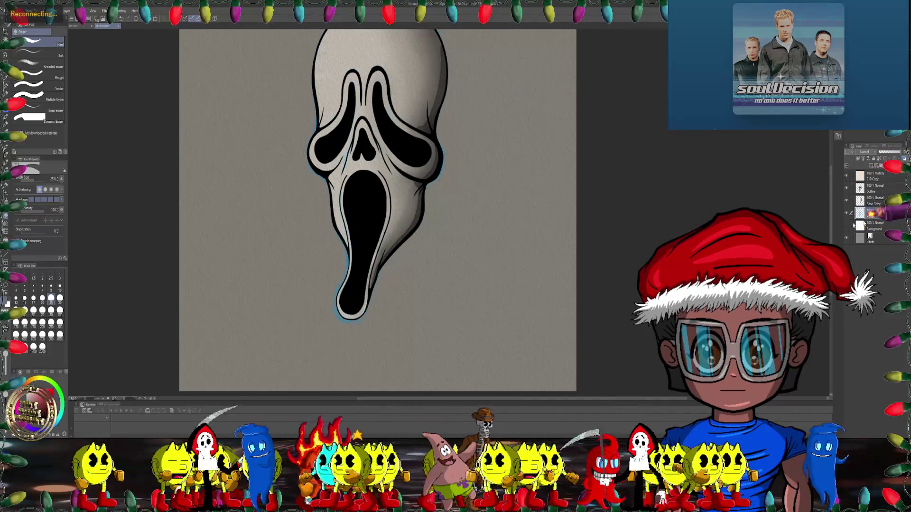
{"action": "left_click_drag", "start_coordinate": [545, 196], "coordinate": [386, 305]}
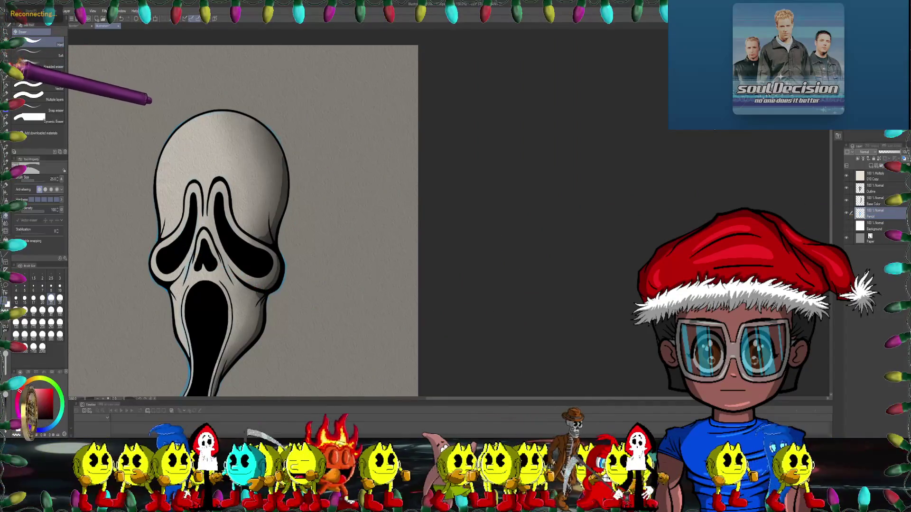
{"action": "key", "text": "m"}
{"action": "key", "text": "ctrl+minus"}
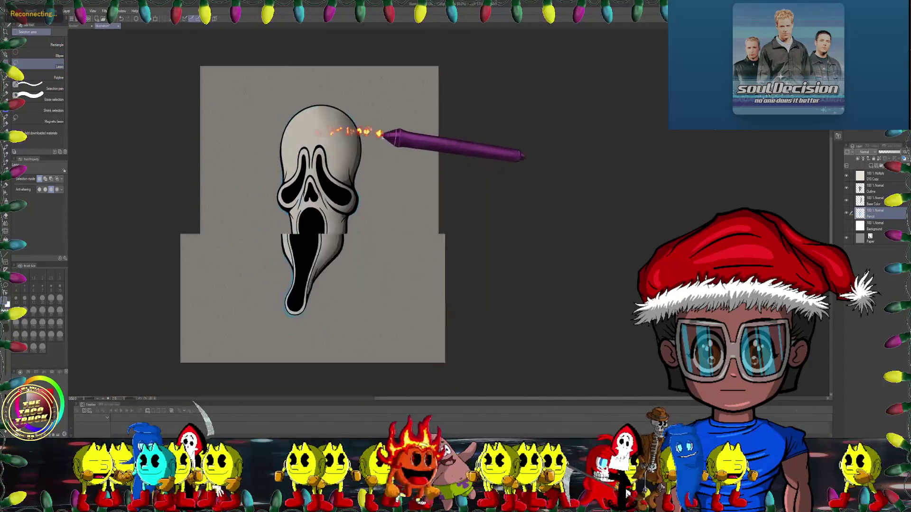
{"action": "mouse_move", "coordinate": [339, 128]}
{"action": "left_mouse_down"}
{"action": "mouse_move", "coordinate": [324, 299]}
{"action": "mouse_move", "coordinate": [339, 136]}
{"action": "left_mouse_up"}
{"action": "key", "text": "ctrl+d"}
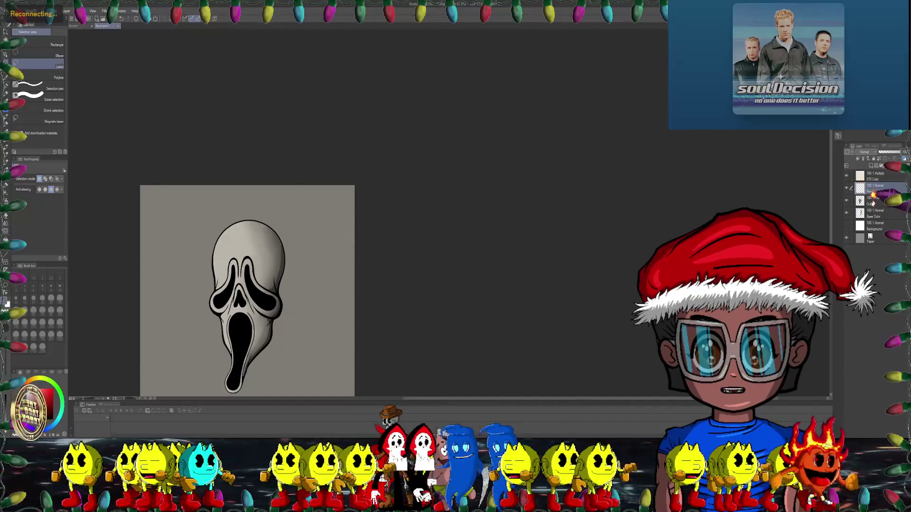
{"action": "left_click", "coordinate": [871, 202]}
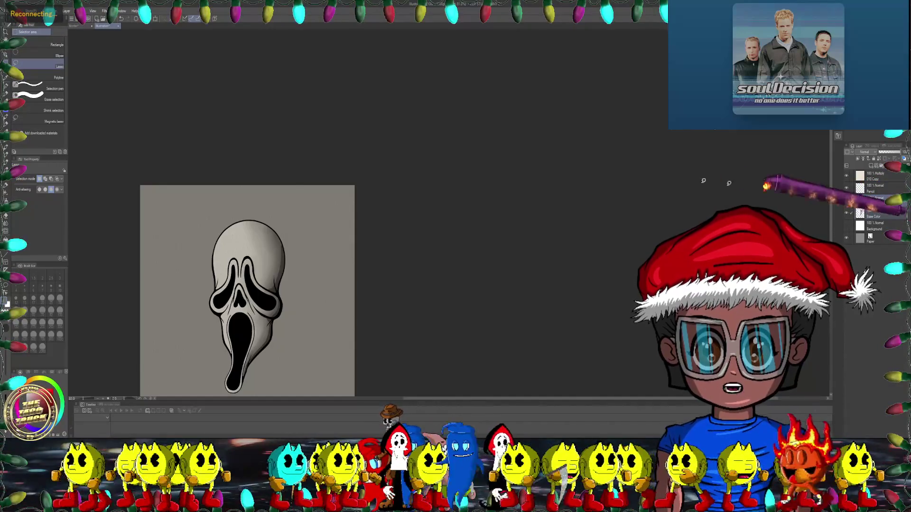
- Scale the mask line art down to about 88% with Ctrl+T and confirm
{"action": "scroll", "coordinate": [412, 189], "scroll_direction": "down", "scroll_amount": 2}
{"action": "left_click_drag", "start_coordinate": [411, 189], "coordinate": [498, 136]}
{"action": "scroll", "coordinate": [396, 180], "scroll_direction": "up", "scroll_amount": 3}
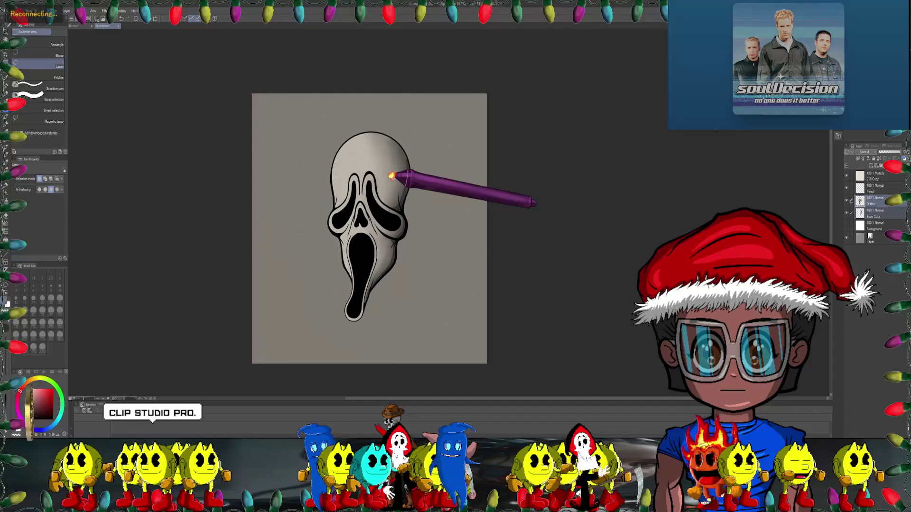
{"action": "key", "text": "ctrl+t"}
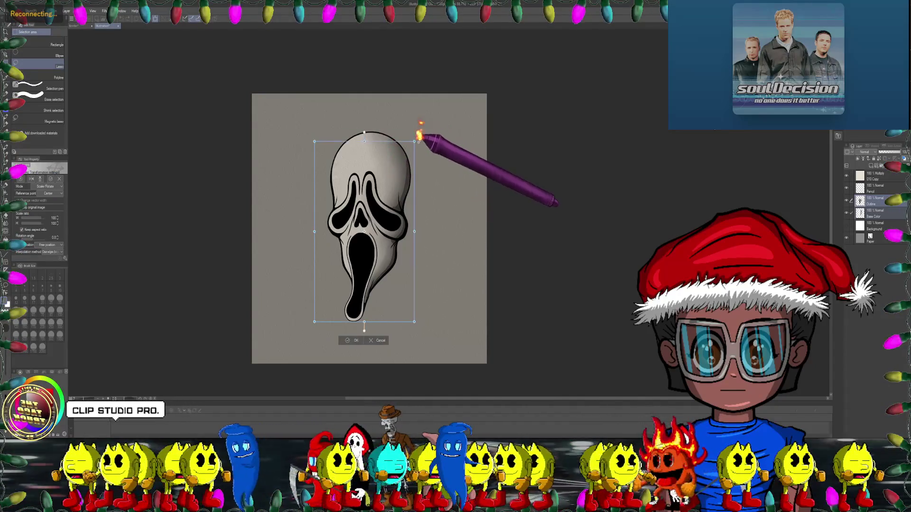
{"action": "left_click_drag", "start_coordinate": [412, 145], "coordinate": [397, 171]}
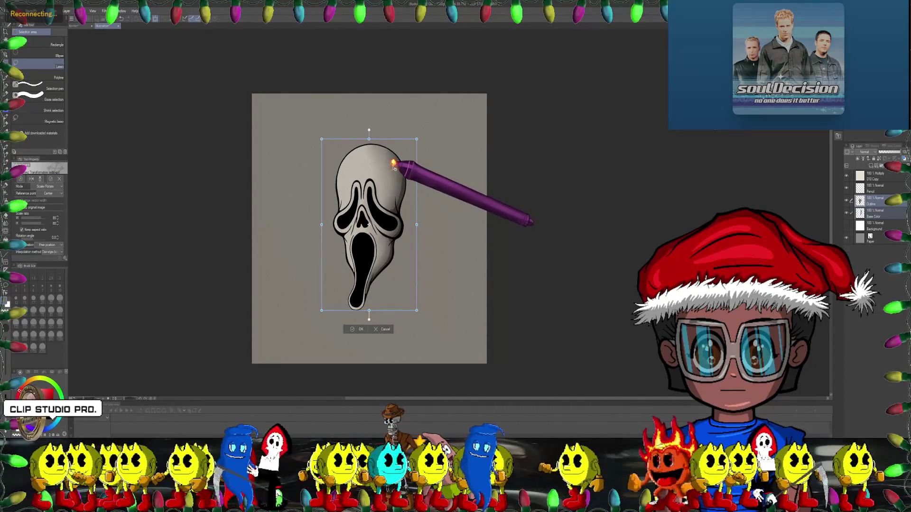
{"action": "left_click", "coordinate": [360, 330]}
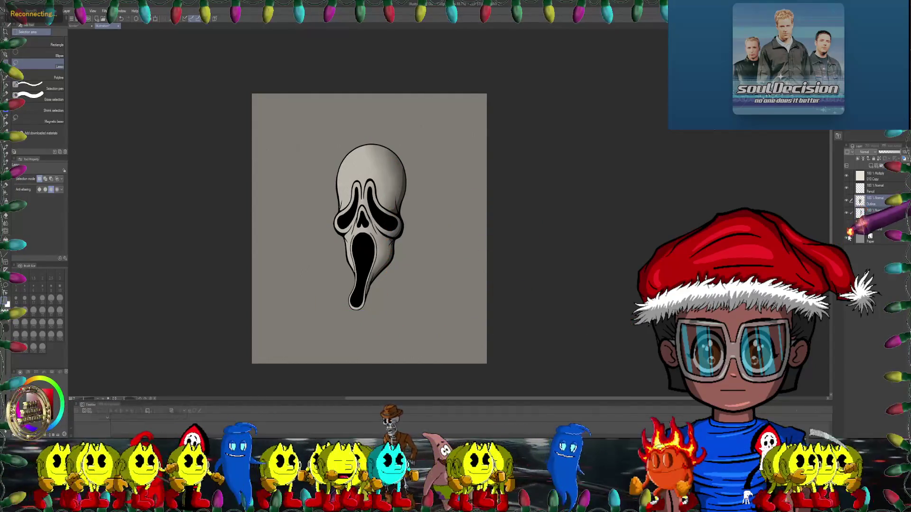
- Show and hide the off-white paper texture layer, then open the page management options
{"action": "left_click", "coordinate": [847, 230]}
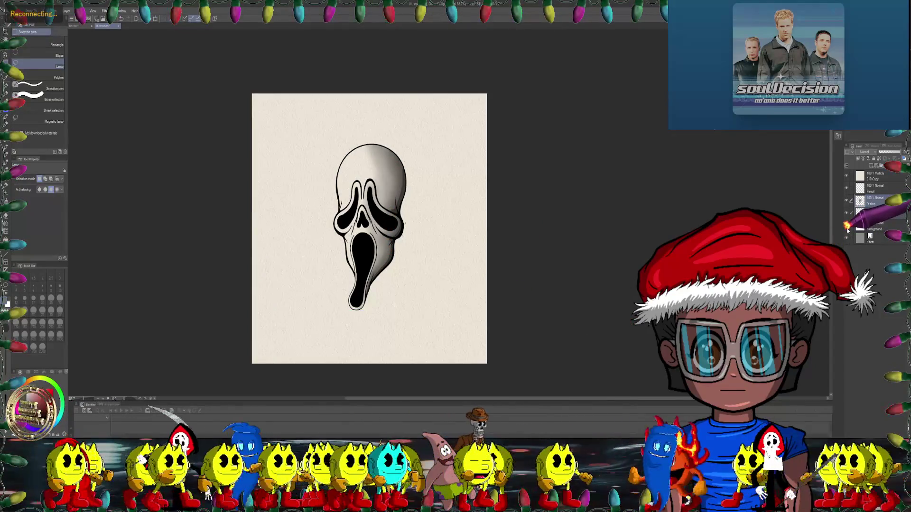
{"action": "left_click", "coordinate": [847, 231]}
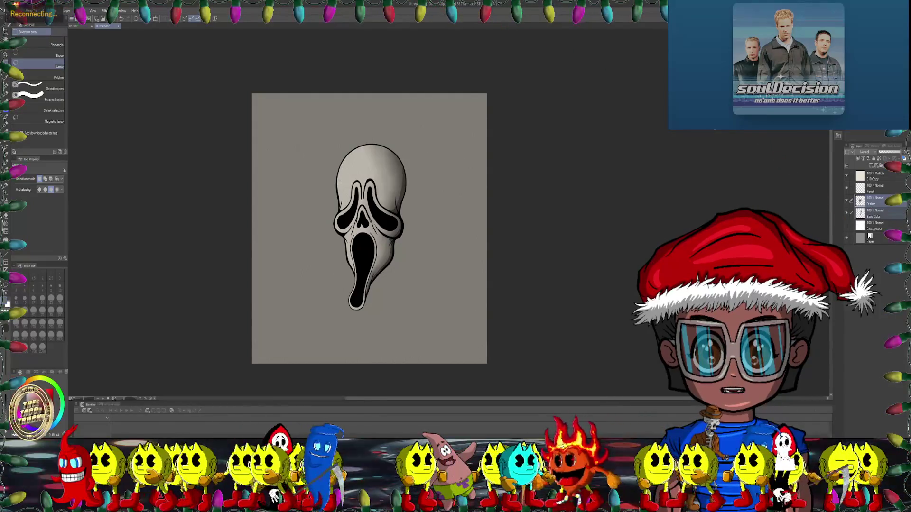
{"action": "left_click", "coordinate": [29, 10]}
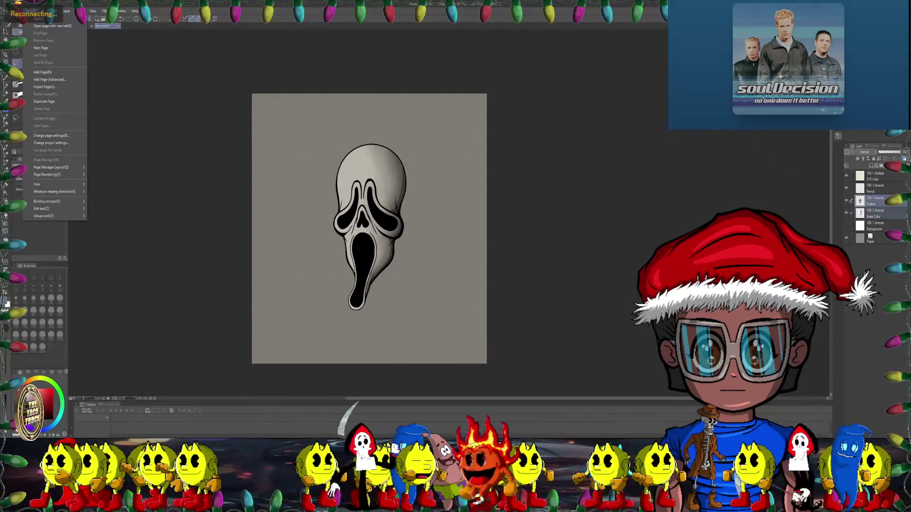
{"action": "mouse_move", "coordinate": [18, 11]}
{"action": "mouse_move", "coordinate": [71, 171]}
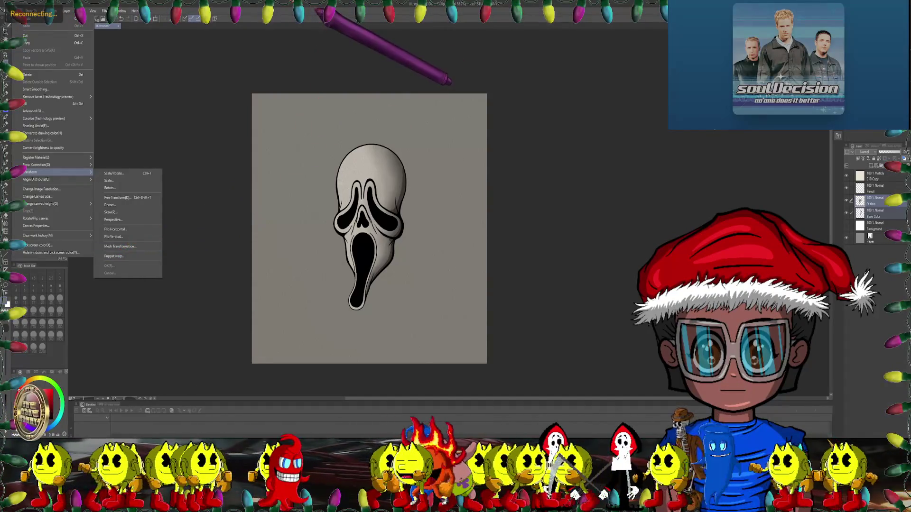
{"action": "key", "text": "Escape"}
{"action": "key", "text": "m"}
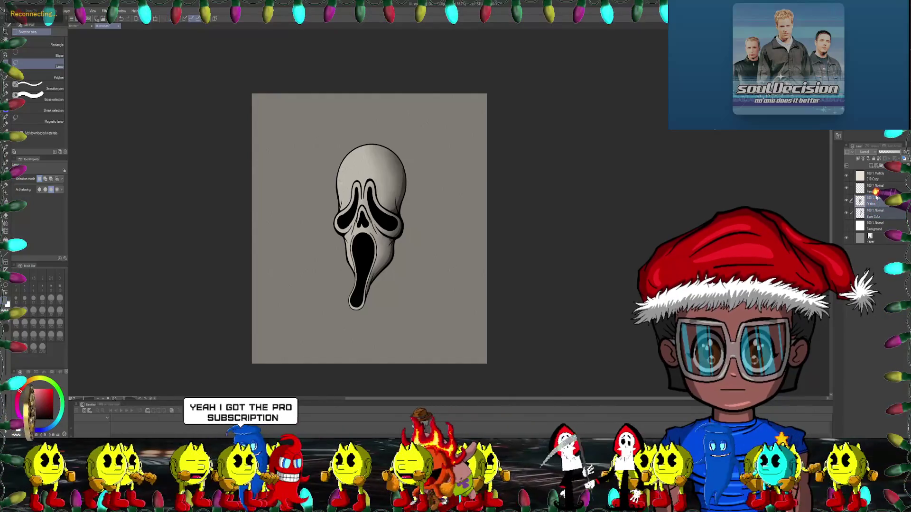
{"action": "left_click", "coordinate": [875, 189]}
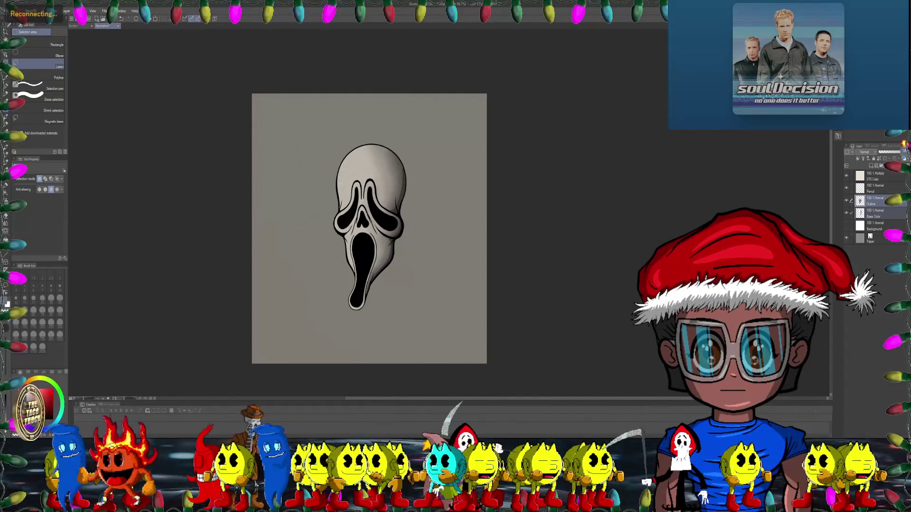
{"action": "left_click", "coordinate": [885, 152]}
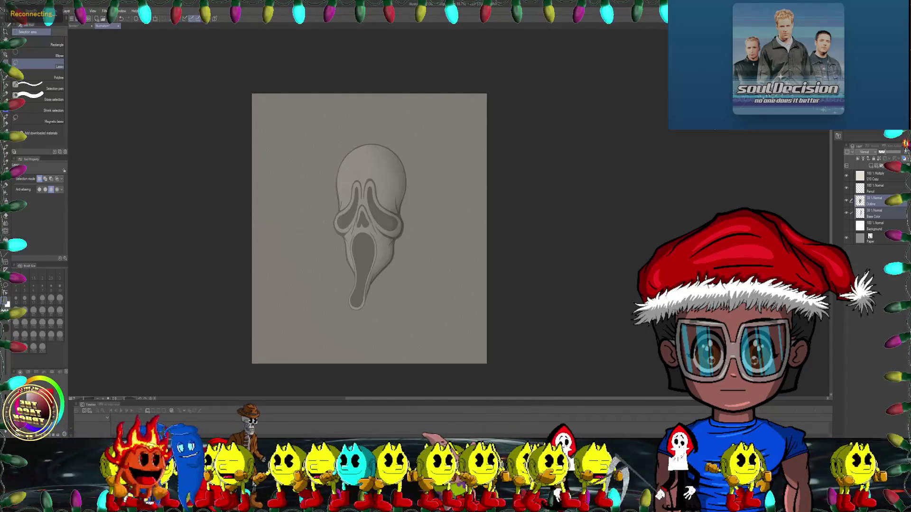
- Restore the Outline and Base Color layers to 100% opacity and select the Pencil layer with pencil brushes
{"action": "left_click", "coordinate": [881, 188]}
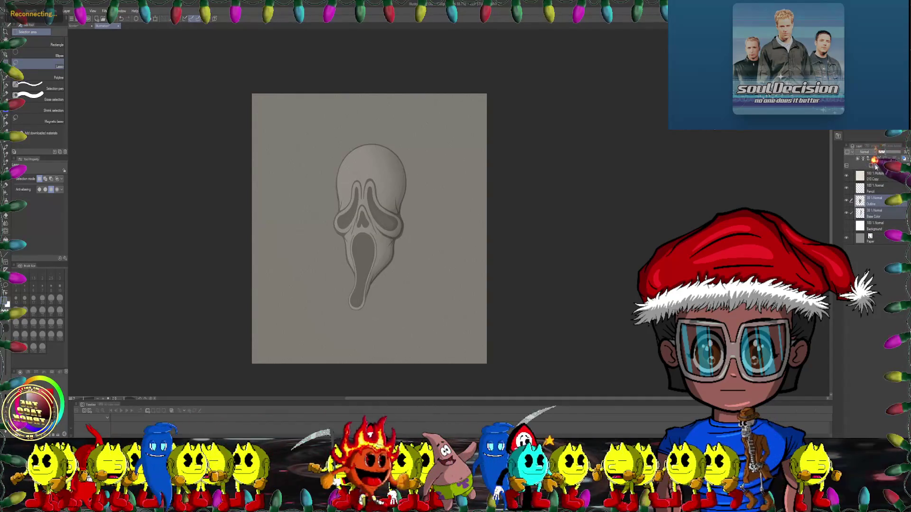
{"action": "mouse_move", "coordinate": [888, 154]}
{"action": "left_mouse_down"}
{"action": "mouse_move", "coordinate": [904, 153]}
{"action": "mouse_move", "coordinate": [887, 153]}
{"action": "left_mouse_up"}
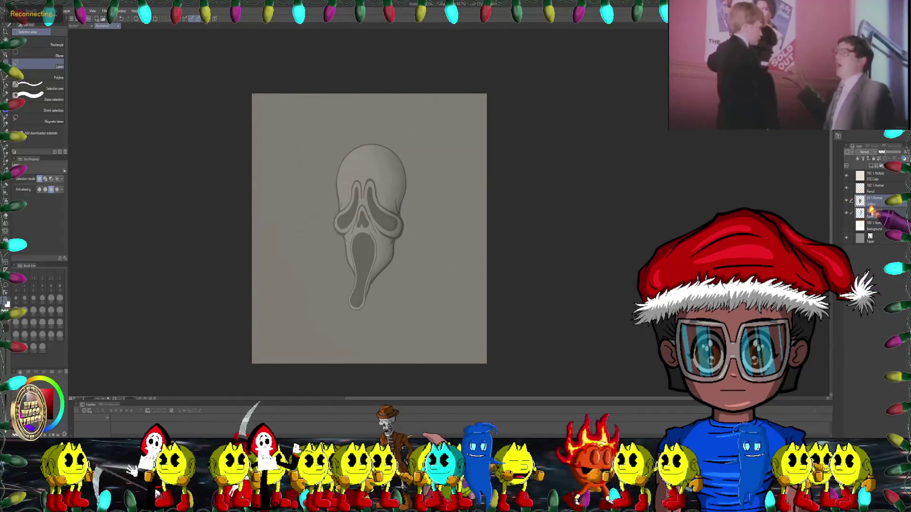
{"action": "left_click", "coordinate": [871, 190]}
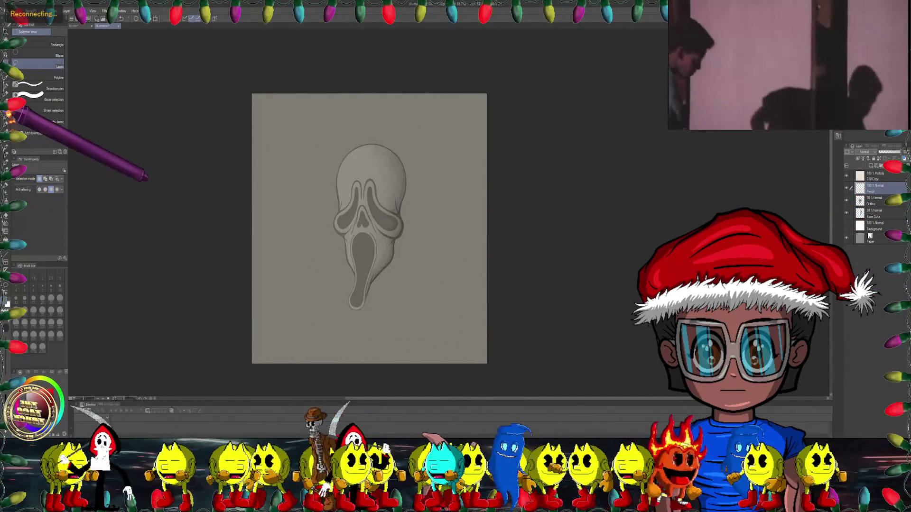
- Select the pencil tools, then open and close the Edit menu without choosing a command
{"action": "left_click", "coordinate": [7, 112]}
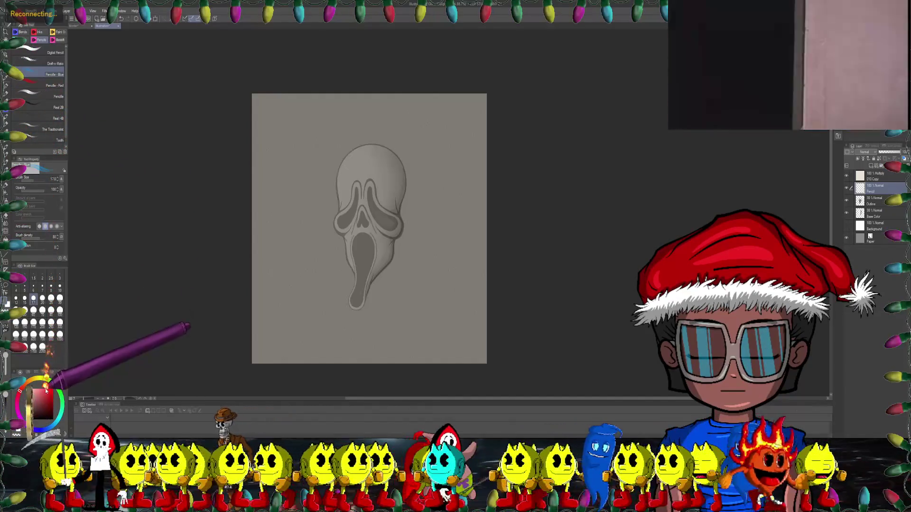
{"action": "scroll", "coordinate": [451, 154], "scroll_direction": "up", "scroll_amount": 3}
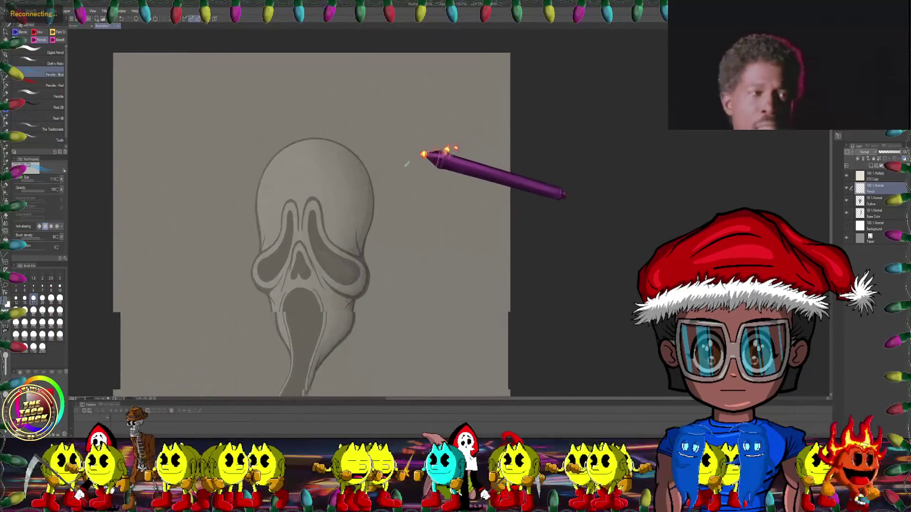
{"action": "scroll", "coordinate": [359, 169], "scroll_direction": "down", "scroll_amount": 2}
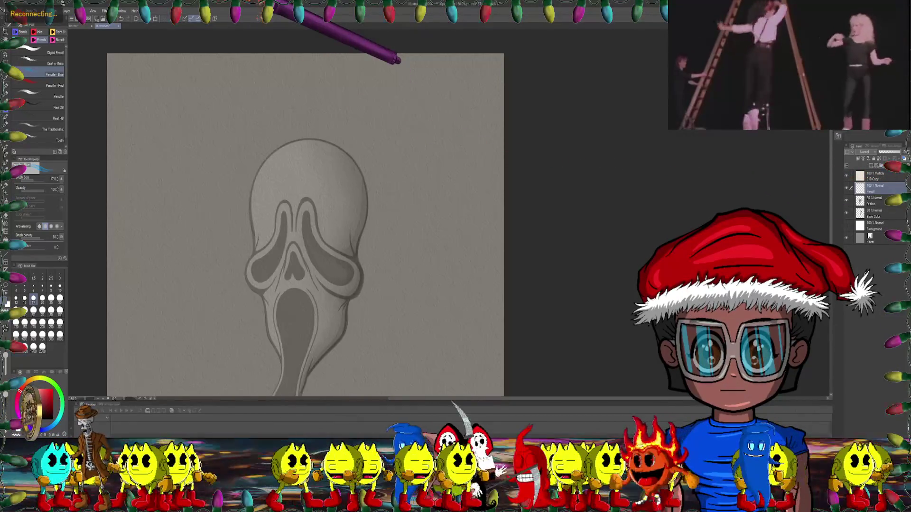
{"action": "left_click", "coordinate": [23, 10]}
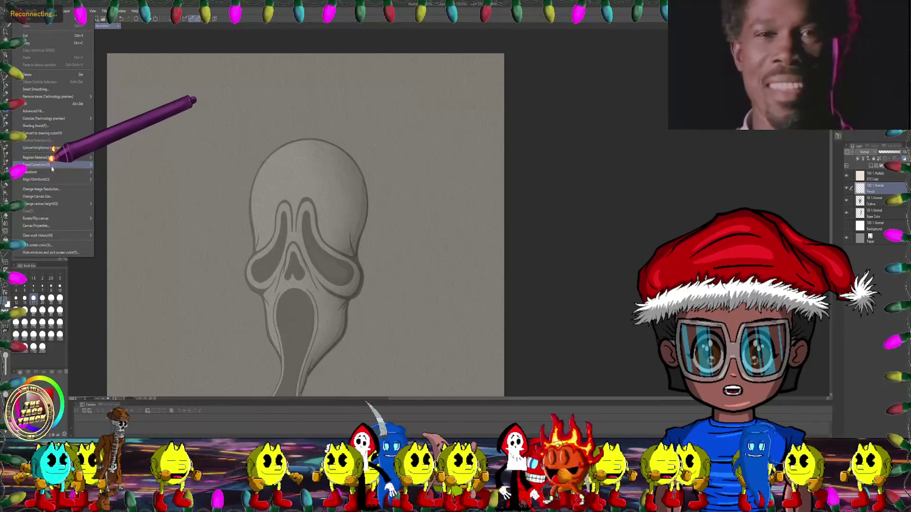
{"action": "mouse_move", "coordinate": [58, 171]}
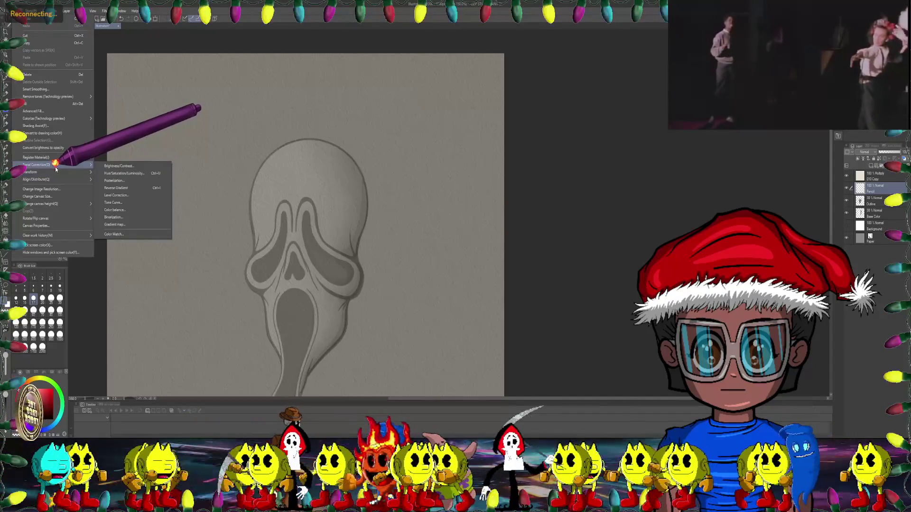
{"action": "left_click", "coordinate": [318, 29]}
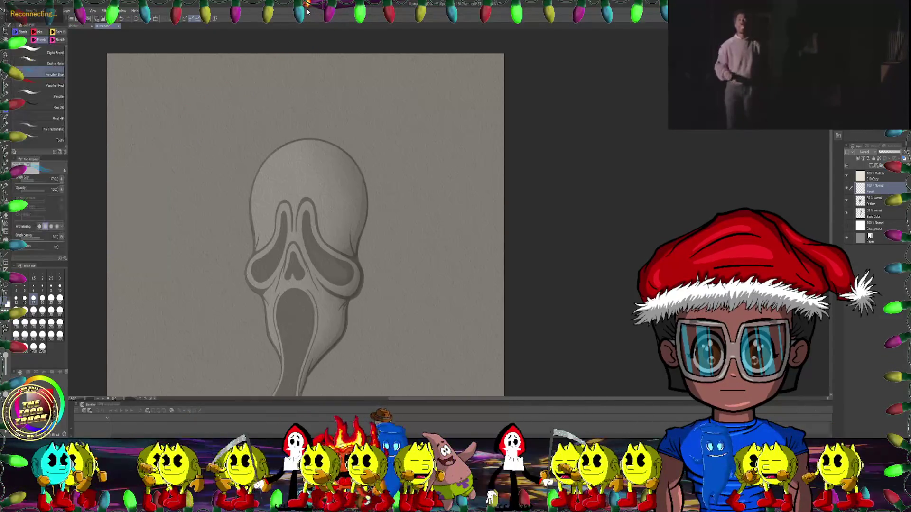
- Browse the Serkworks, halftone, Glow 3, curly hair and RSCO brushes before choosing a Julia Dreams brush
{"action": "left_click", "coordinate": [8, 115]}
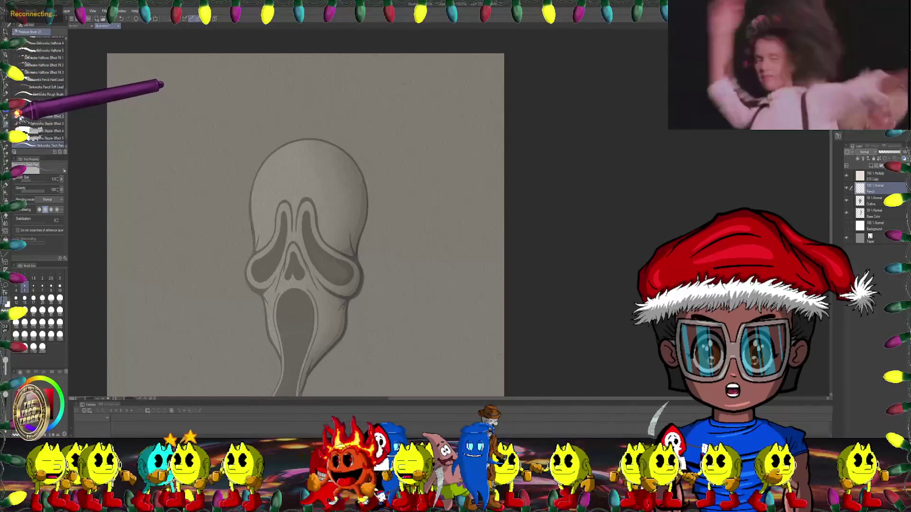
{"action": "left_click", "coordinate": [26, 32]}
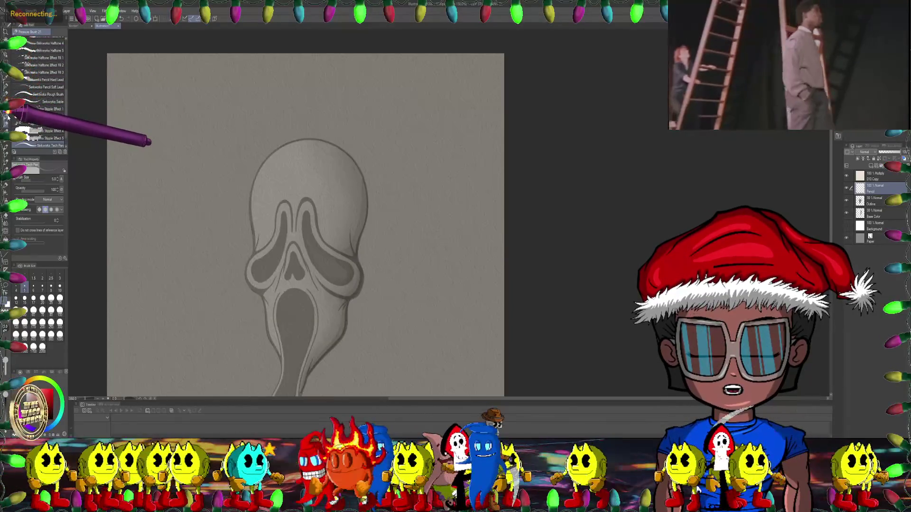
{"action": "scroll", "coordinate": [42, 95], "scroll_direction": "down", "scroll_amount": 1}
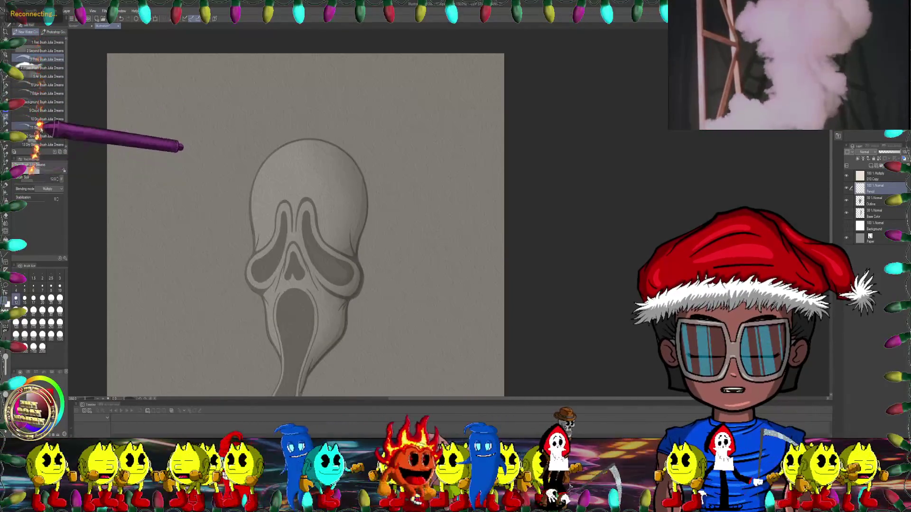
{"action": "scroll", "coordinate": [45, 124], "scroll_direction": "up", "scroll_amount": 1}
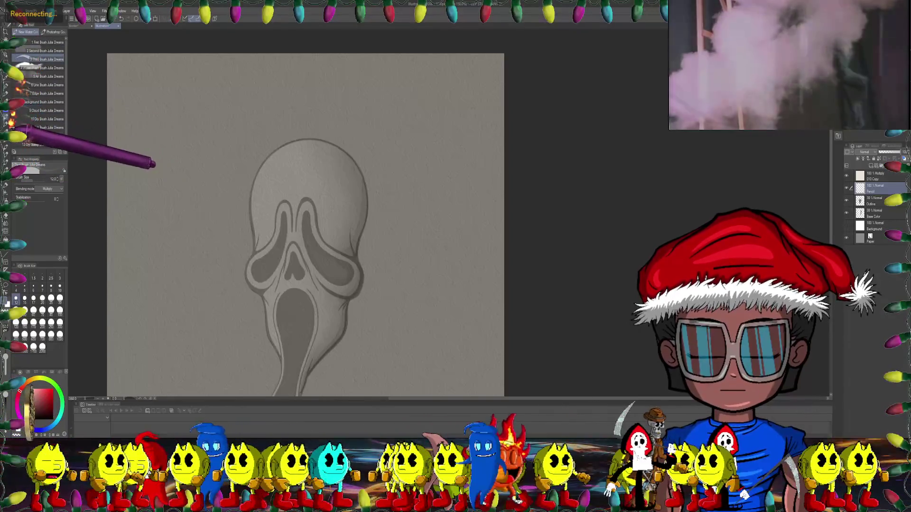
{"action": "left_click", "coordinate": [7, 126]}
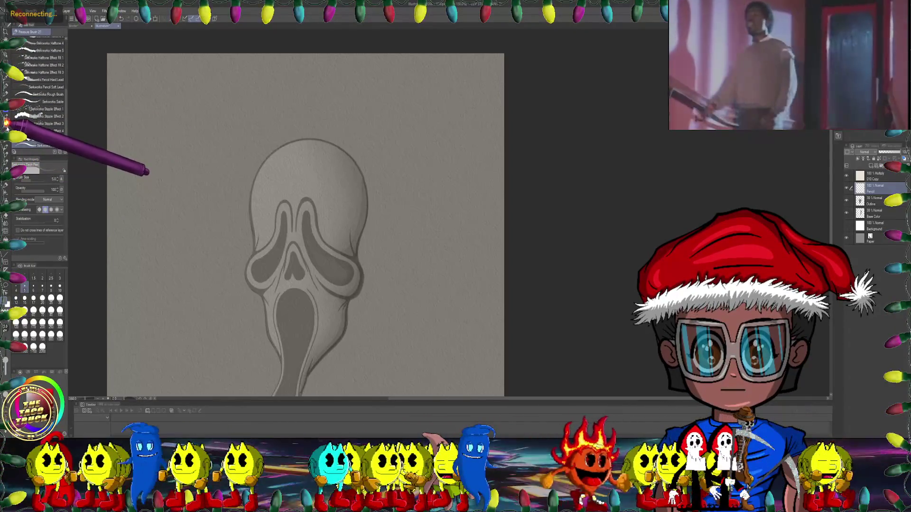
{"action": "left_click", "coordinate": [7, 125]}
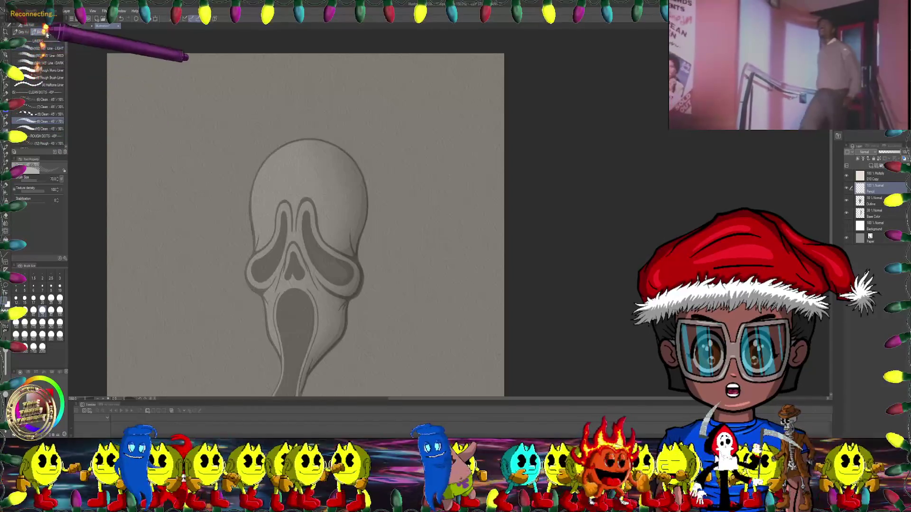
{"action": "left_click", "coordinate": [38, 32]}
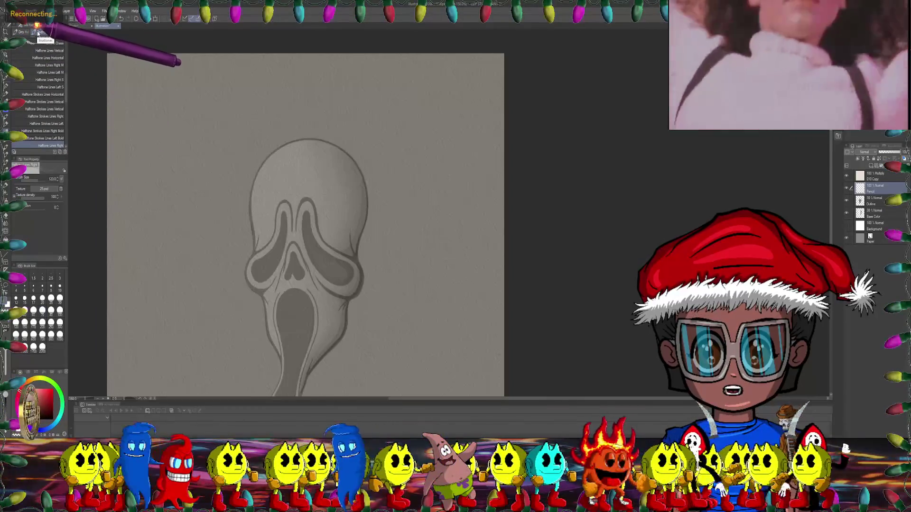
{"action": "left_click", "coordinate": [36, 32]}
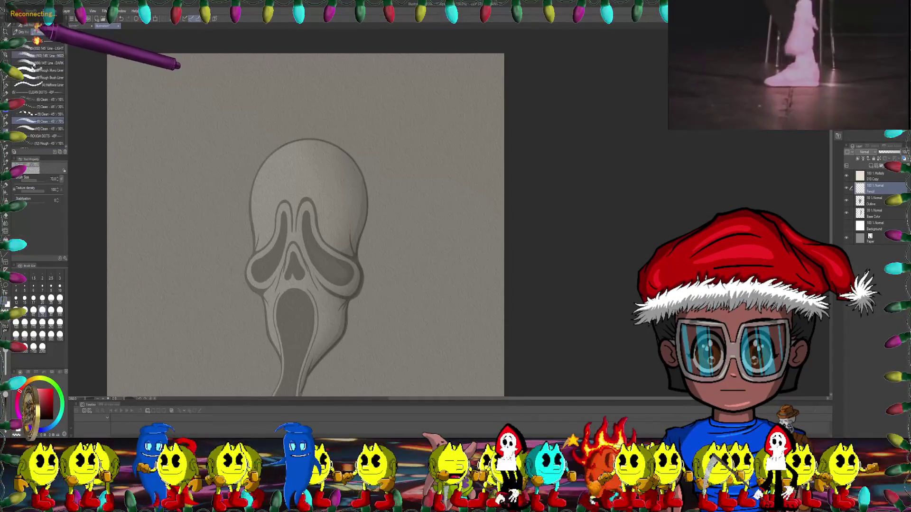
{"action": "left_click", "coordinate": [7, 141]}
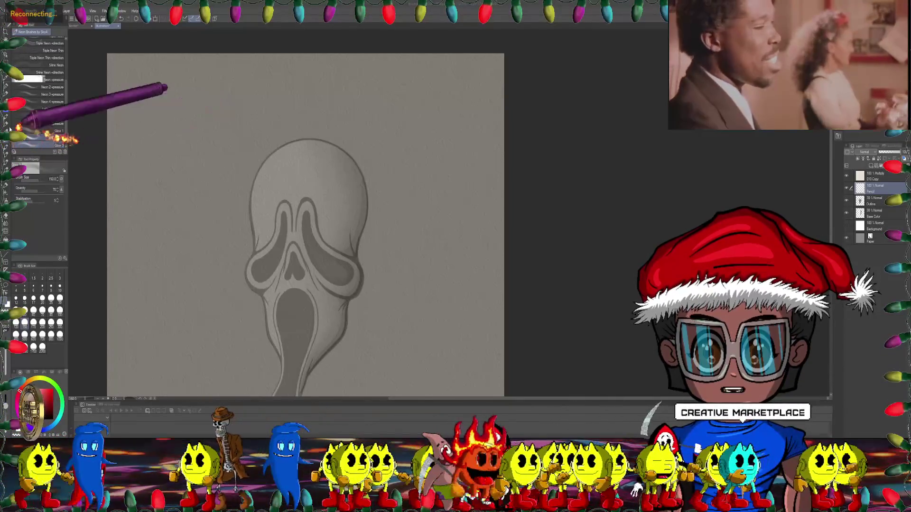
{"action": "left_click", "coordinate": [6, 153]}
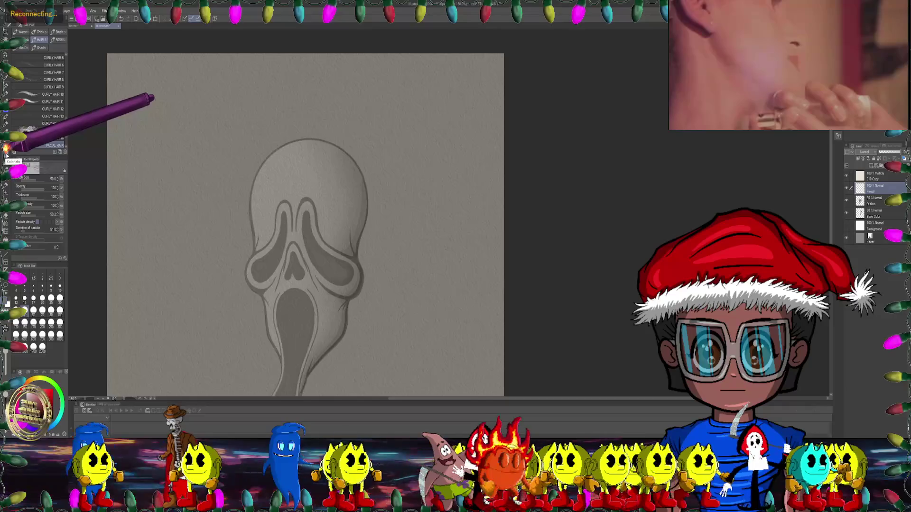
{"action": "left_click", "coordinate": [5, 162]}
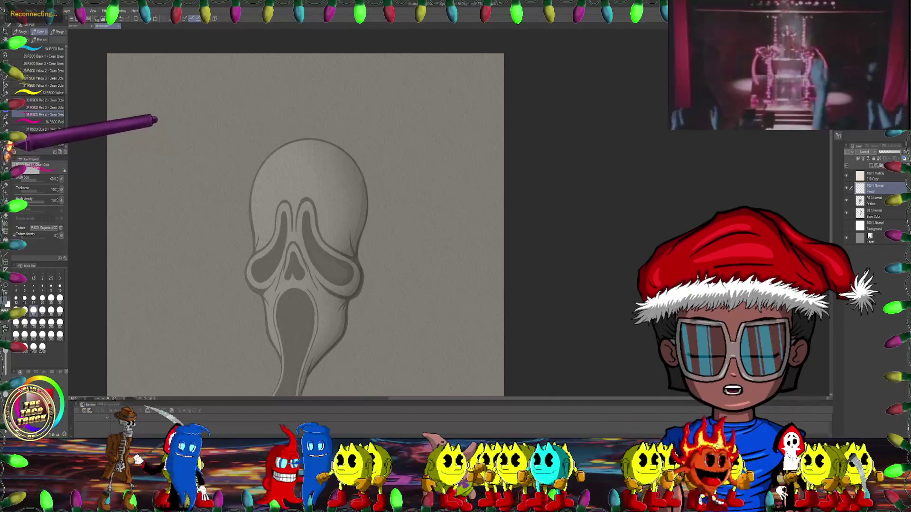
{"action": "left_click", "coordinate": [4, 118]}
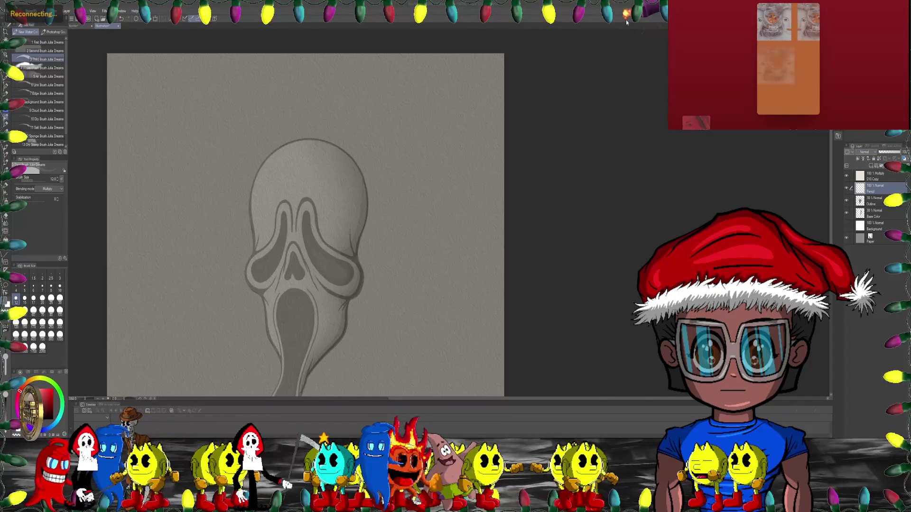
- Zoom the canvas view on the Ghostface mask
{"action": "scroll", "coordinate": [574, 188], "scroll_direction": "up", "scroll_amount": 3}
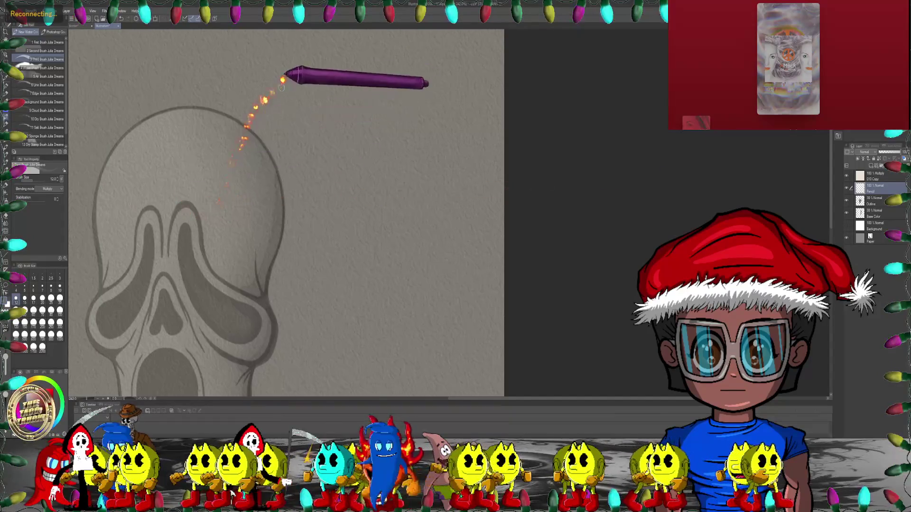
- Open the Pencil sub tools and centre the mask higher in the view for sketching the hood
{"action": "left_click_drag", "start_coordinate": [349, 111], "coordinate": [433, 163]}
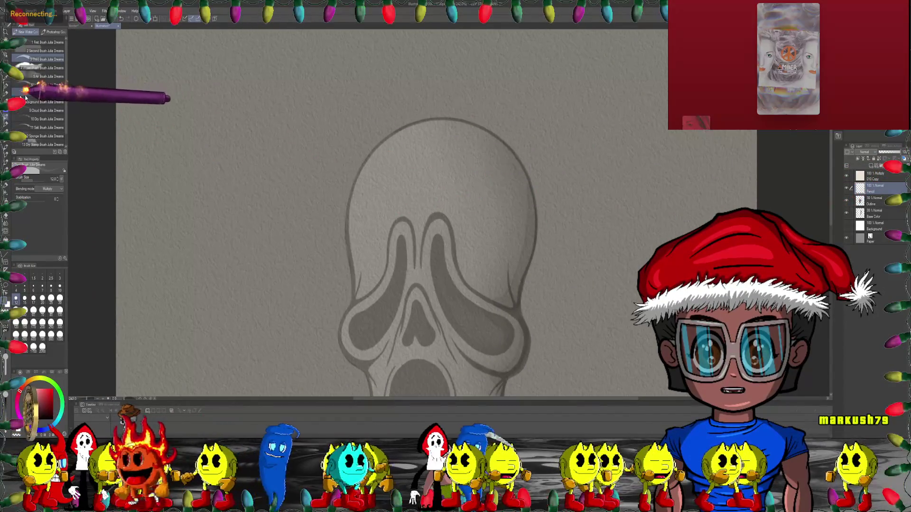
{"action": "left_click", "coordinate": [7, 92]}
{"action": "mouse_move", "coordinate": [401, 180]}
{"action": "left_mouse_down"}
{"action": "mouse_move", "coordinate": [372, 173]}
{"action": "mouse_move", "coordinate": [382, 180]}
{"action": "left_mouse_up"}
{"action": "left_click_drag", "start_coordinate": [337, 137], "coordinate": [338, 107]}
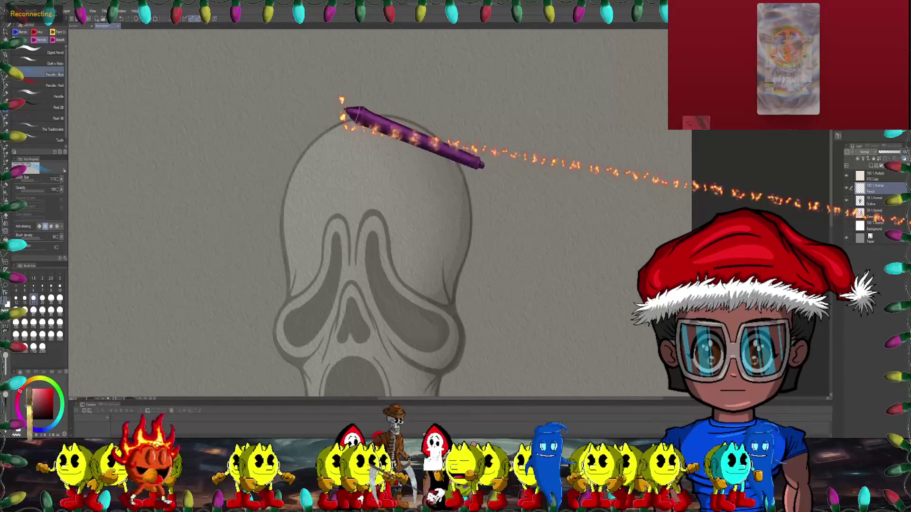
- Extend the blue pencil hood line over the top of the skull
{"action": "left_click_drag", "start_coordinate": [324, 84], "coordinate": [298, 100]}
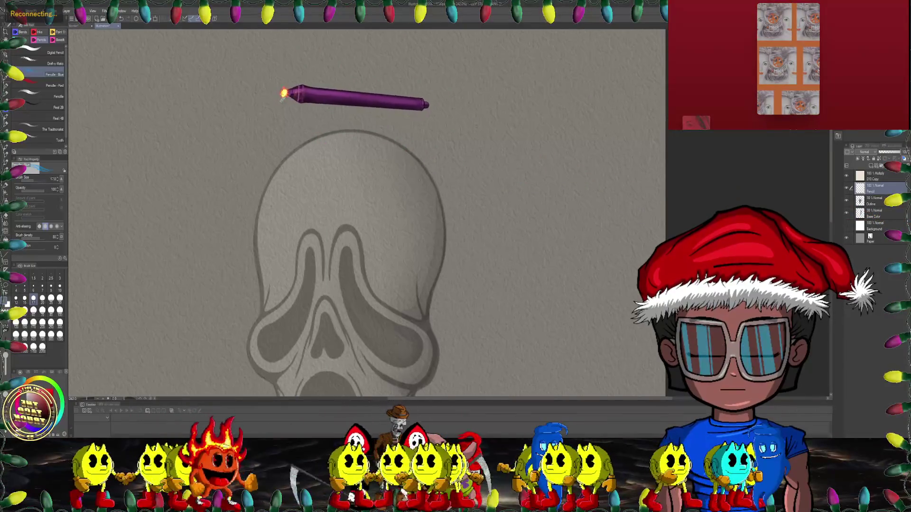
{"action": "left_click_drag", "start_coordinate": [371, 98], "coordinate": [315, 151]}
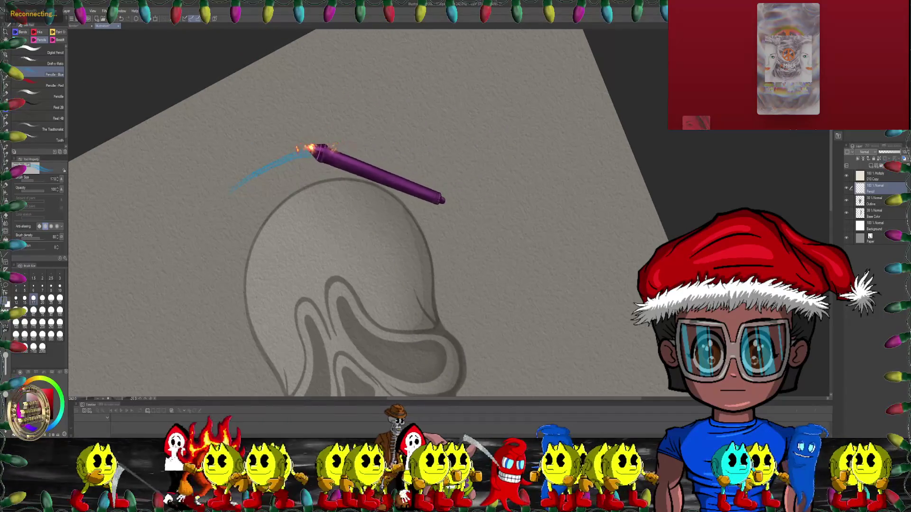
{"action": "mouse_move", "coordinate": [340, 155]}
{"action": "left_mouse_down"}
{"action": "mouse_move", "coordinate": [398, 216]}
{"action": "mouse_move", "coordinate": [426, 153]}
{"action": "mouse_move", "coordinate": [462, 124]}
{"action": "left_mouse_up"}
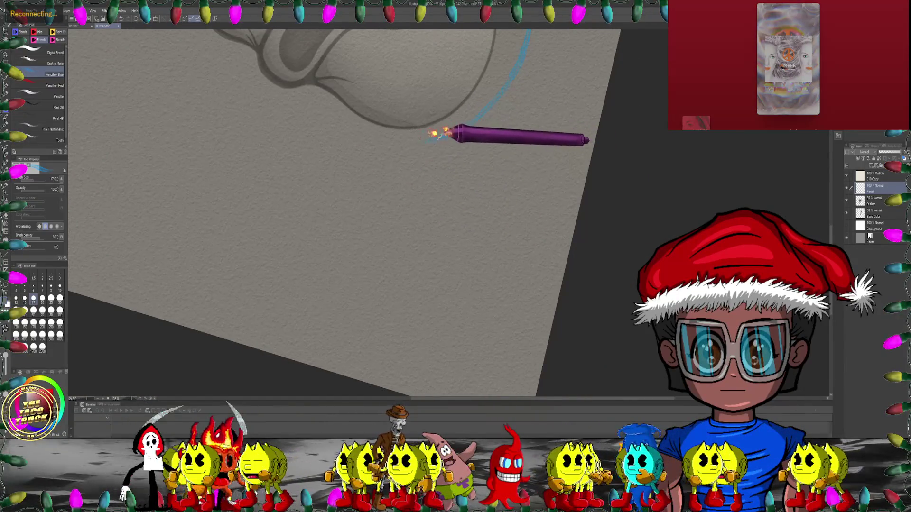
{"action": "mouse_move", "coordinate": [419, 140]}
{"action": "left_mouse_down"}
{"action": "mouse_move", "coordinate": [301, 139]}
{"action": "mouse_move", "coordinate": [212, 171]}
{"action": "left_mouse_up"}
{"action": "mouse_move", "coordinate": [345, 136]}
{"action": "left_mouse_down"}
{"action": "mouse_move", "coordinate": [468, 149]}
{"action": "mouse_move", "coordinate": [494, 136]}
{"action": "left_mouse_up"}
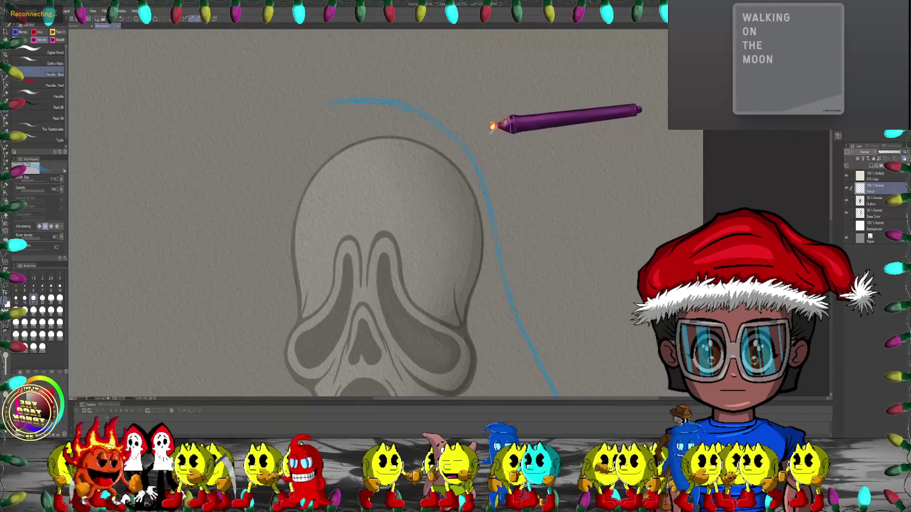
- Set the Liquify brush to size 25 and pan the view across the skull
{"action": "key", "text": "j"}
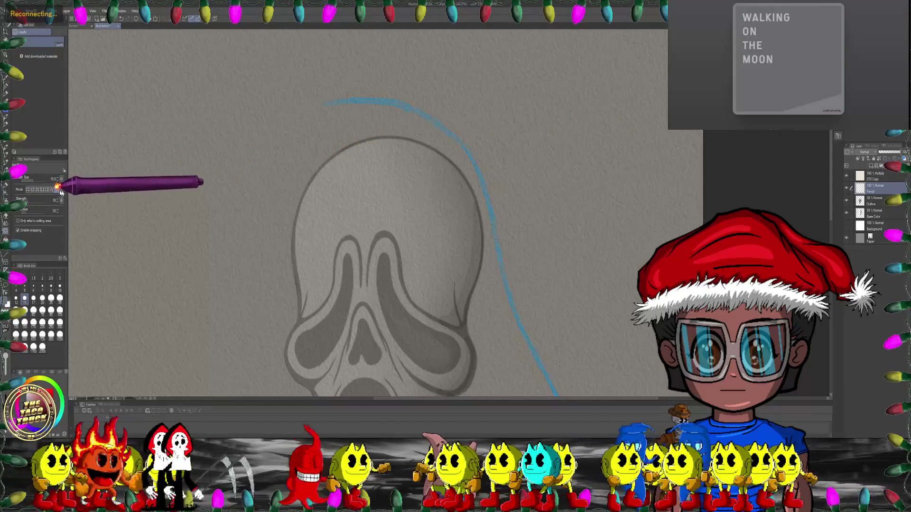
{"action": "key", "text": "bracketright"}
{"action": "key", "text": "bracketright"}
{"action": "key", "text": "bracketright"}
{"action": "key", "text": "bracketright"}
{"action": "key", "text": "bracketright"}
{"action": "key", "text": "bracketright"}
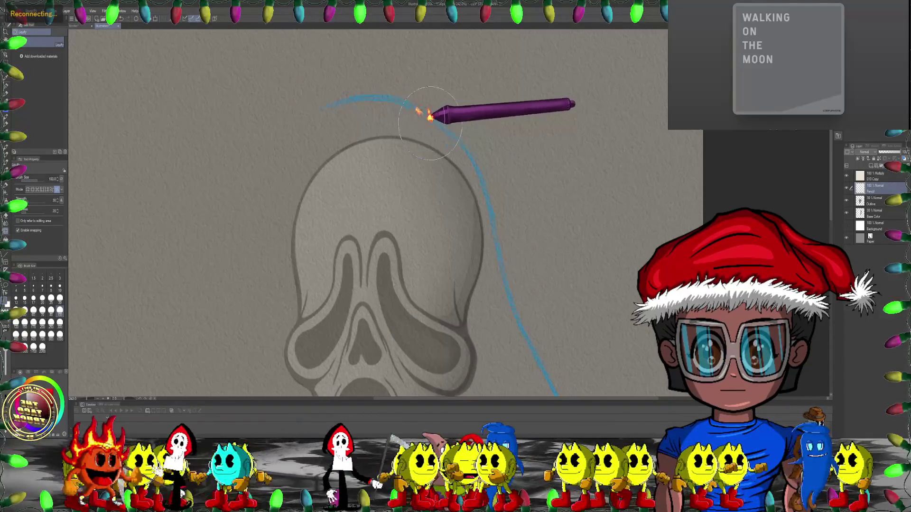
{"action": "mouse_move", "coordinate": [363, 158]}
{"action": "left_mouse_down"}
{"action": "mouse_move", "coordinate": [225, 200]}
{"action": "mouse_move", "coordinate": [406, 157]}
{"action": "left_mouse_up"}
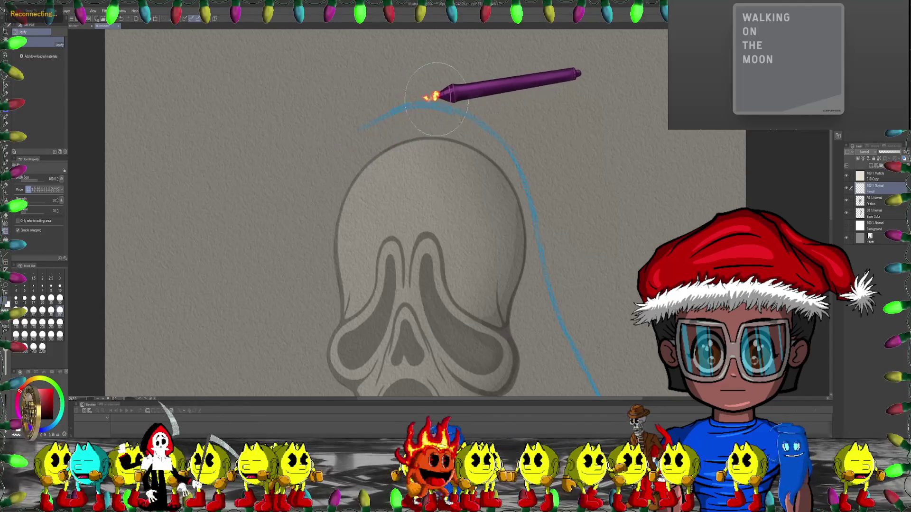
{"action": "left_click_drag", "start_coordinate": [264, 183], "coordinate": [213, 265]}
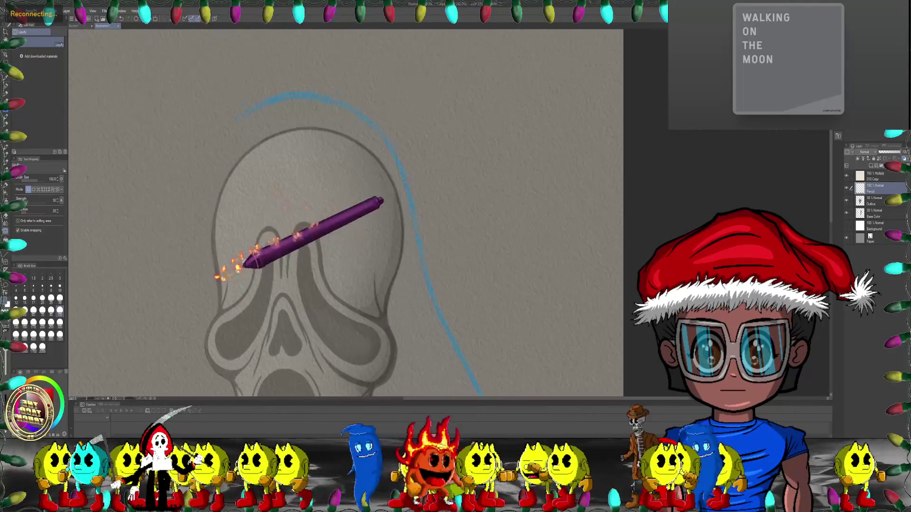
{"action": "left_click", "coordinate": [5, 109]}
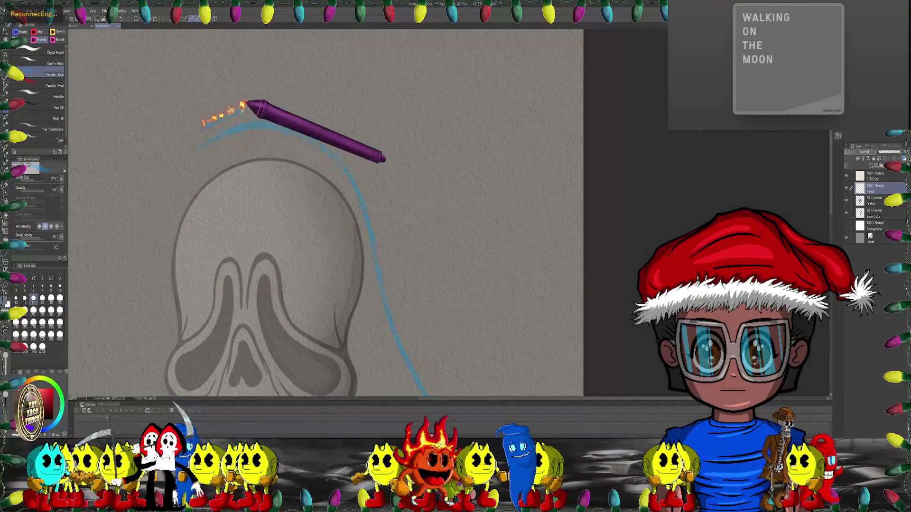
- Draw another blue hood stroke to the left of the existing ones
{"action": "left_click_drag", "start_coordinate": [258, 98], "coordinate": [275, 99]}
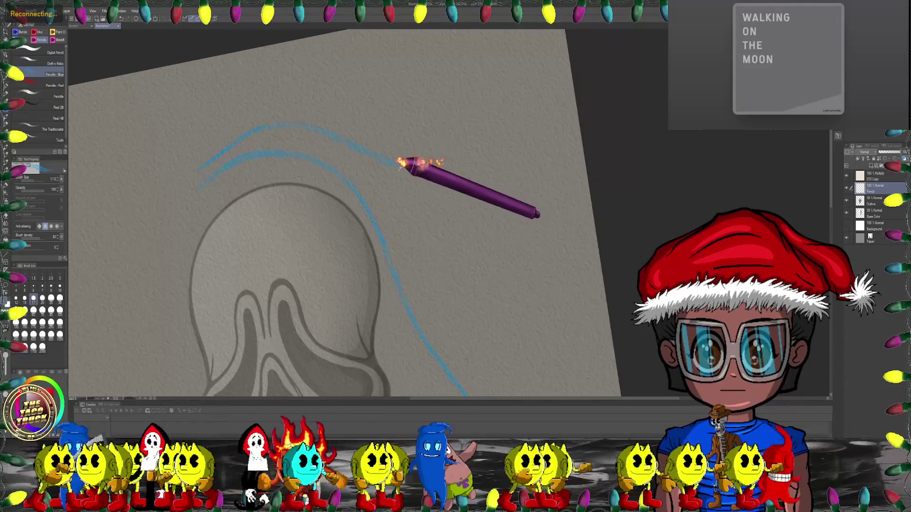
{"action": "scroll", "coordinate": [371, 112], "scroll_direction": "right", "scroll_amount": 5}
{"action": "left_click_drag", "start_coordinate": [406, 221], "coordinate": [308, 153]}
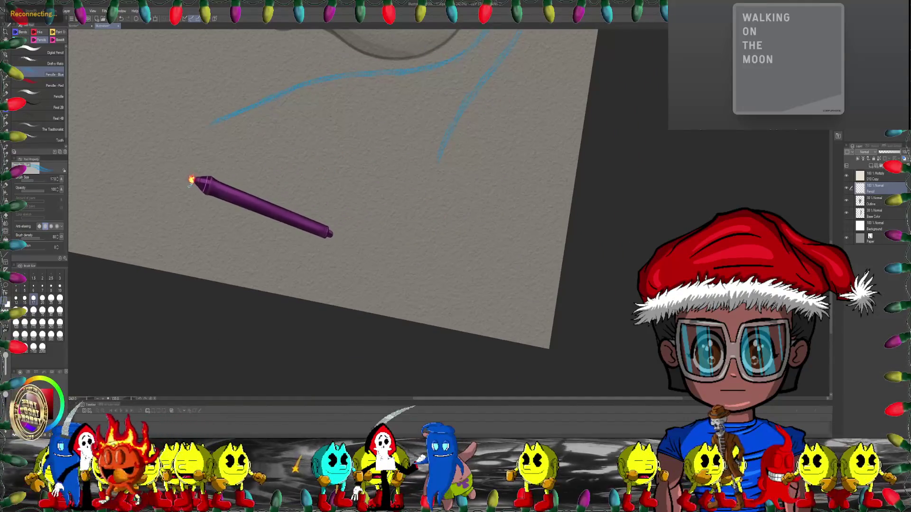
{"action": "mouse_move", "coordinate": [191, 179]}
{"action": "left_mouse_down"}
{"action": "mouse_move", "coordinate": [273, 169]}
{"action": "mouse_move", "coordinate": [279, 126]}
{"action": "left_mouse_up"}
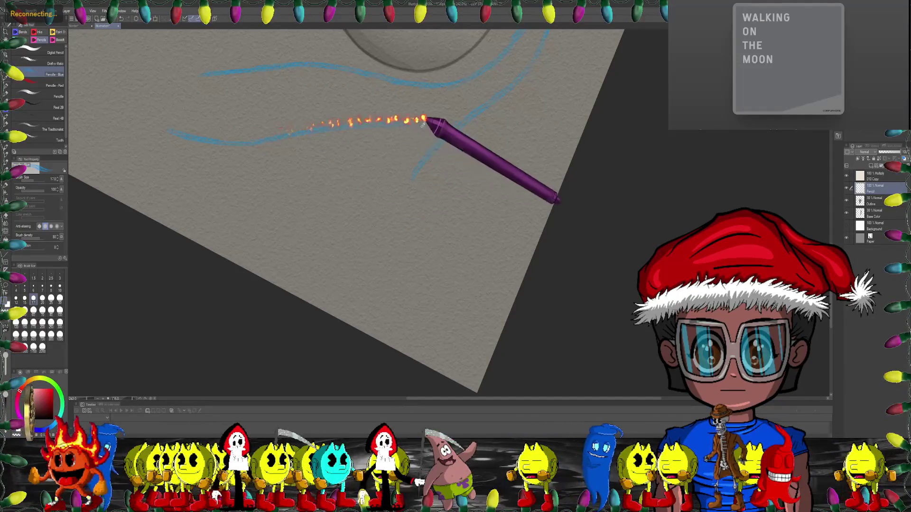
- Zoom in on the strokes and draw a hooked stroke off the upper hood line
{"action": "left_click_drag", "start_coordinate": [430, 122], "coordinate": [350, 179]}
{"action": "scroll", "coordinate": [412, 144], "scroll_direction": "up", "scroll_amount": 3}
{"action": "left_click_drag", "start_coordinate": [413, 144], "coordinate": [500, 149]}
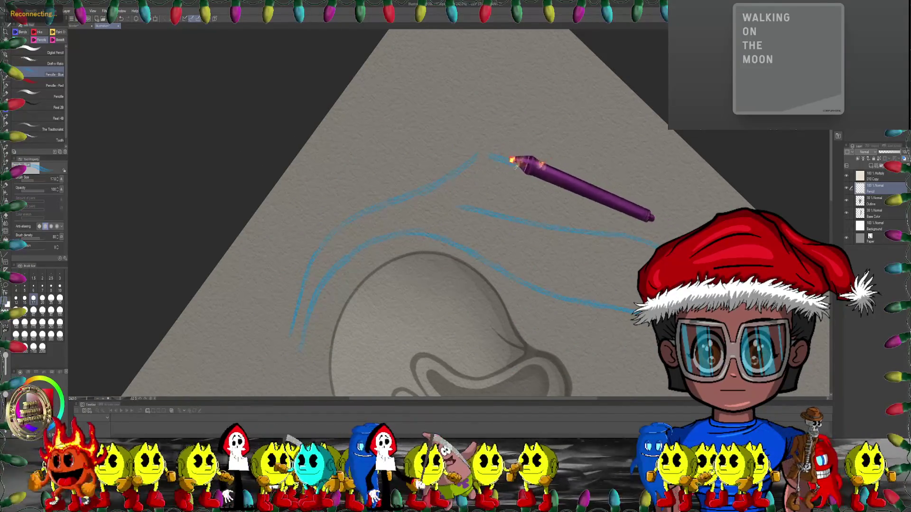
{"action": "left_click_drag", "start_coordinate": [512, 160], "coordinate": [408, 184]}
{"action": "scroll", "coordinate": [427, 133], "scroll_direction": "up", "scroll_amount": 3}
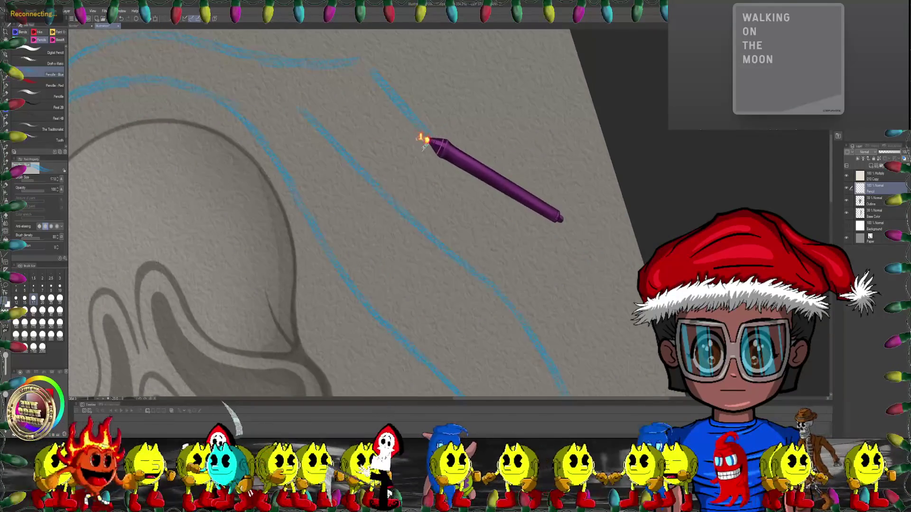
{"action": "mouse_move", "coordinate": [431, 138]}
{"action": "left_mouse_down"}
{"action": "mouse_move", "coordinate": [366, 161]}
{"action": "mouse_move", "coordinate": [533, 136]}
{"action": "mouse_move", "coordinate": [413, 147]}
{"action": "mouse_move", "coordinate": [494, 127]}
{"action": "mouse_move", "coordinate": [373, 114]}
{"action": "left_mouse_up"}
- Push the hooked blue stroke to the right with Liquify, shrinking the brush to 80
{"action": "key", "text": "j"}
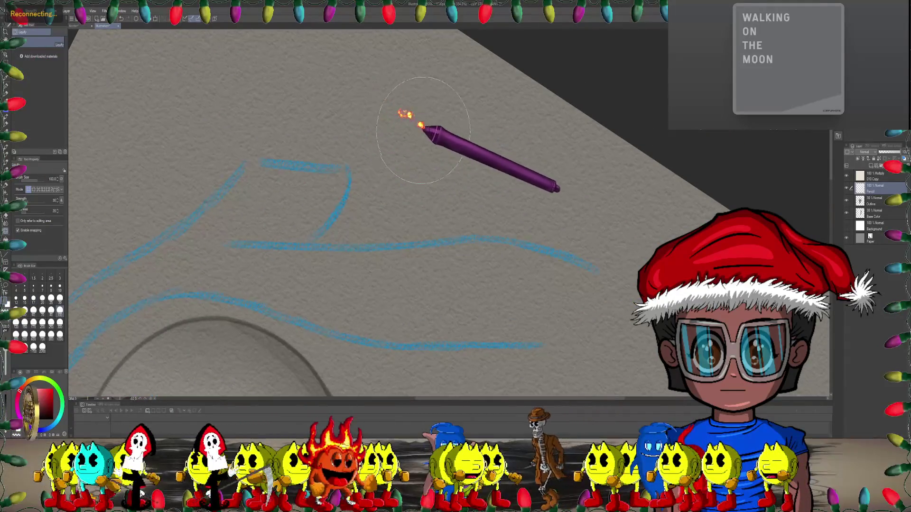
{"action": "left_click_drag", "start_coordinate": [335, 173], "coordinate": [365, 171]}
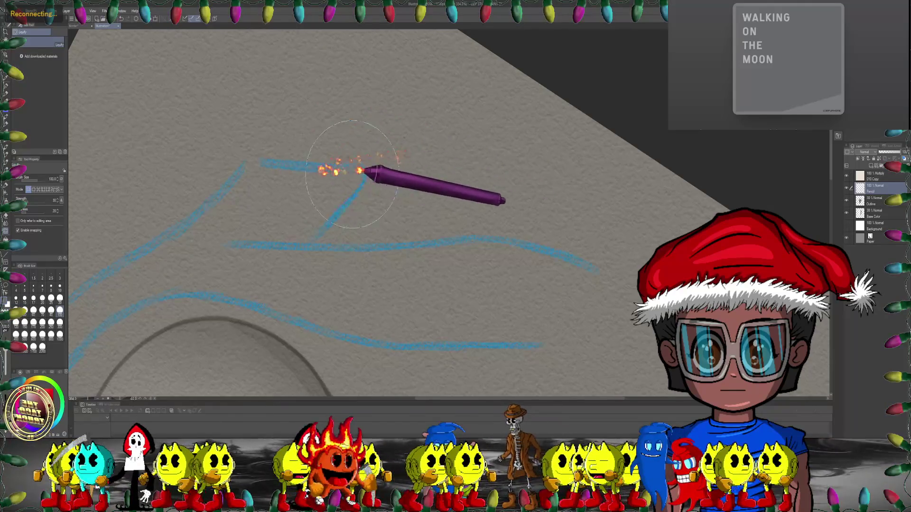
{"action": "key", "text": "bracketleft"}
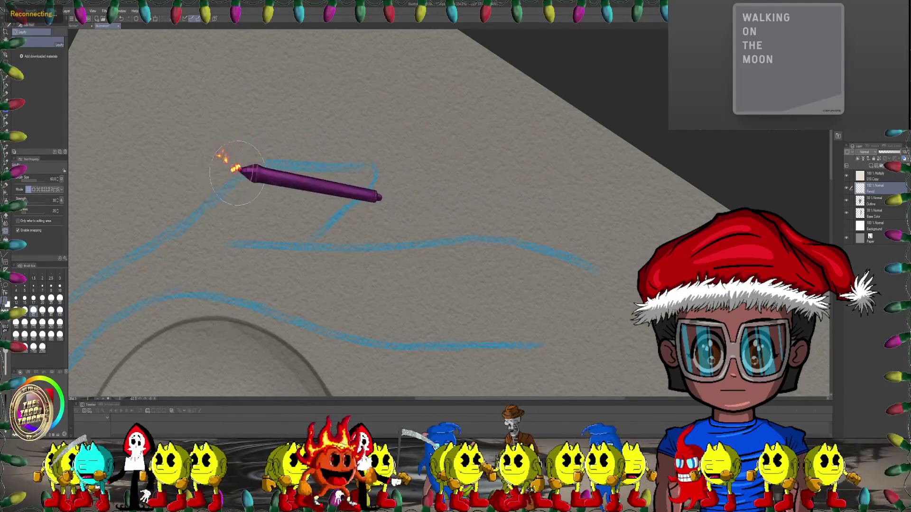
{"action": "left_click", "coordinate": [7, 110]}
- Extend the top hood line to meet the diagonal and add a faint stroke on the right
{"action": "left_click_drag", "start_coordinate": [334, 160], "coordinate": [372, 180]}
{"action": "mouse_move", "coordinate": [273, 217]}
{"action": "left_mouse_down"}
{"action": "mouse_move", "coordinate": [336, 207]}
{"action": "mouse_move", "coordinate": [295, 147]}
{"action": "left_mouse_up"}
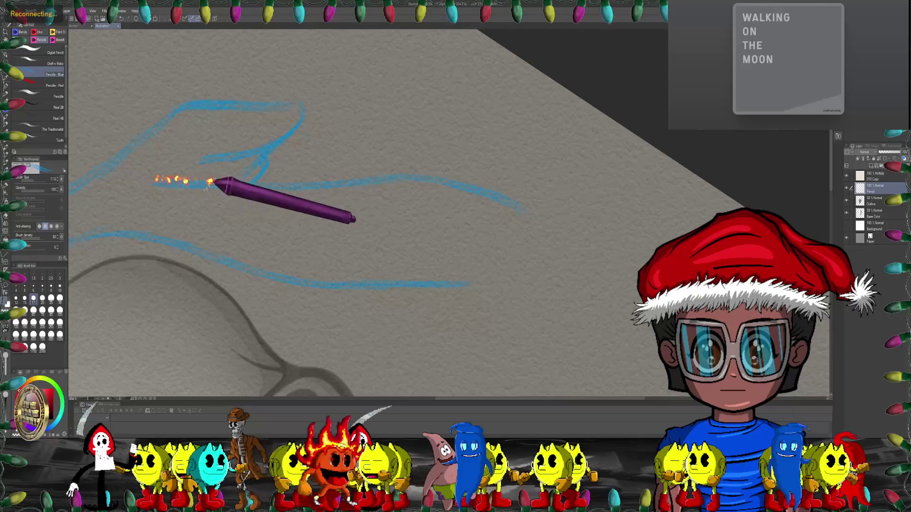
{"action": "left_click_drag", "start_coordinate": [343, 166], "coordinate": [267, 147]}
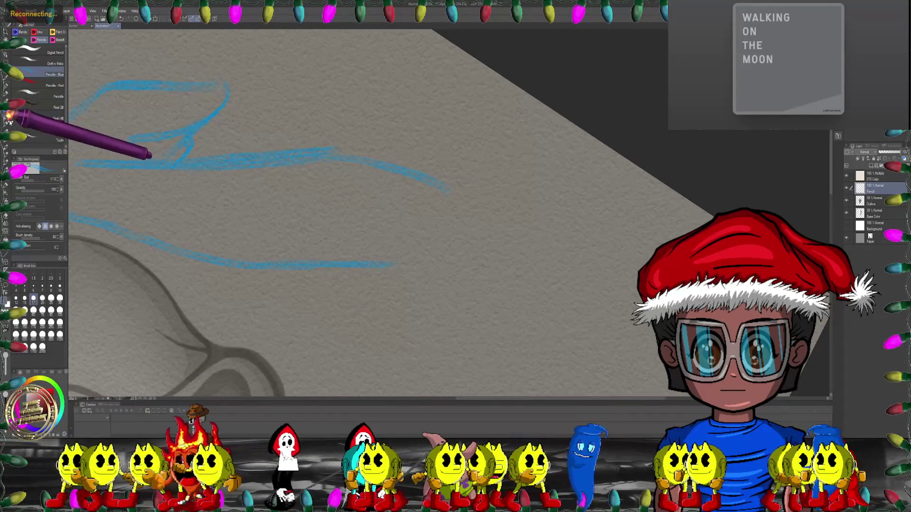
- Bend the blue stroke down into a Z with a size-50 Liquify brush
{"action": "key", "text": "j"}
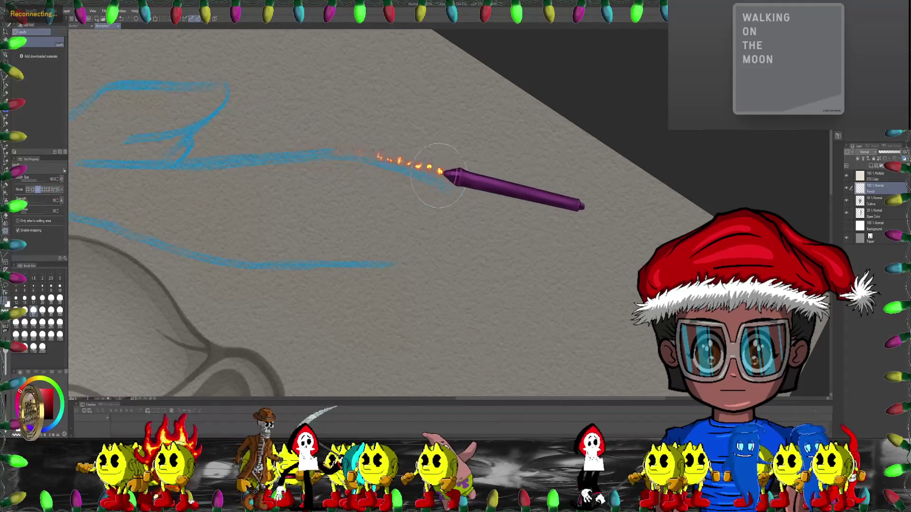
{"action": "scroll", "coordinate": [226, 164], "scroll_direction": "up", "scroll_amount": 2}
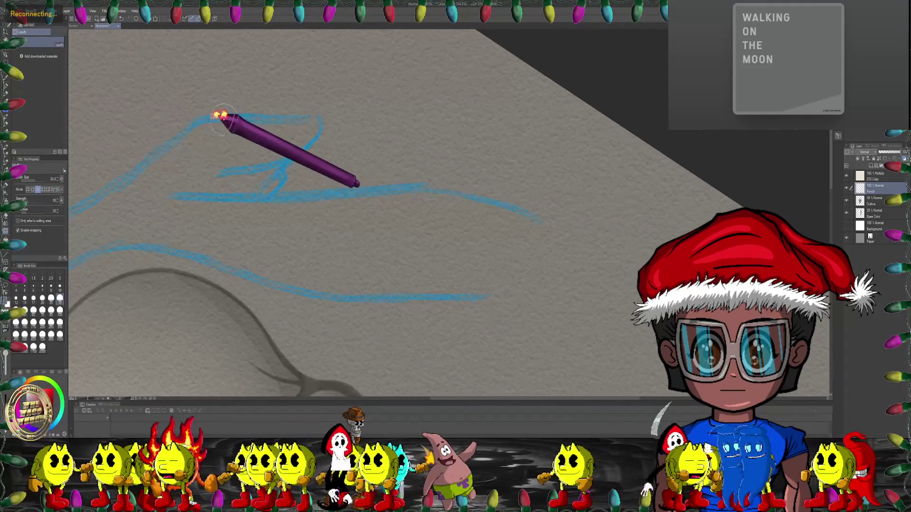
{"action": "key", "text": "bracketright"}
{"action": "key", "text": "bracketright"}
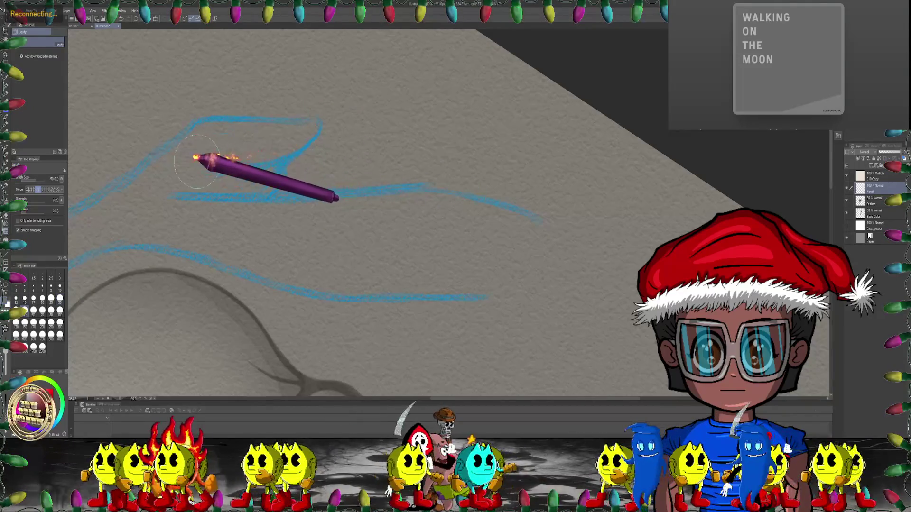
{"action": "left_click_drag", "start_coordinate": [283, 171], "coordinate": [224, 187]}
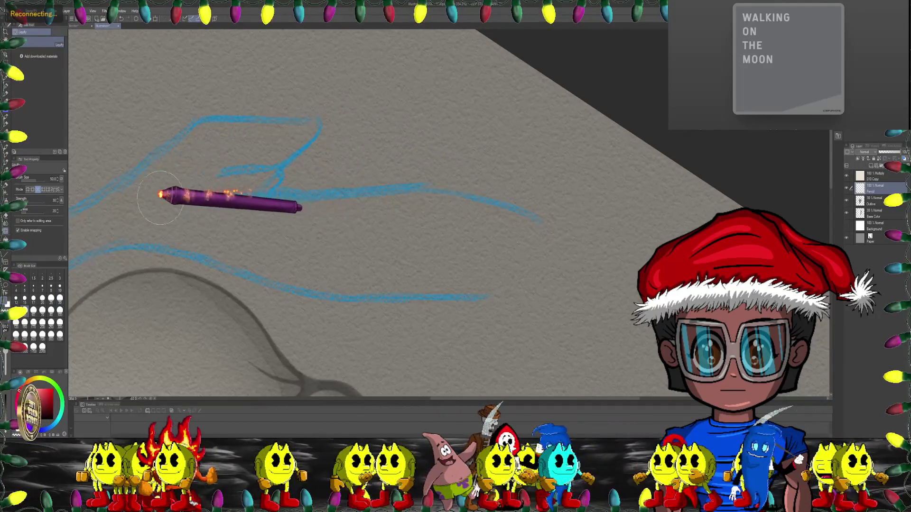
{"action": "scroll", "coordinate": [315, 183], "scroll_direction": "down", "scroll_amount": 5}
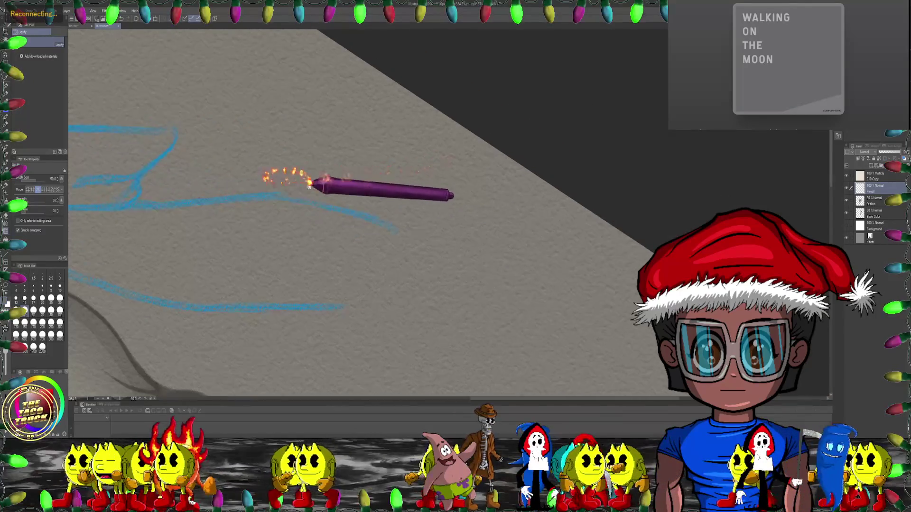
{"action": "key", "text": "asciicircum"}
{"action": "key", "text": "asciicircum"}
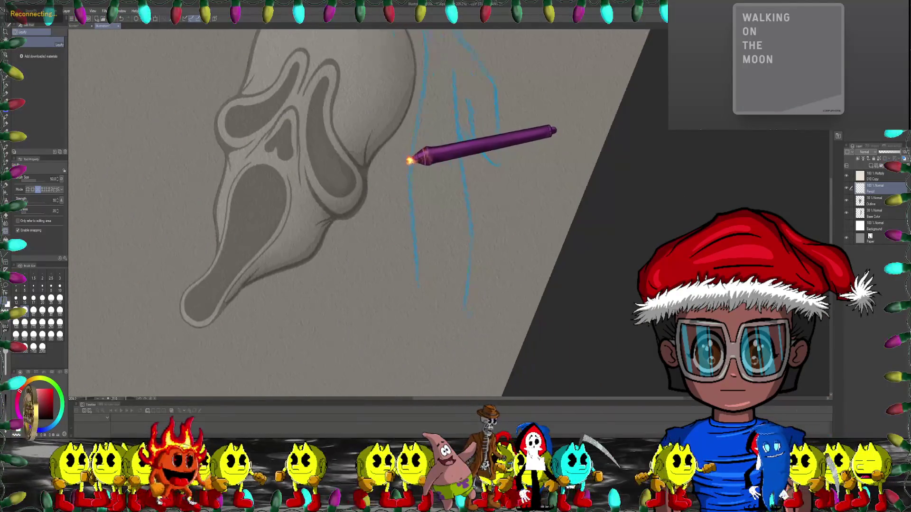
{"action": "key", "text": "asciicircum"}
{"action": "key", "text": "asciicircum"}
- Push the lower blue stroke beneath the mask upward with a size-120 Liquify brush
{"action": "key", "text": "minus"}
{"action": "key", "text": "minus"}
{"action": "key", "text": "minus"}
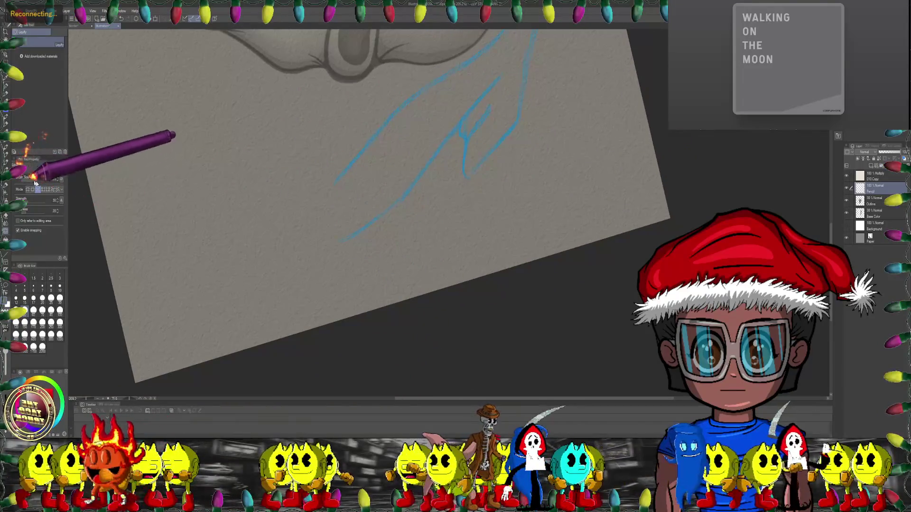
{"action": "left_click", "coordinate": [57, 179]}
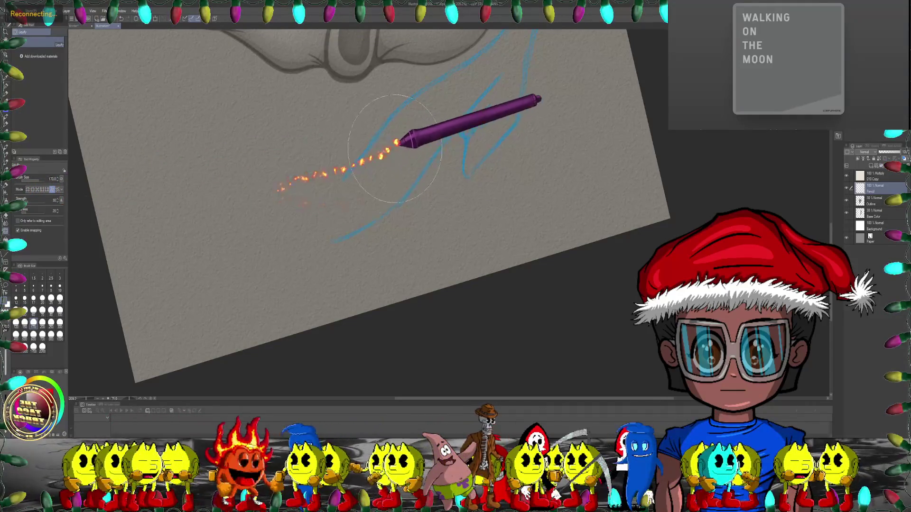
{"action": "scroll", "coordinate": [119, 199], "scroll_direction": "right", "scroll_amount": 2}
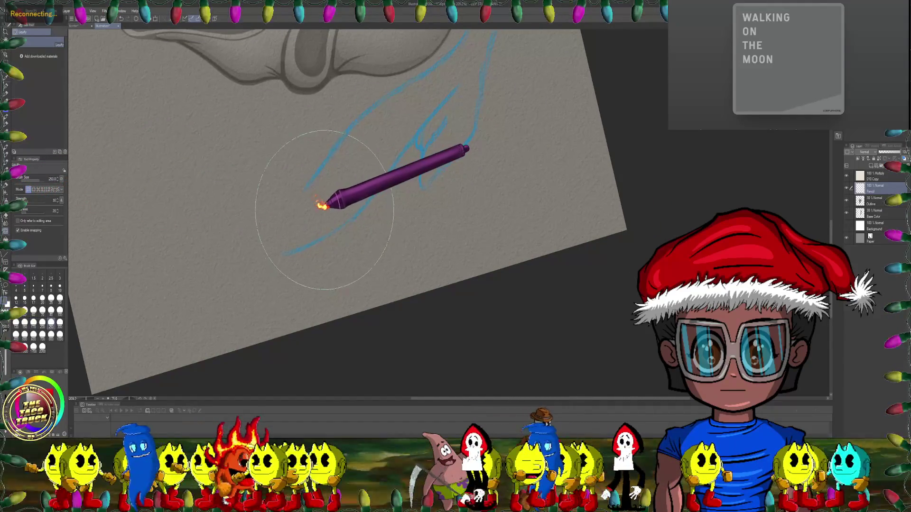
{"action": "left_click_drag", "start_coordinate": [277, 221], "coordinate": [298, 208]}
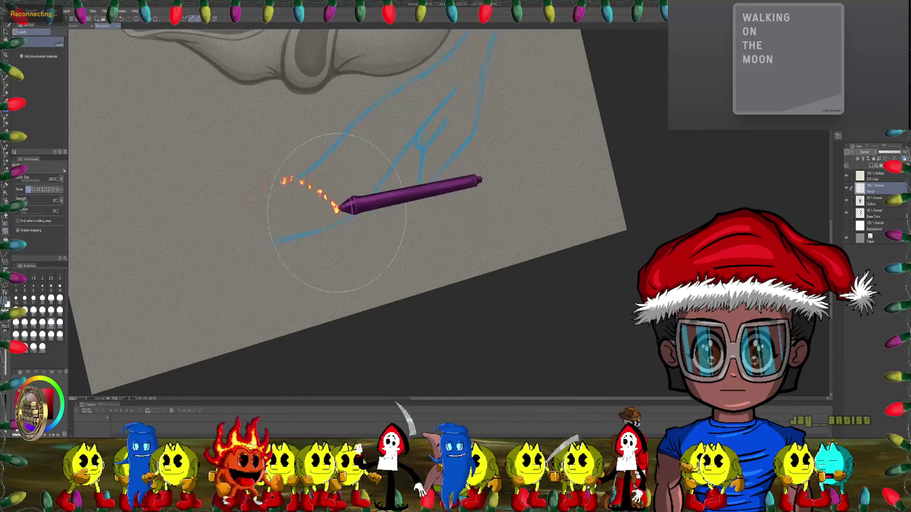